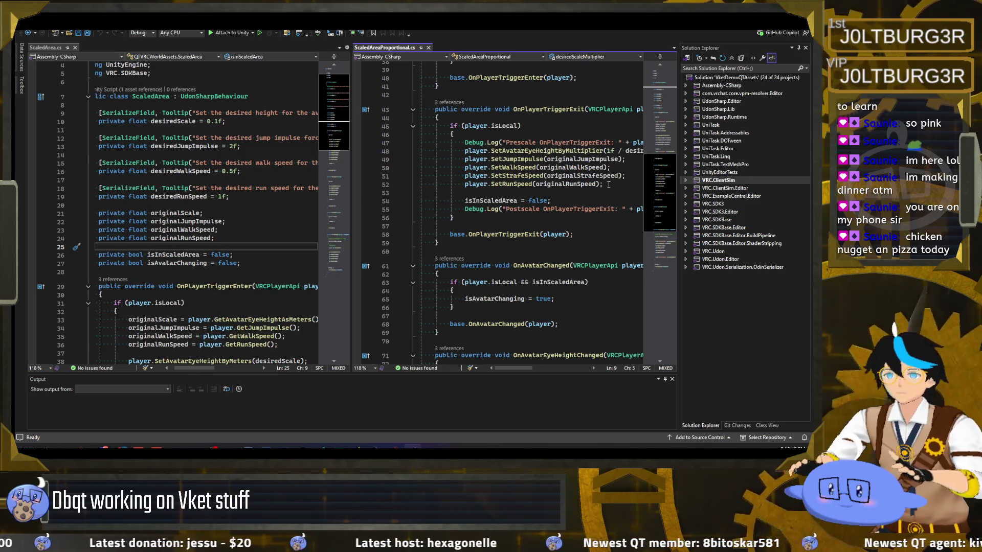
In the VketDemoQTAssets project, test the scene in ClientSim with Floor fully deactivated, then stop play.
scroll(596, 183, "up", 1)
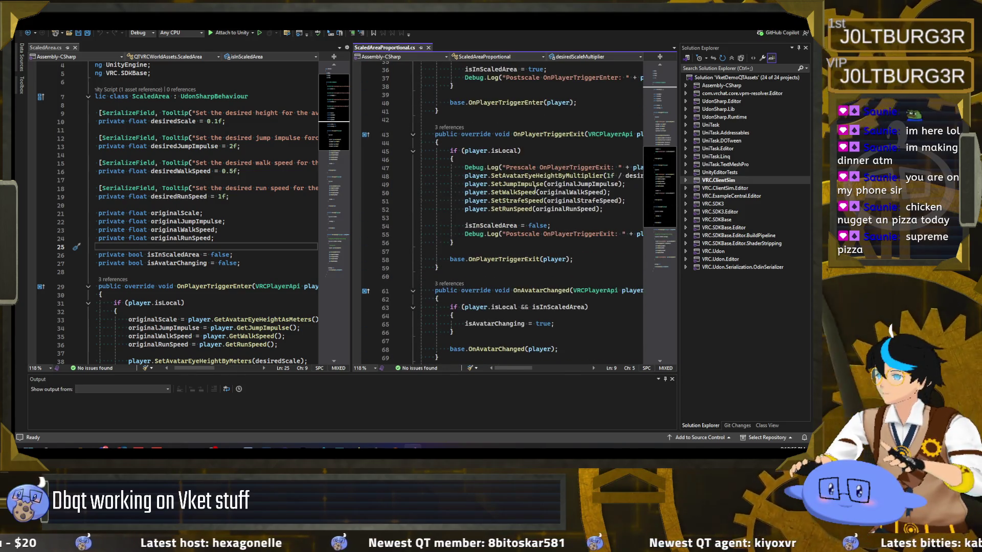
mouse_move(502, 368)
left_mouse_down()
mouse_move(534, 370)
mouse_move(508, 368)
left_mouse_up()
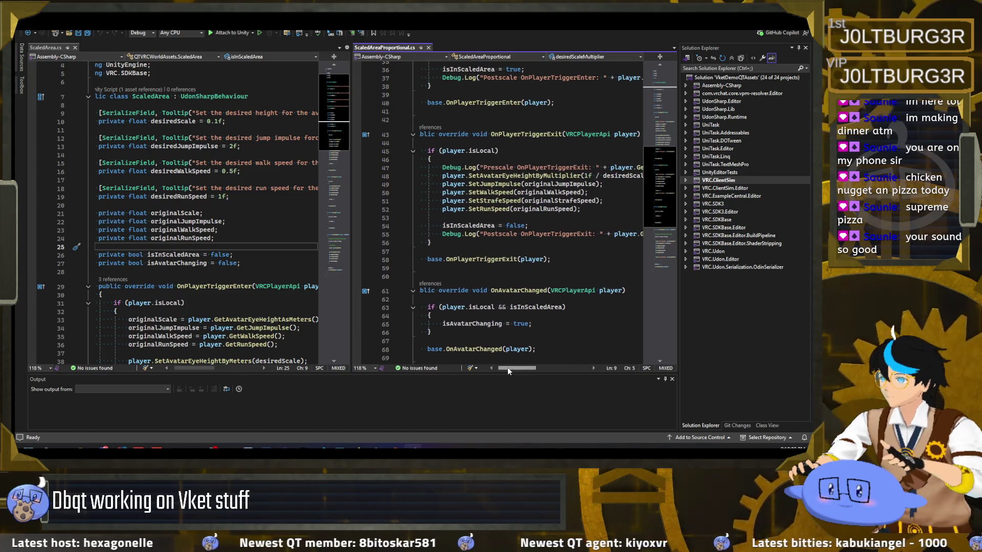
scroll(502, 328, "down", 8)
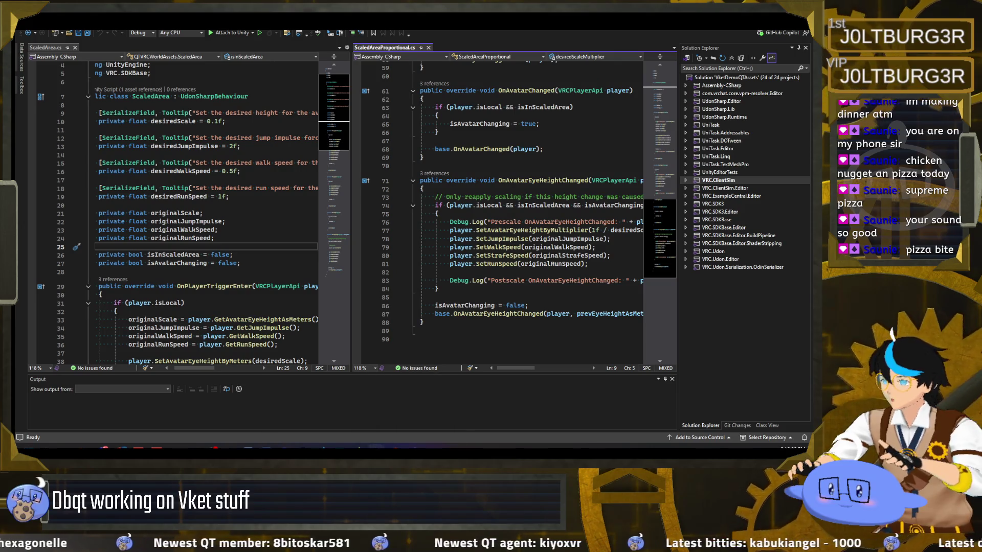
mouse_move(391, 412)
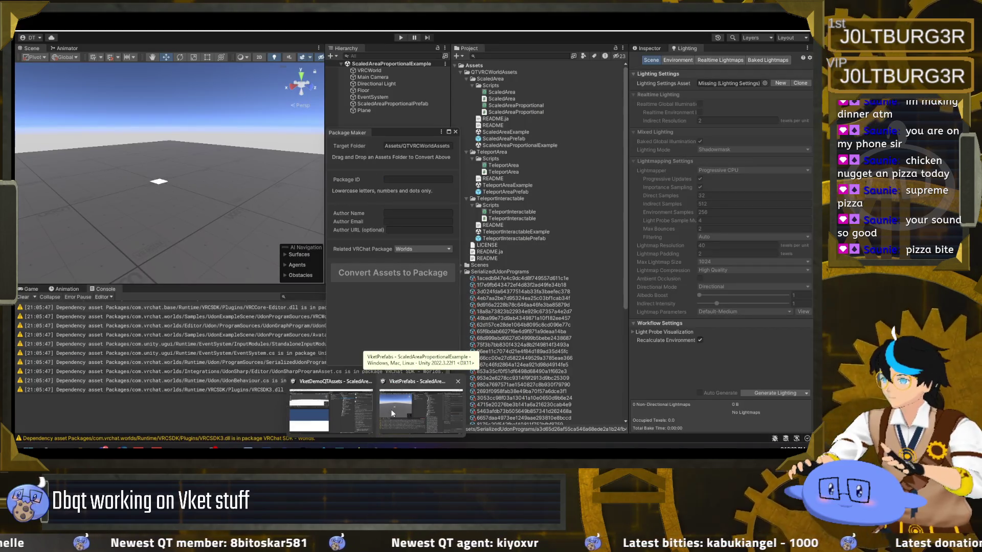
left_click(309, 412)
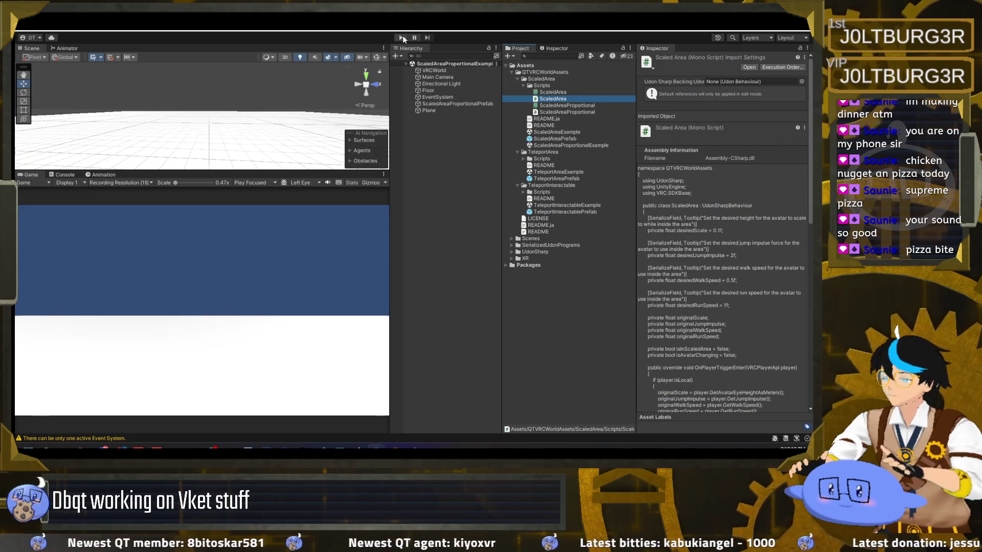
left_click(428, 90)
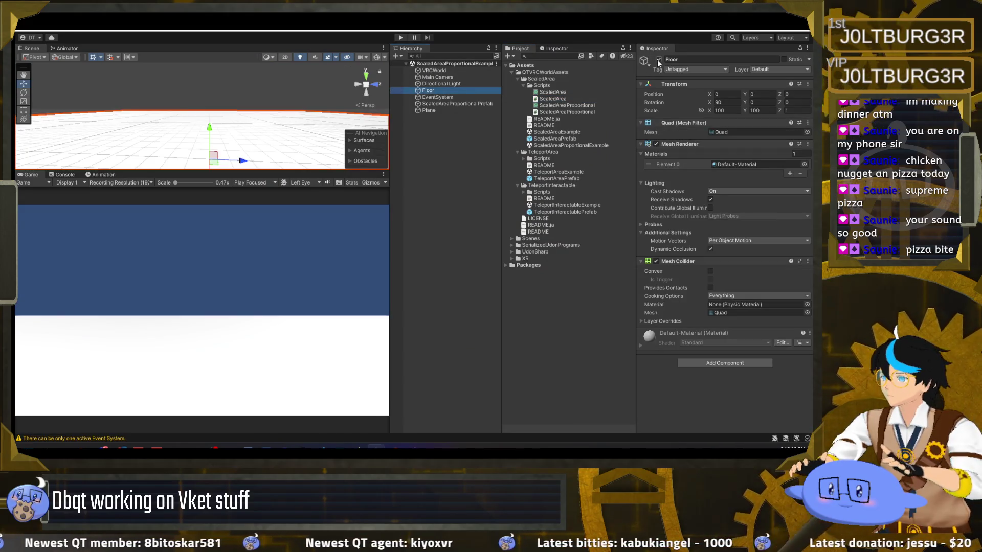
left_click(659, 61)
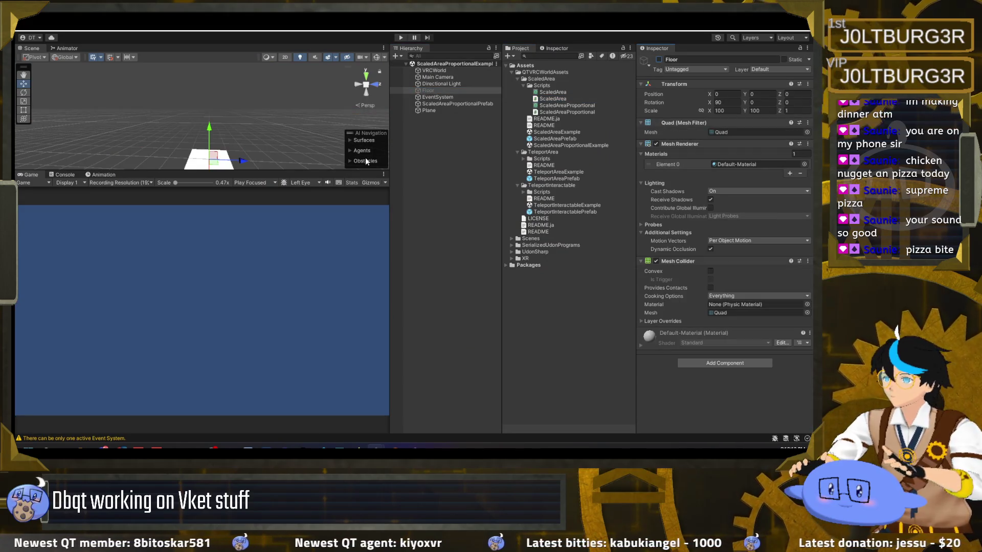
left_click(401, 38)
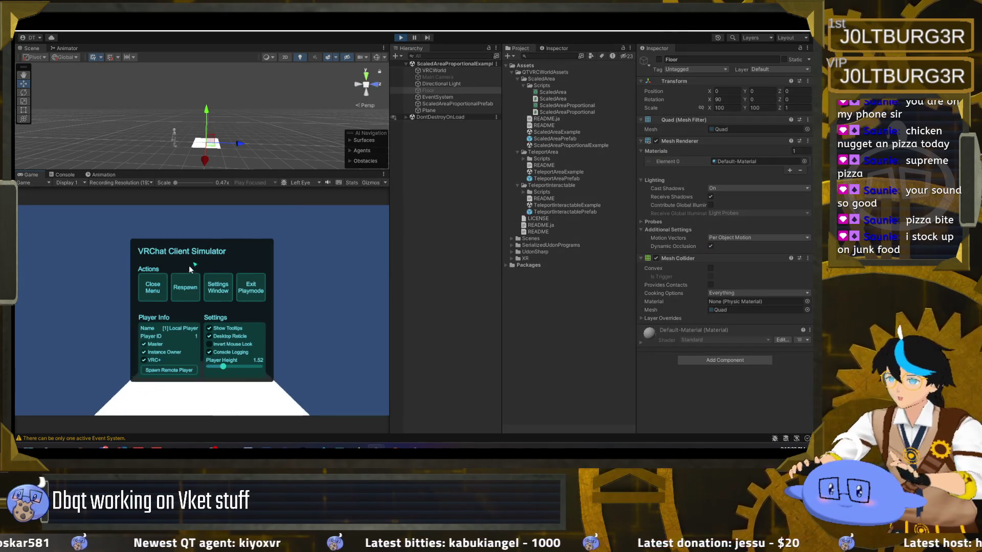
left_click(152, 288)
key("Escape")
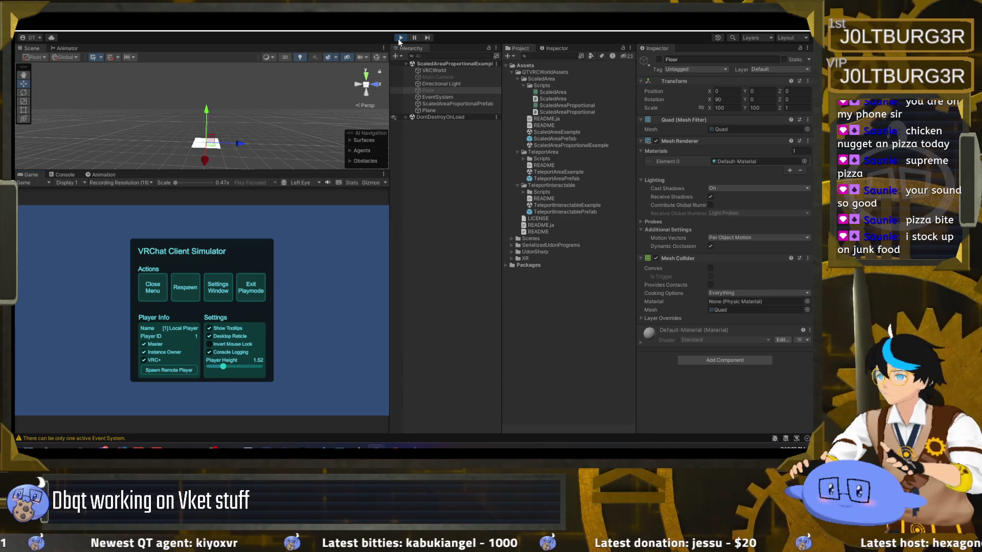
left_click(401, 38)
Reactivate Floor with its Mesh Renderer off, rerun ClientSim, and dock the Console beside Scene.
left_click(659, 60)
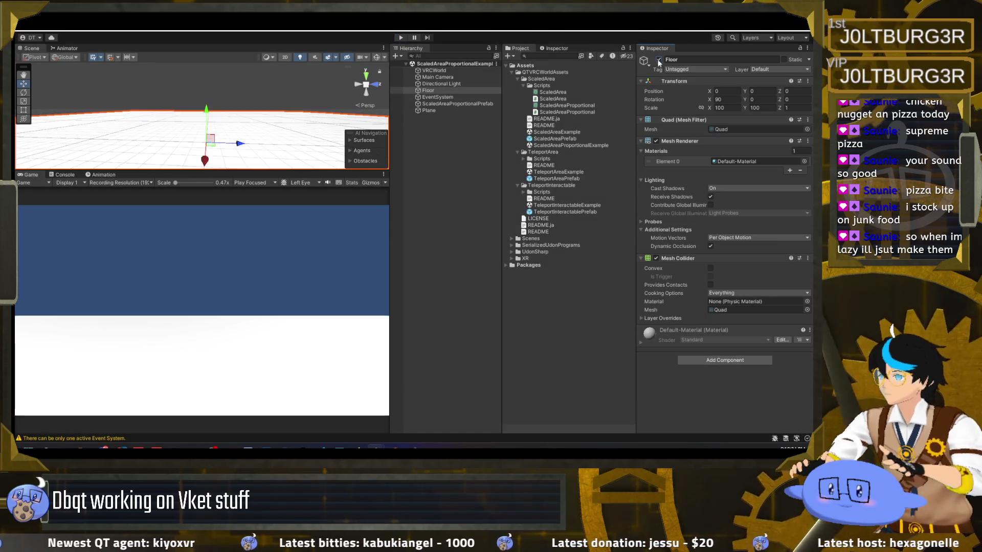
left_click(656, 141)
left_click(401, 38)
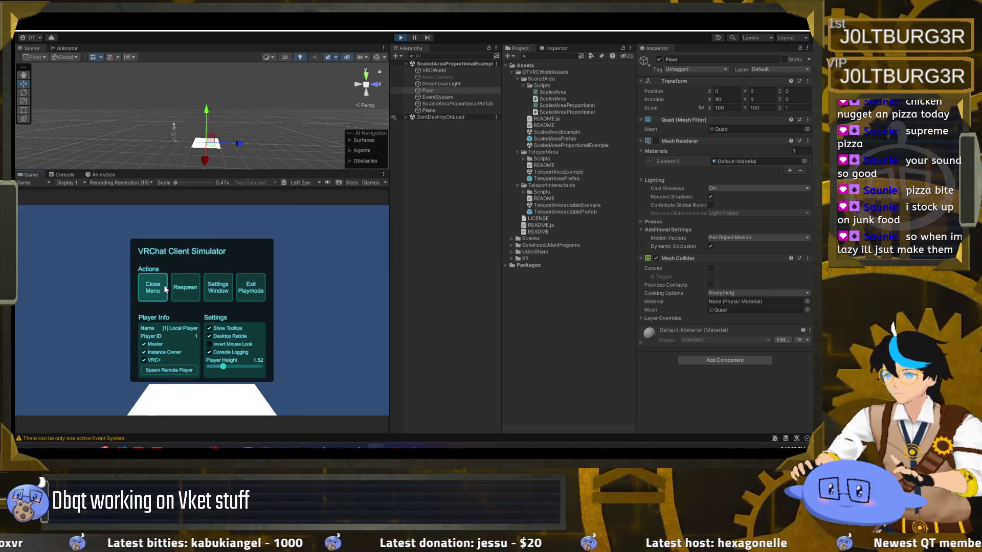
left_click(165, 290)
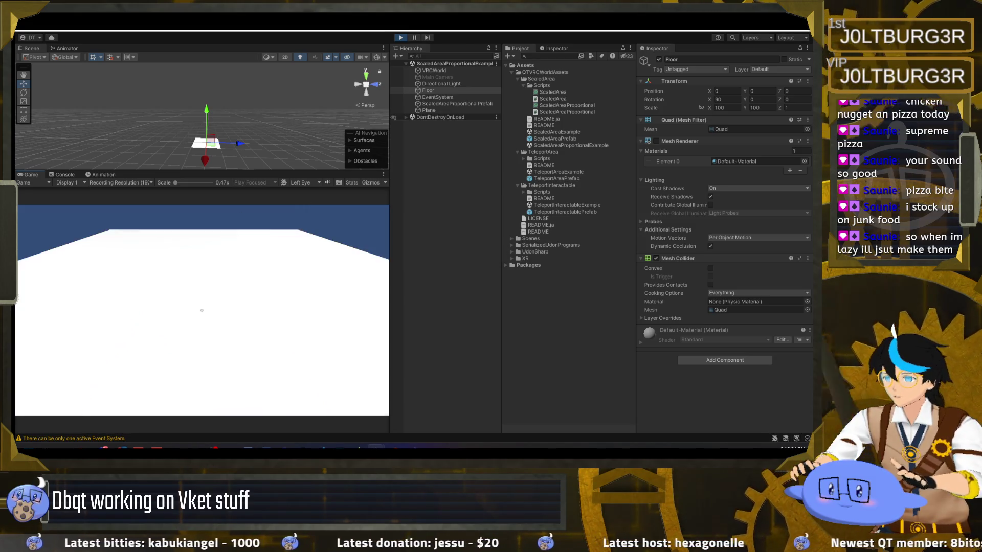
key("Escape")
left_click_drag(65, 177, 84, 48)
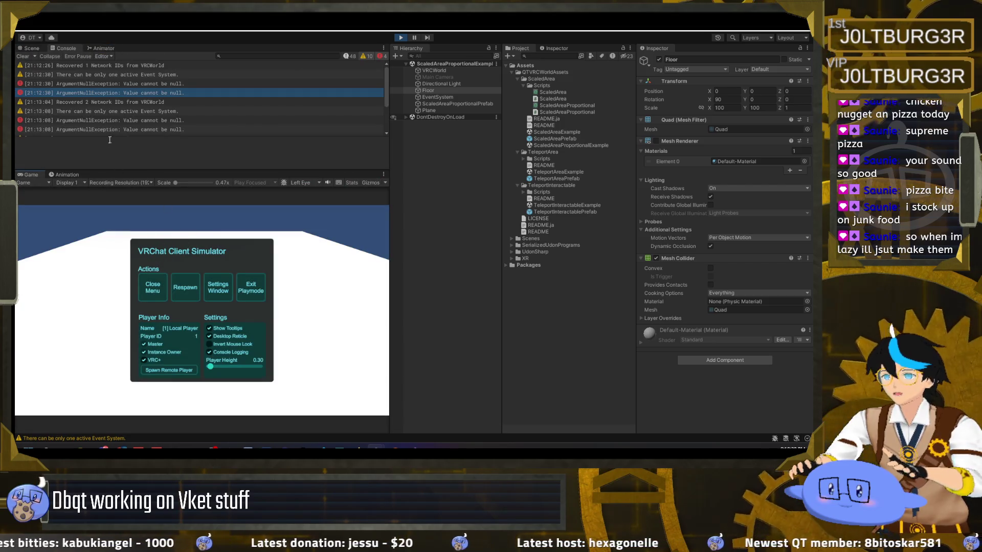
Filter the Console to info logs and inspect the Prescale and Postscale OnPlayerTriggerEnter entries.
left_click(110, 99)
left_click(363, 56)
left_click(381, 56)
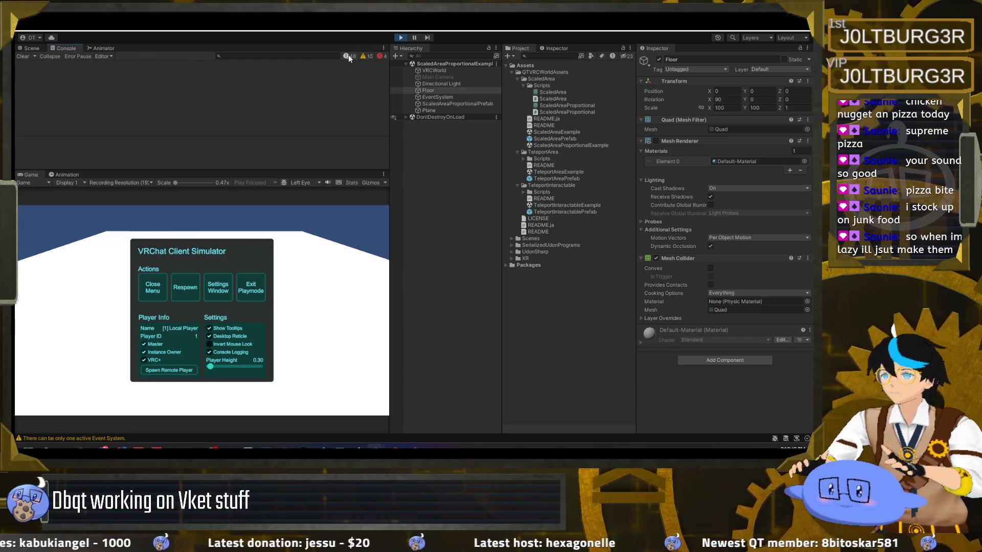
left_click(348, 54)
scroll(173, 103, "up", 2)
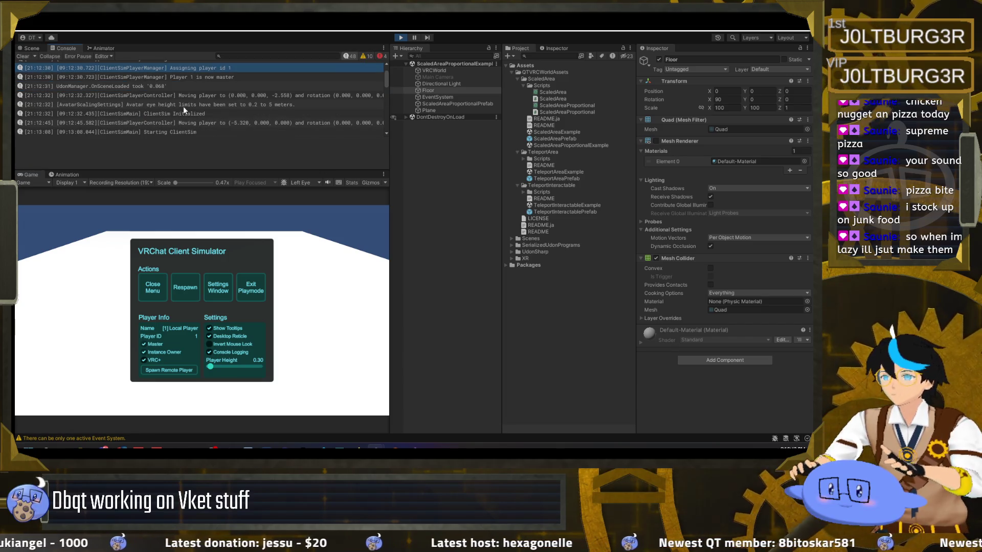
scroll(168, 106, "down", 5)
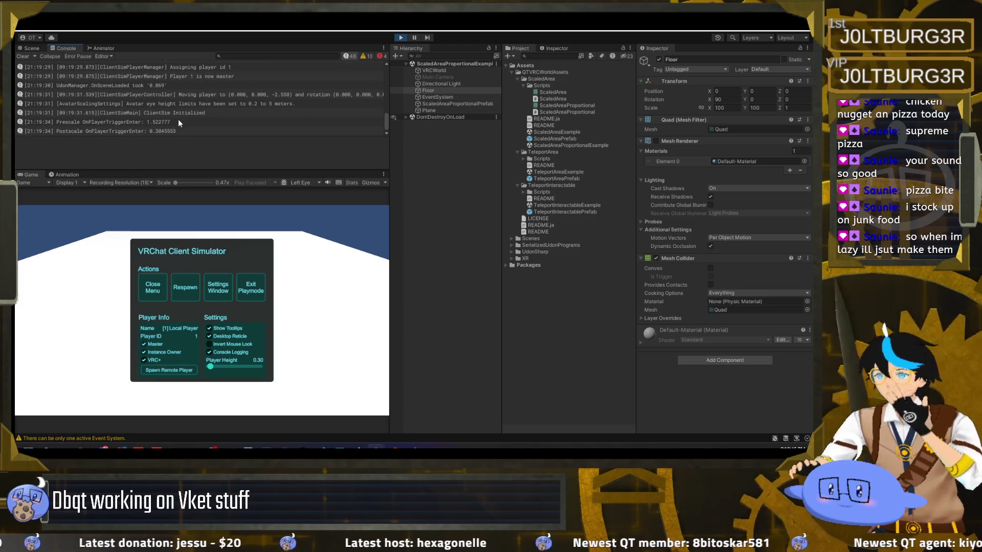
left_click(178, 121)
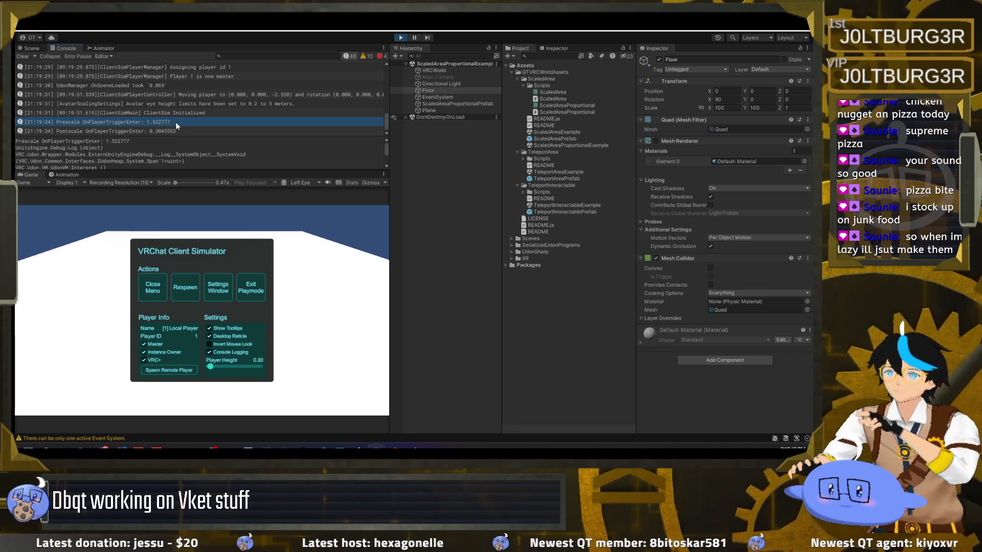
left_click(177, 130)
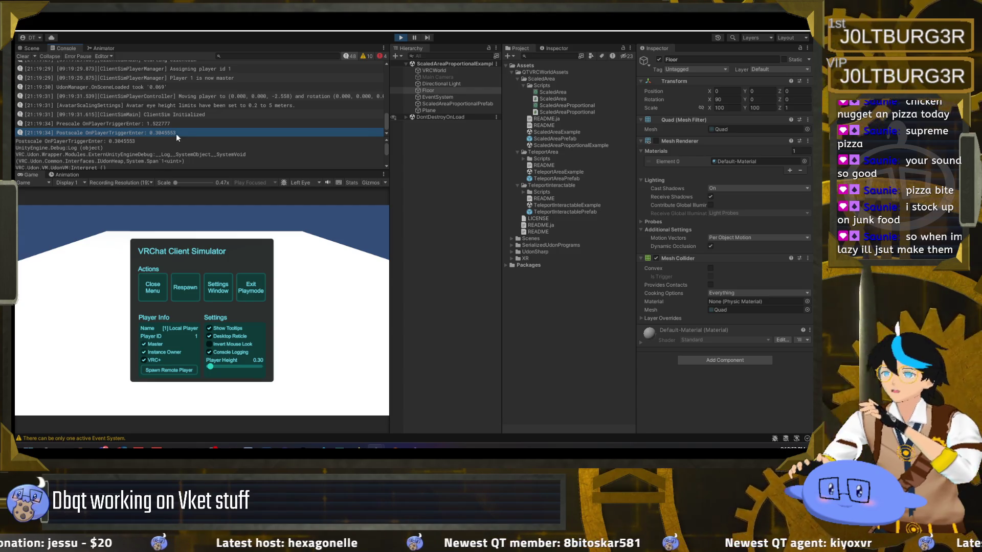
Select ScaledAreaProportionalPrefab, walk out of the trigger, and inspect the OnPlayerTriggerExit logs (7.613883).
left_click(438, 102)
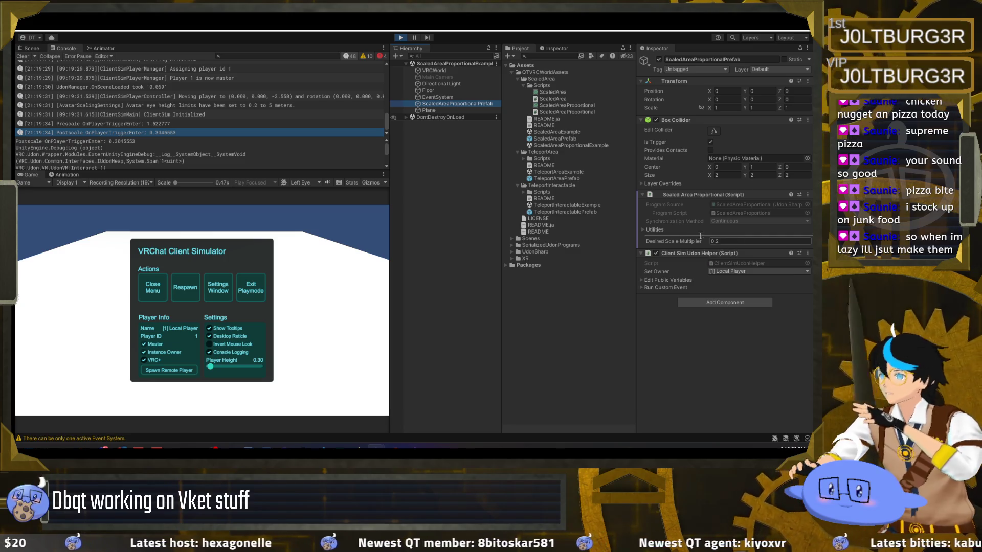
left_click(152, 287)
key("w")
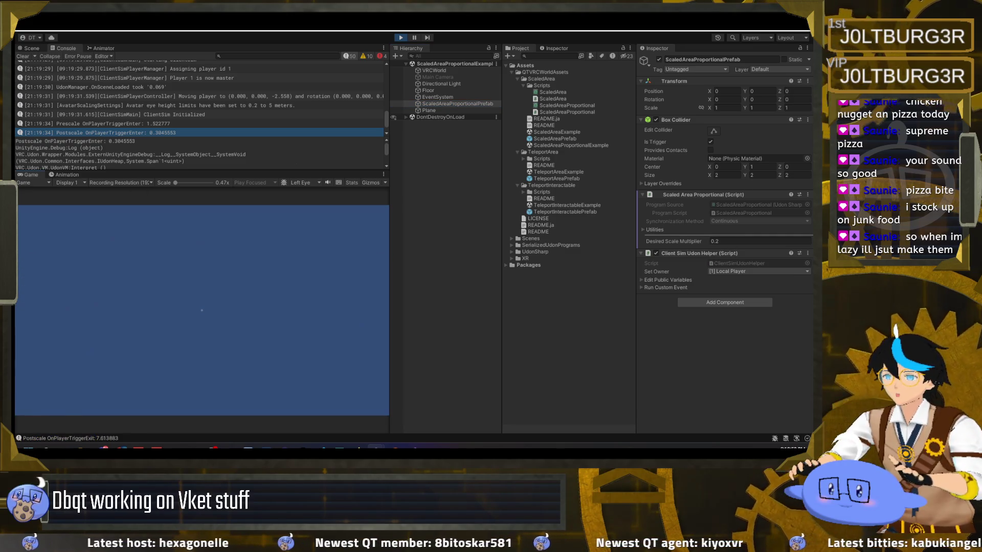
key("Escape")
scroll(221, 125, "down", 1)
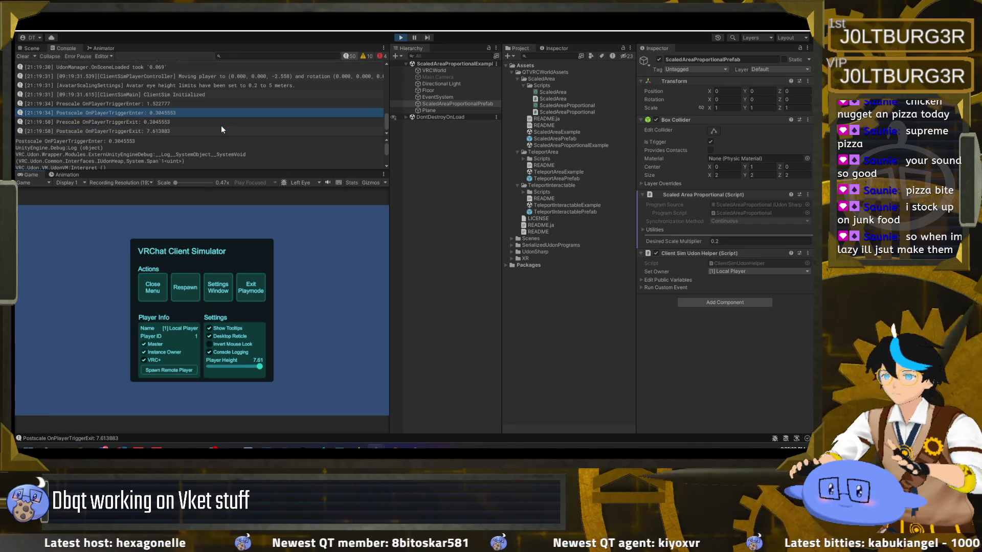
left_click(221, 123)
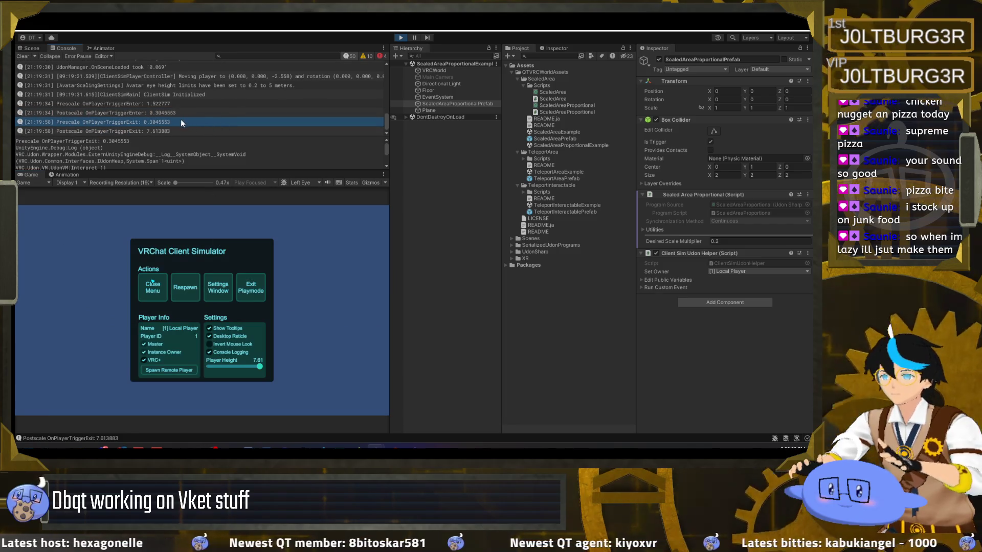
scroll(180, 121, "up", 1)
left_click(170, 131)
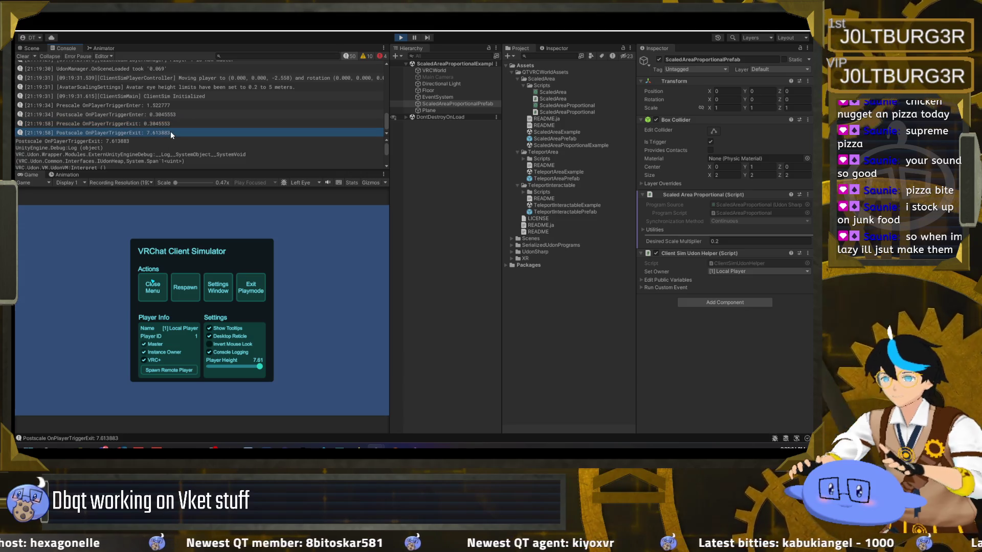
scroll(171, 130, "down", 1)
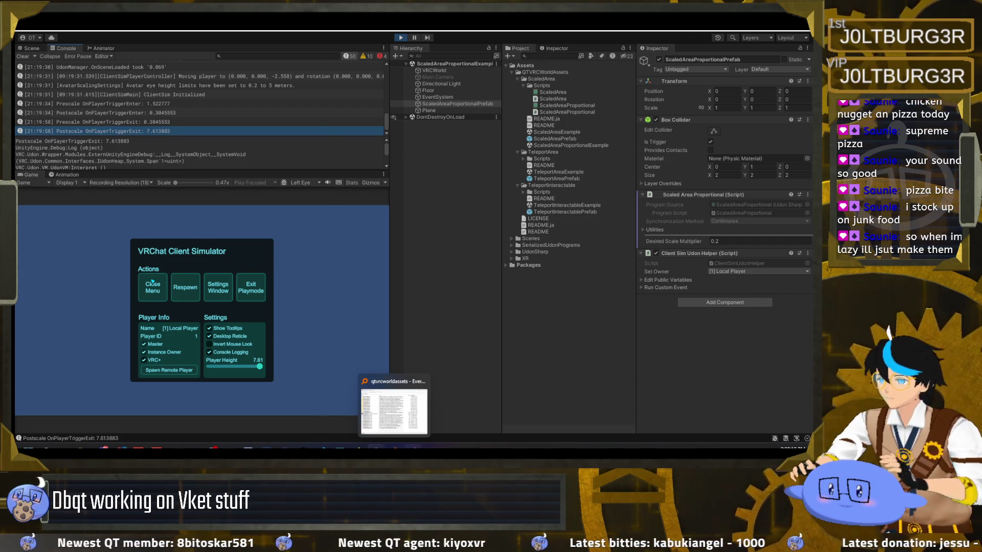
left_click(412, 446)
left_click_drag(503, 370, 521, 373)
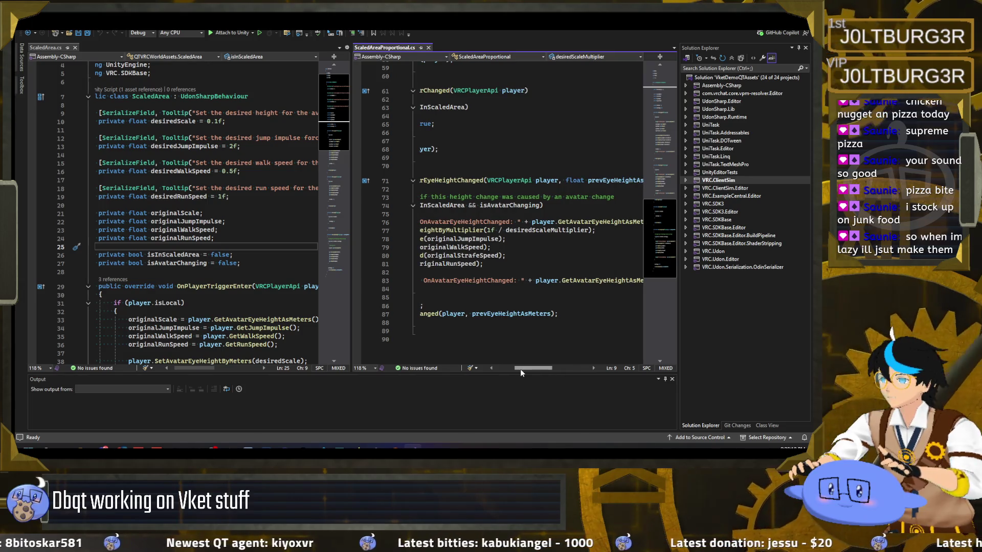
left_click_drag(520, 369, 508, 372)
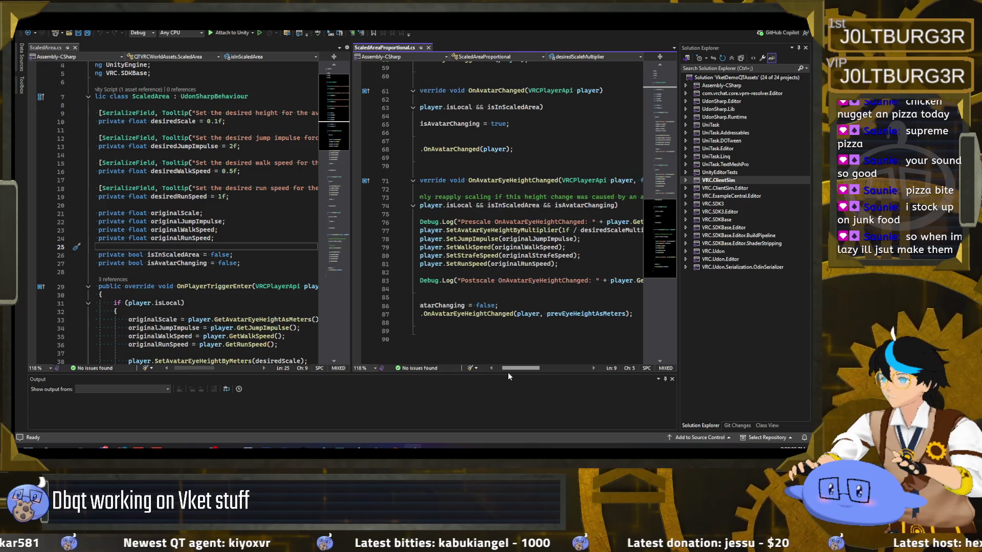
key("alt+Tab")
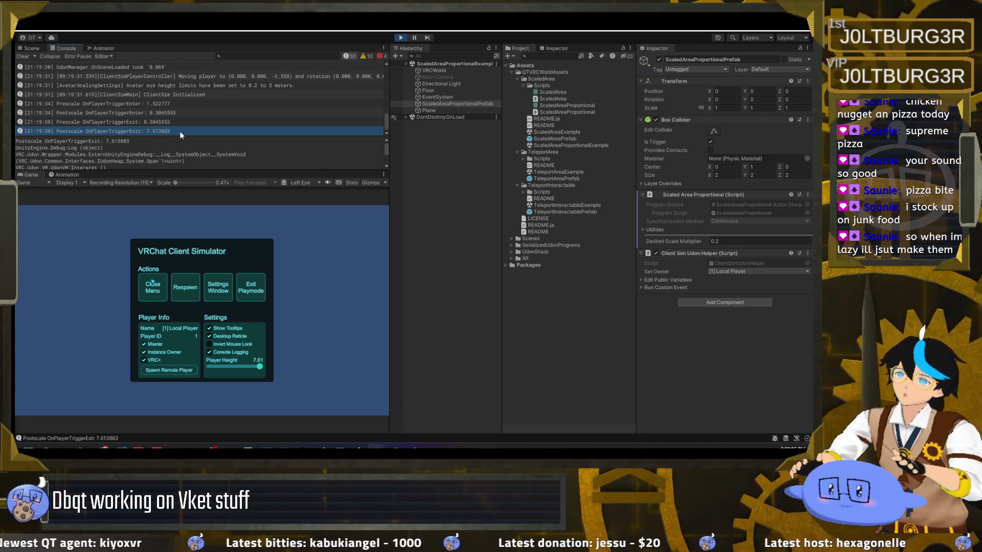
key("super")
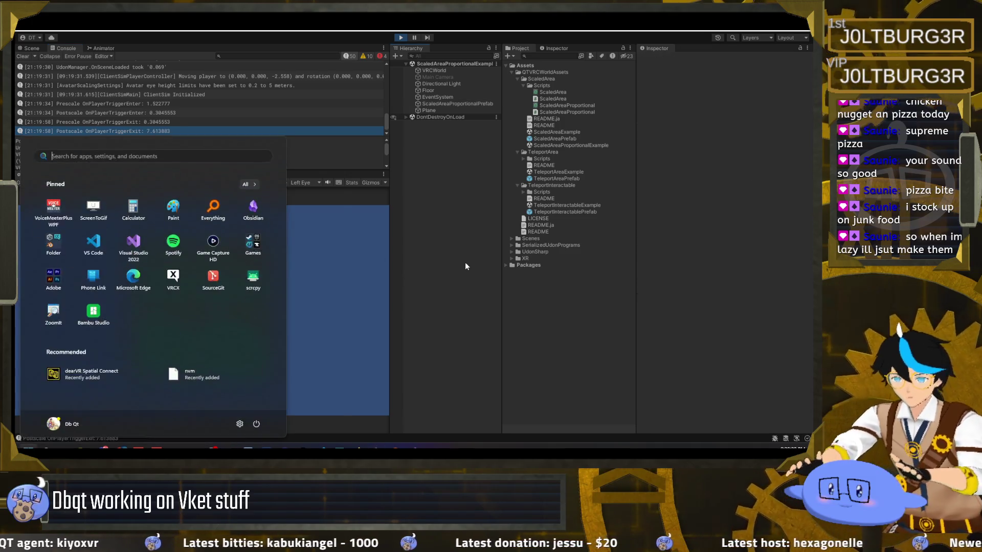
Open Calculator and compute 1.52 × 0.2 and 1 ÷ 0.2.
type("CALCulator")
key("Escape")
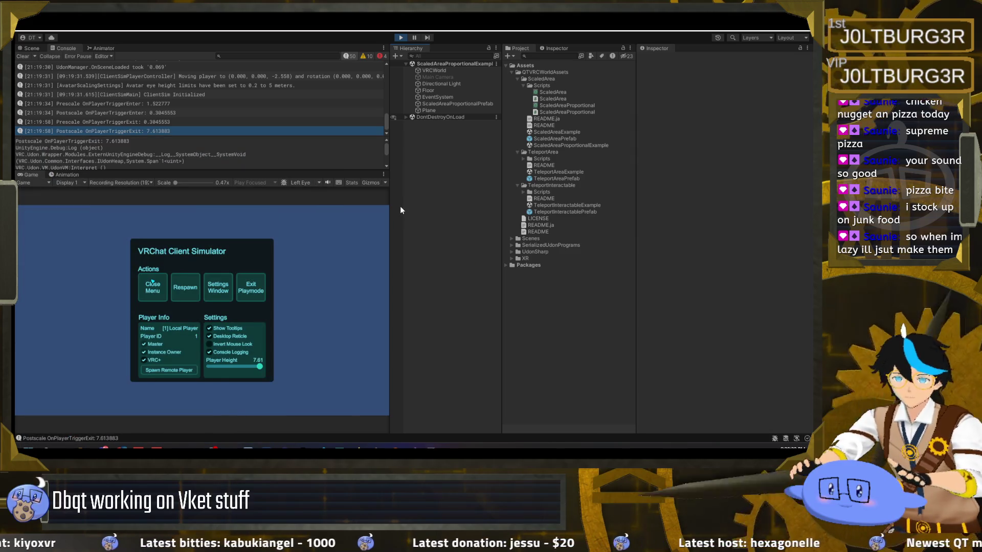
mouse_move(397, 152)
left_mouse_down()
mouse_move(431, 161)
mouse_move(340, 162)
mouse_move(406, 163)
left_mouse_up()
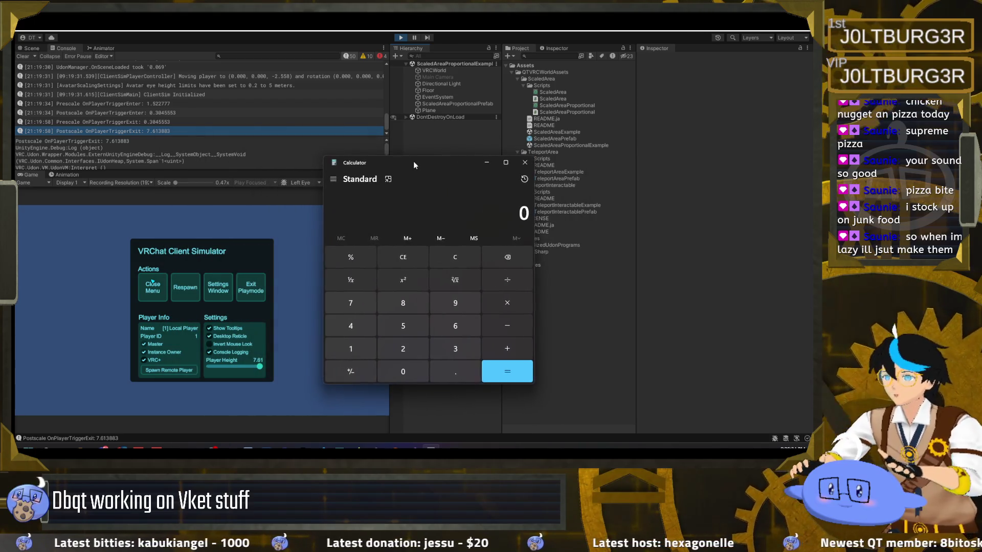
type("1.52")
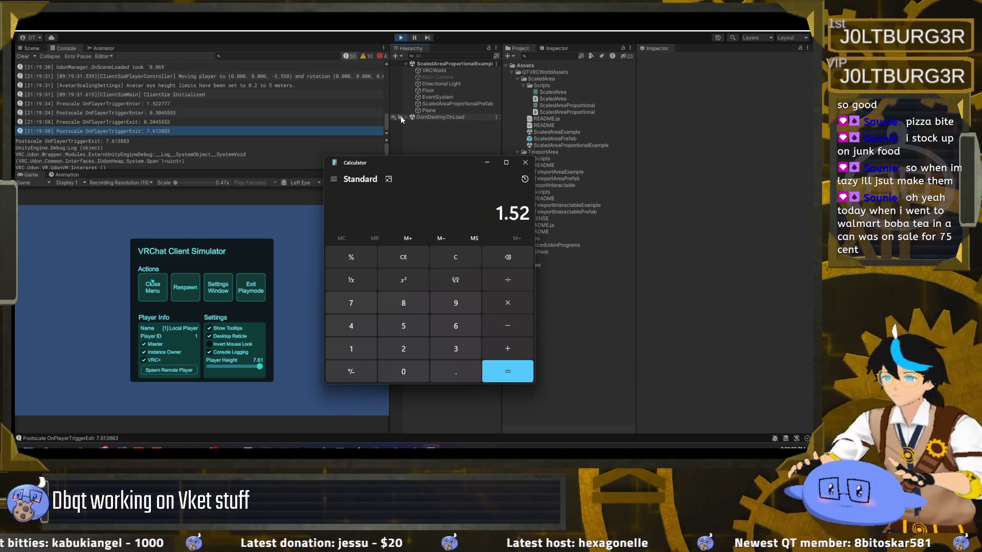
type("*0.2")
key("Return")
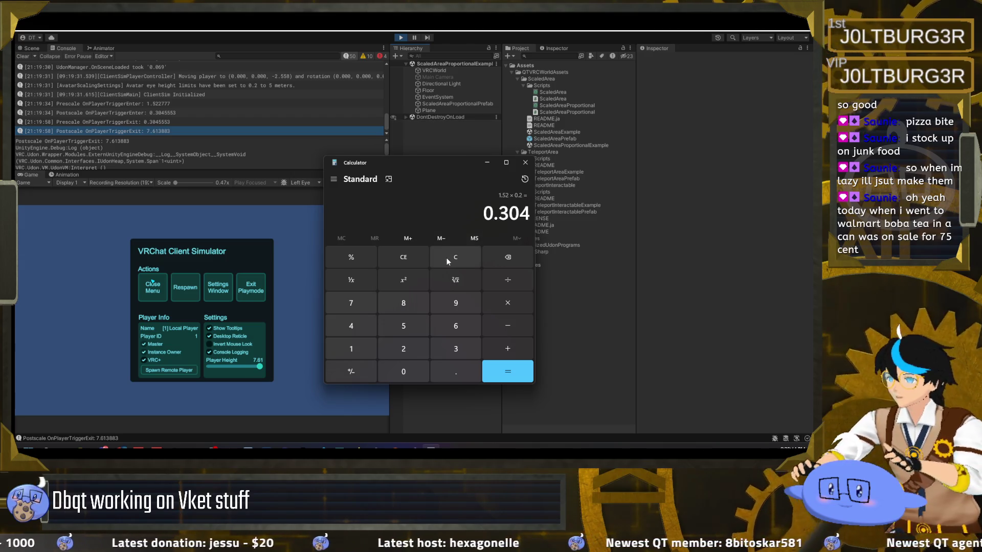
left_click(450, 258)
type("1/")
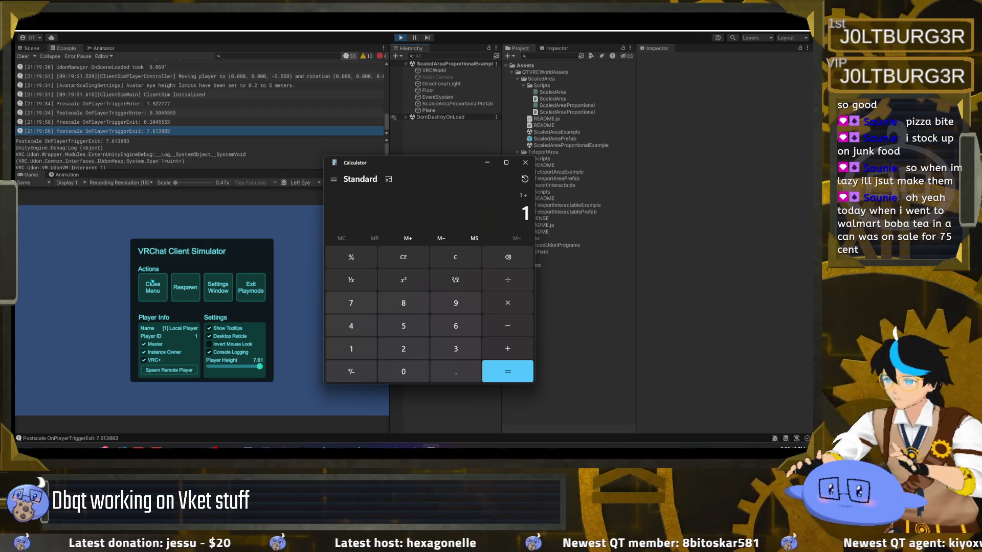
type("0.2")
key("Return")
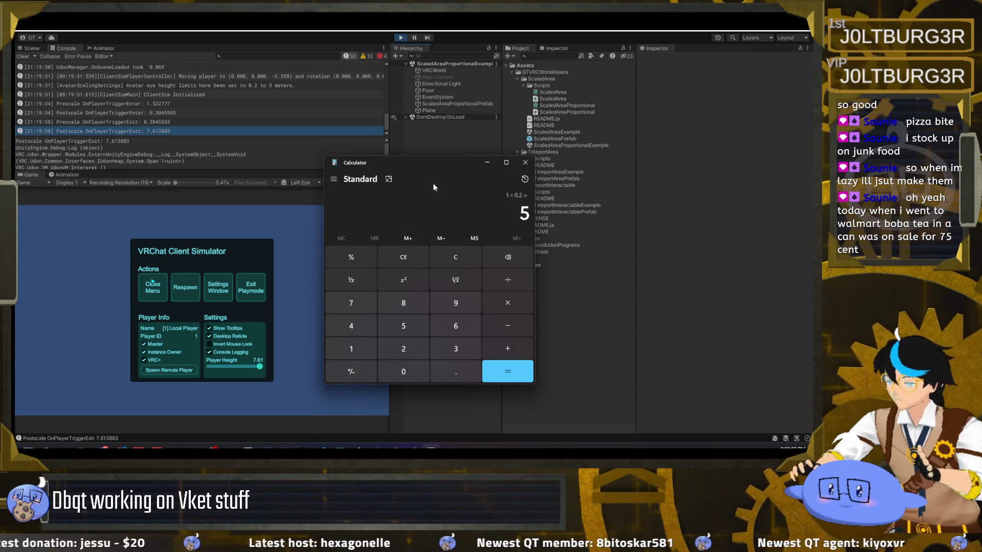
Compute 5 × 0.3 and 5 × 1.52 (7.6), close Calculator, and stop Unity play mode.
left_click(511, 305)
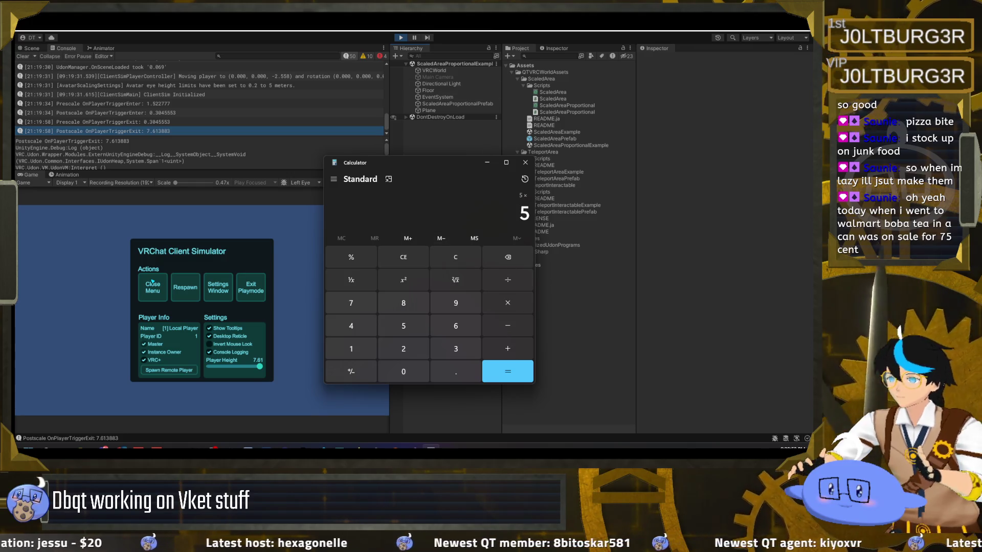
type("0.3")
key("Return")
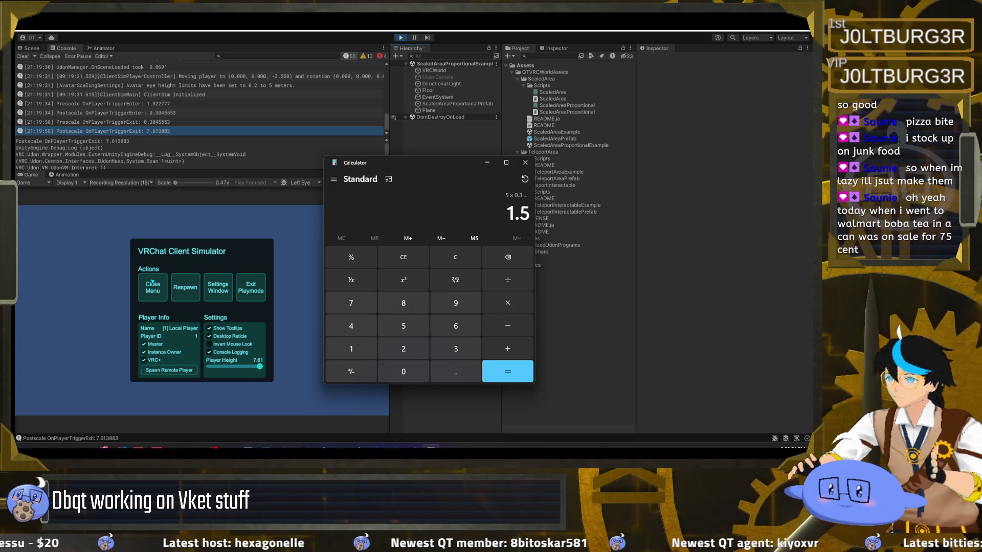
left_click(456, 257)
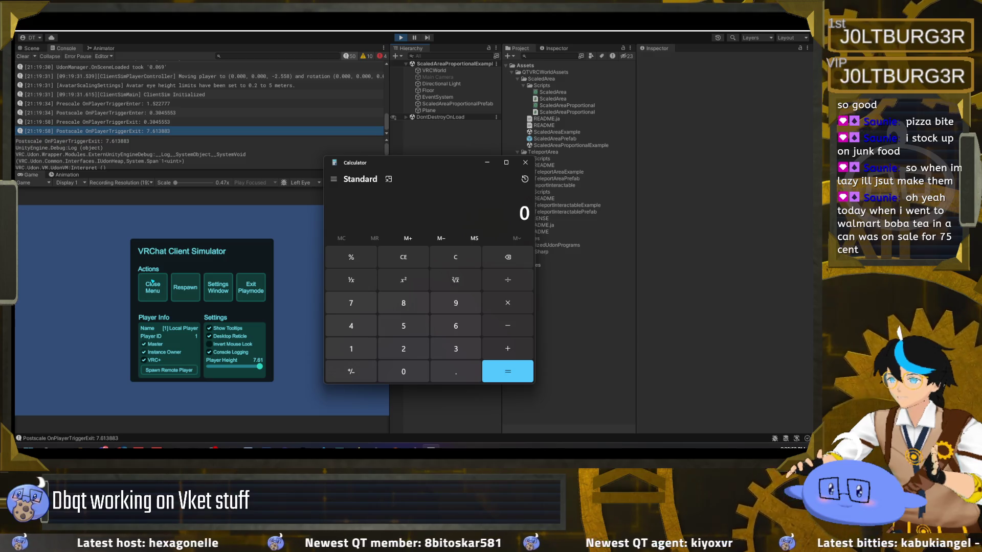
type("1.52")
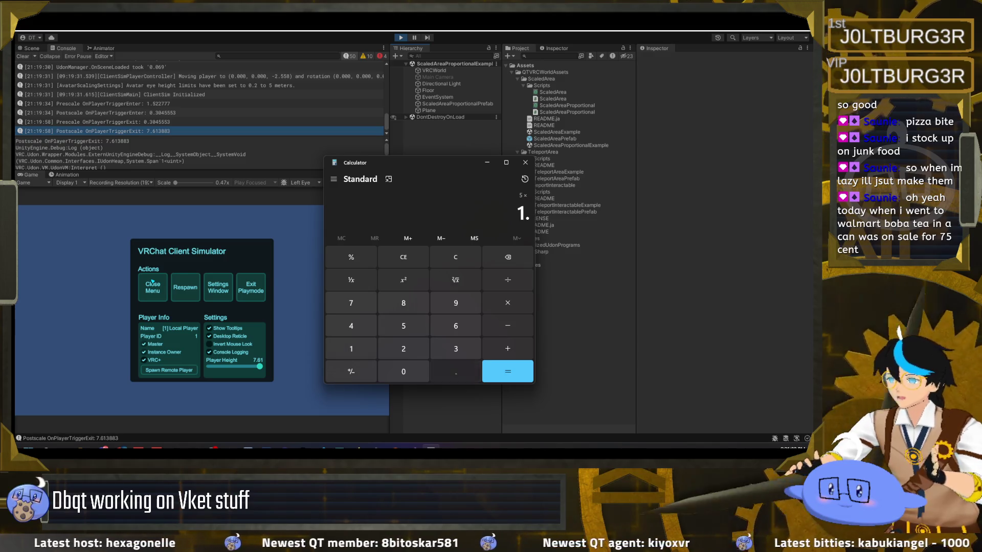
key("Return")
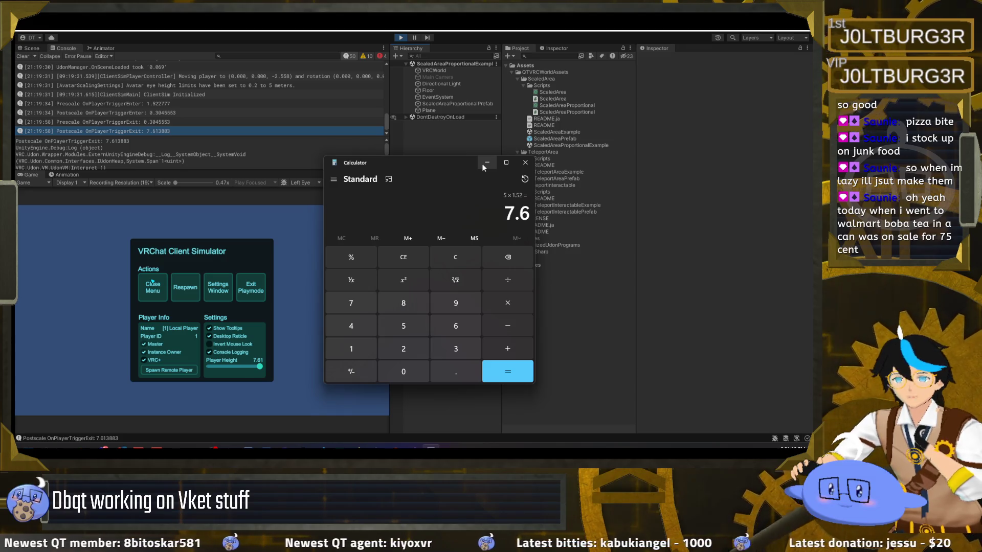
left_click(526, 163)
left_click(401, 37)
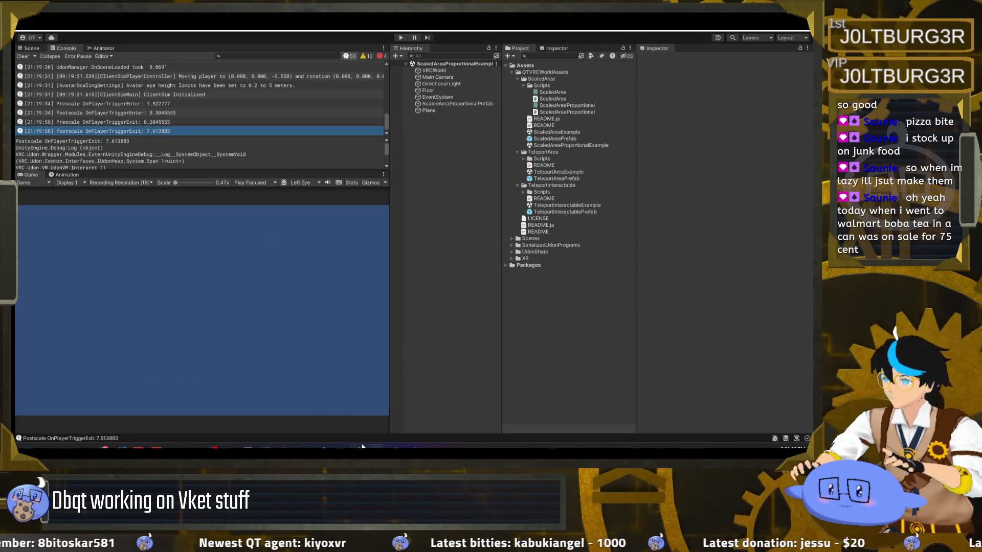
In Visual Studio, delete '/ desiredScaleMultiplier' from line 77 and save the script.
key("alt+Tab")
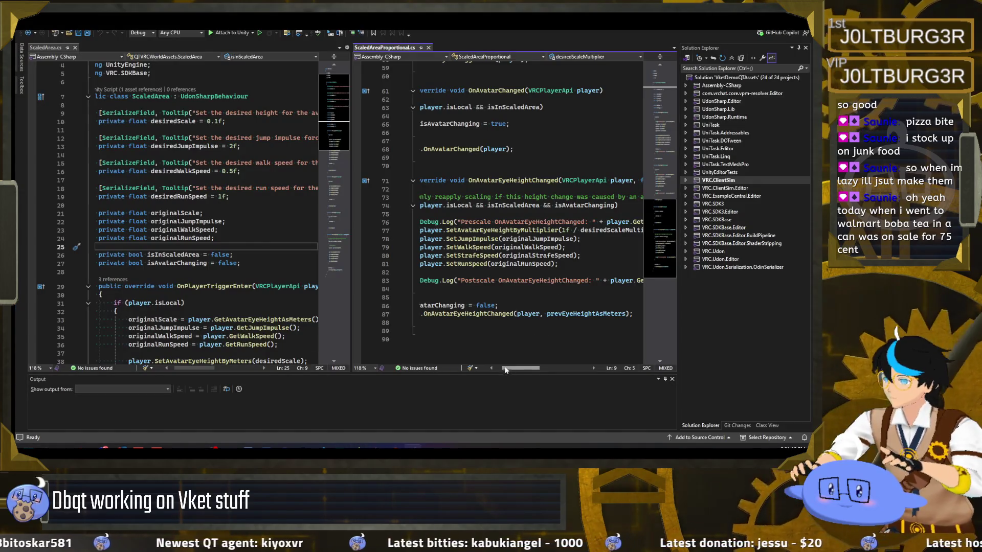
left_click_drag(512, 370, 519, 369)
left_click_drag(530, 230, 614, 231)
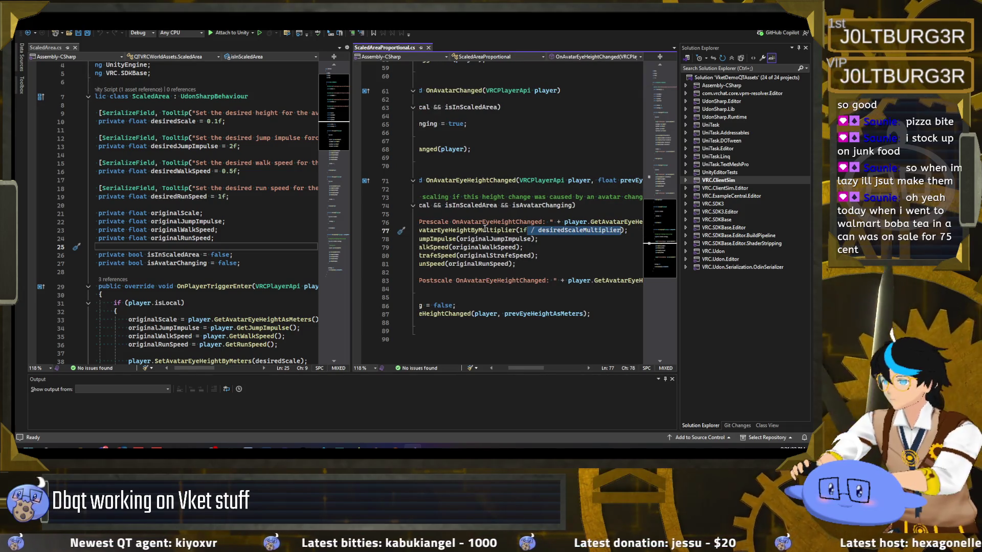
key("BackSpace")
left_click_drag(525, 369, 519, 369)
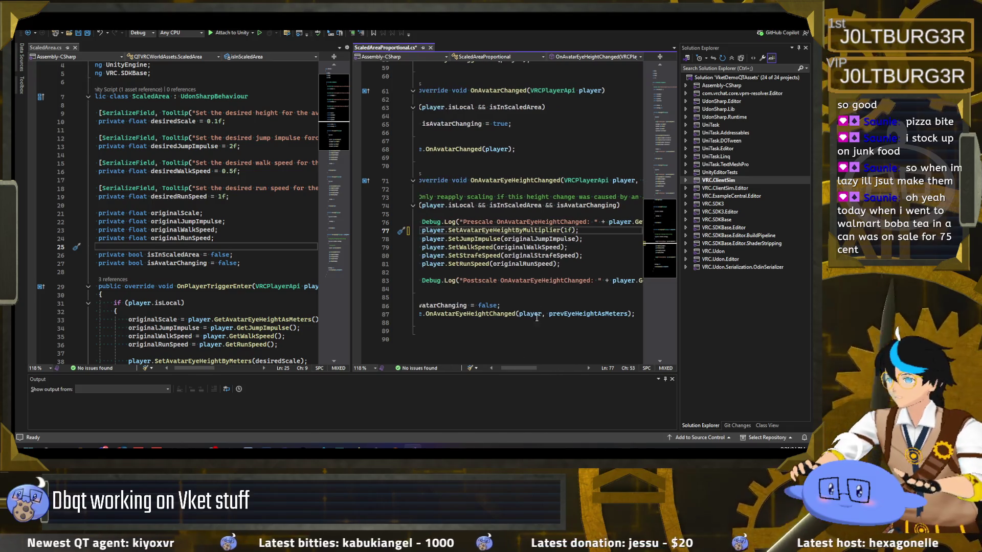
left_click(534, 230)
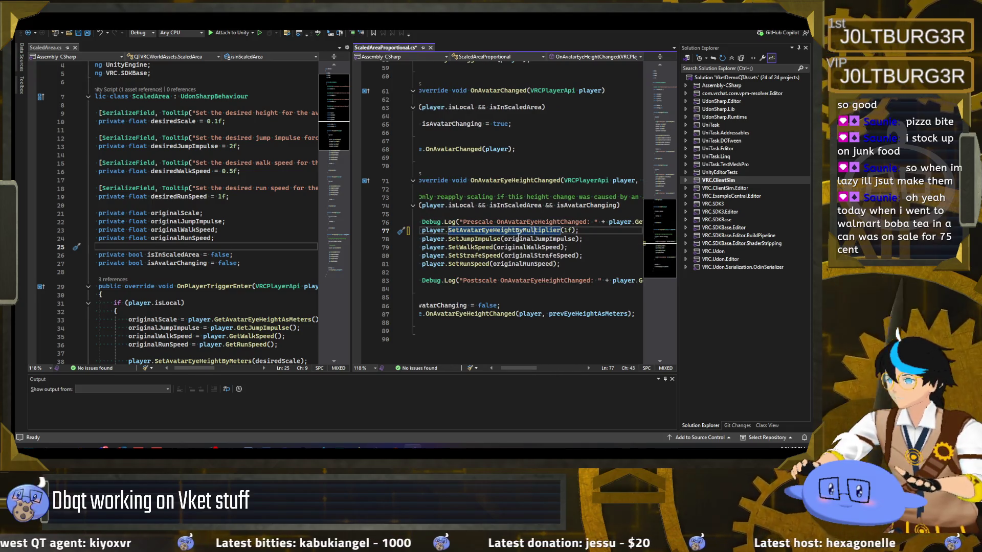
key("ctrl+s")
left_click_drag(512, 369, 506, 370)
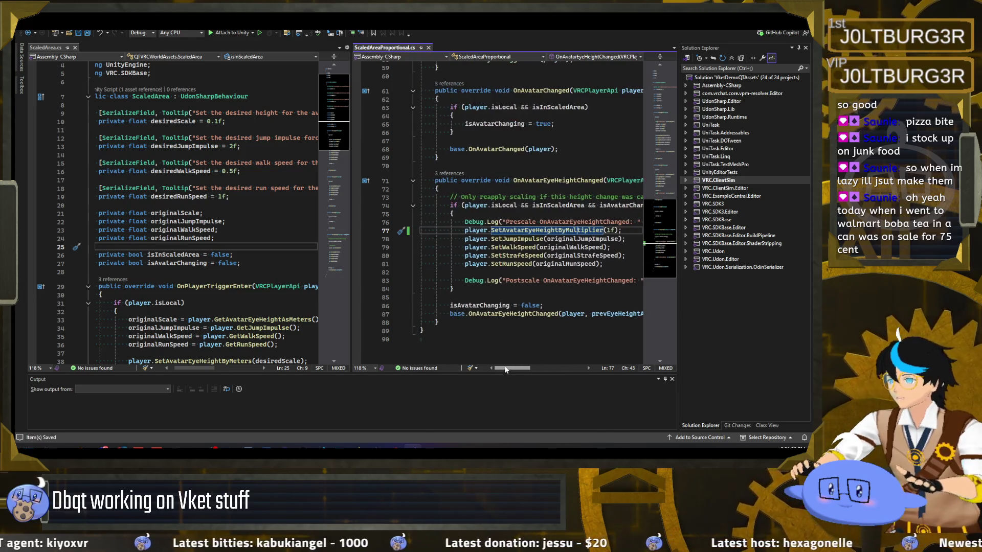
left_click(487, 230)
Discard a started player. line after line 48 and merge both script tabs into one pane.
scroll(549, 197, "up", 5)
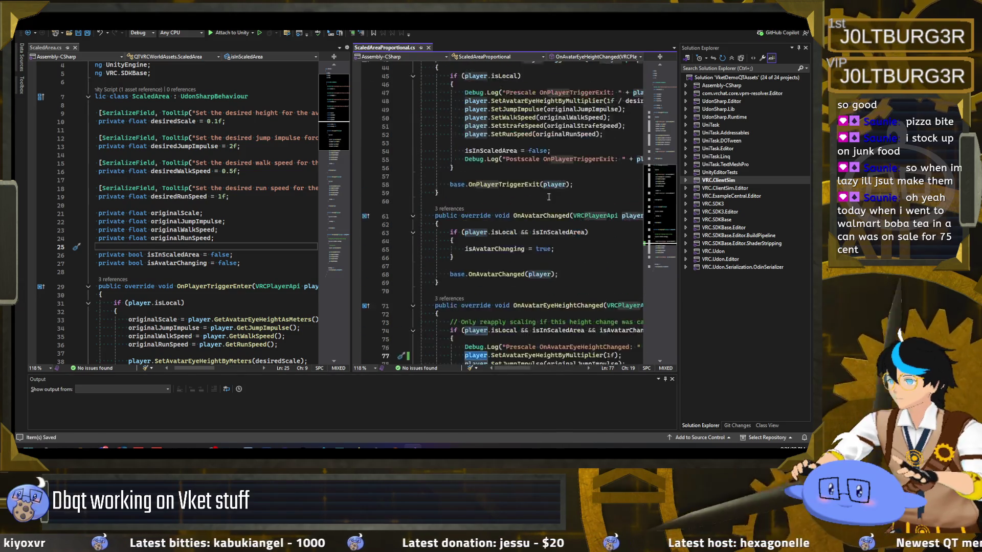
scroll(549, 197, "up", 4)
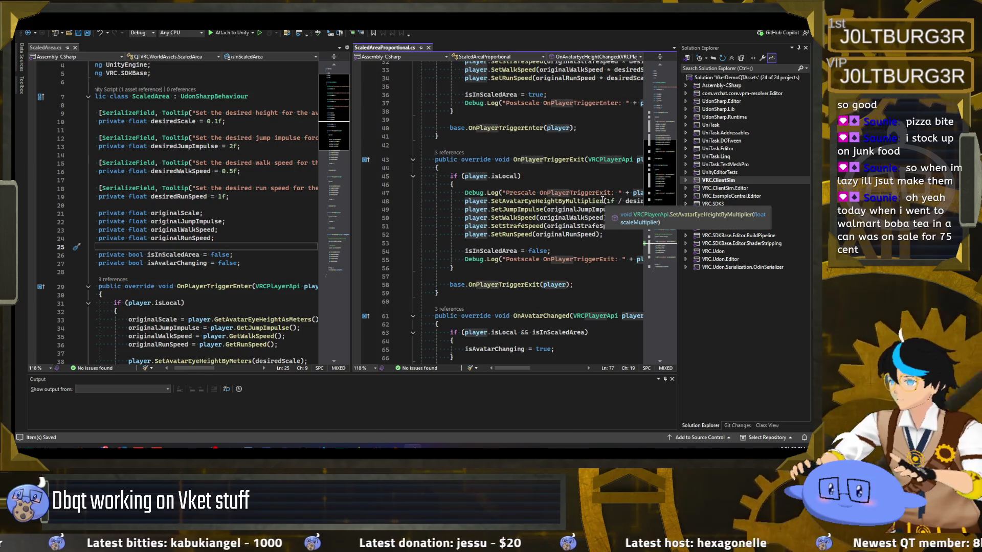
left_click(603, 201)
key("End")
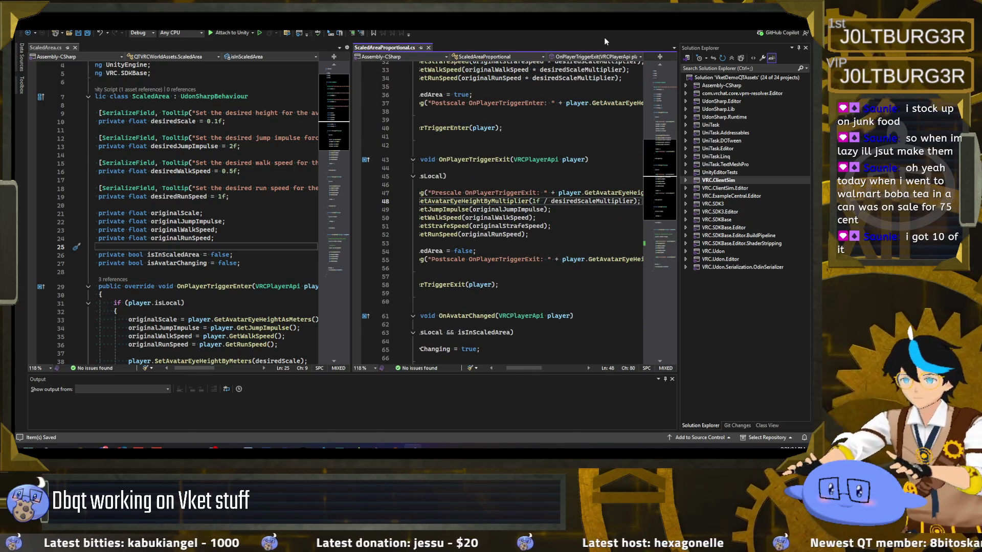
key("Return")
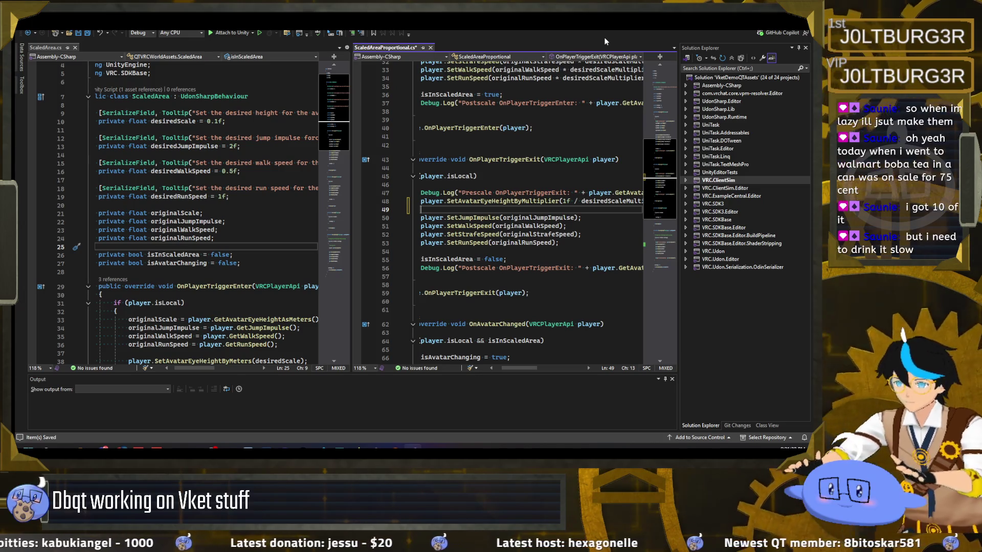
type("player.")
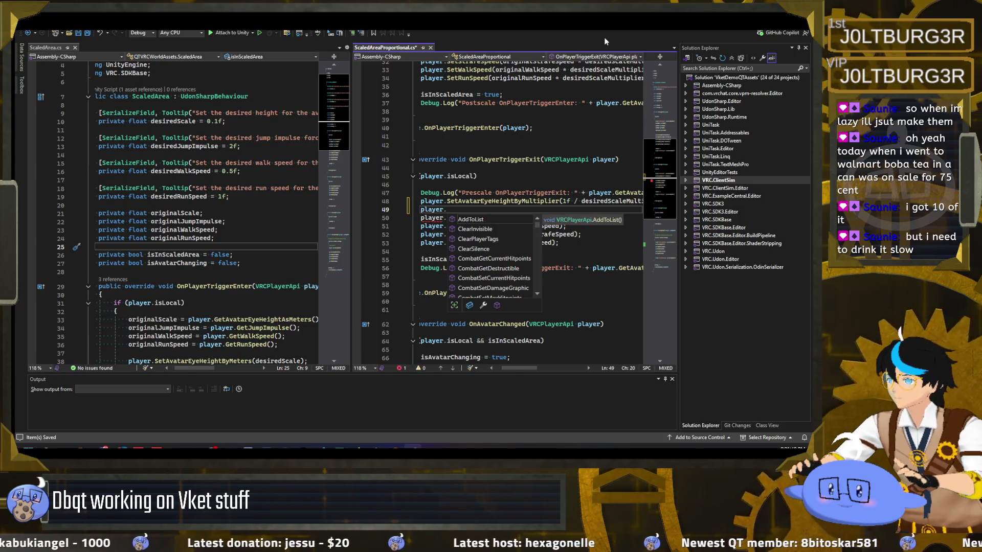
key("Escape")
key("BackSpace")
key("BackSpace")
key("BackSpace")
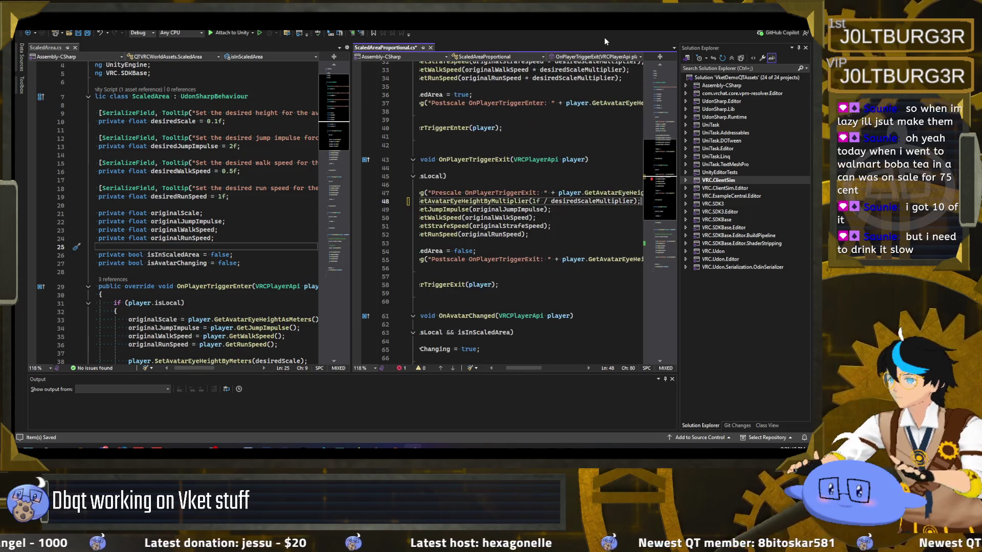
scroll(401, 201, "up", 1)
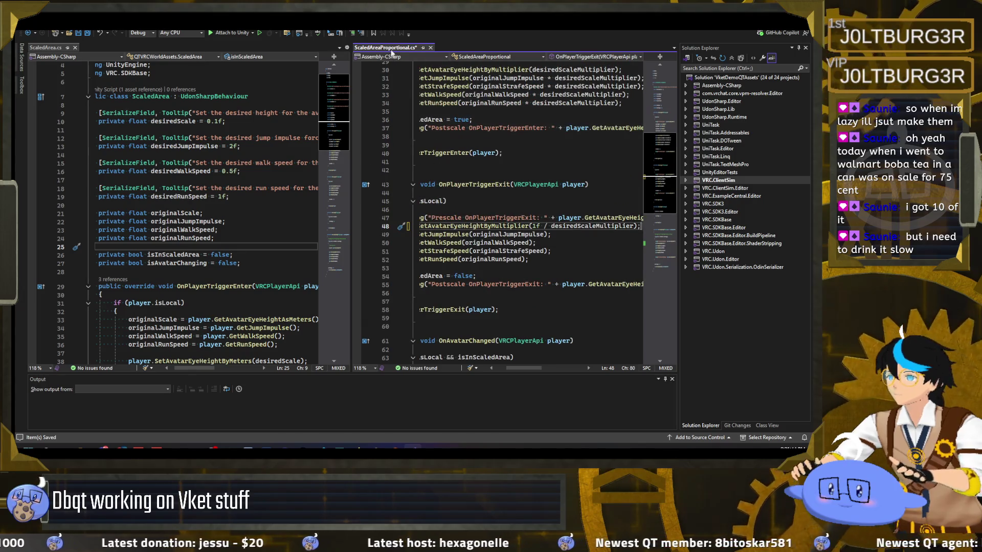
left_click_drag(391, 47, 109, 47)
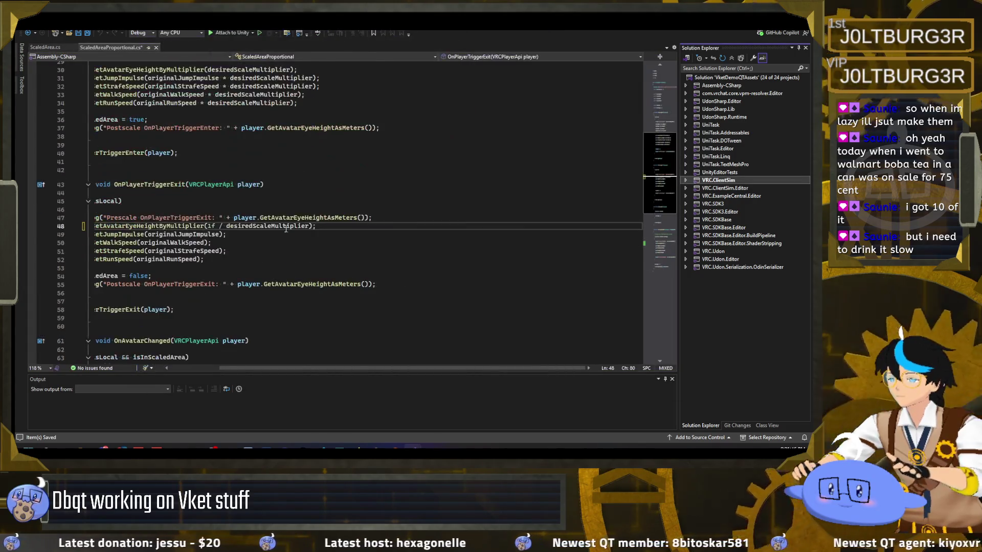
Add a player.GetAvatarEyeHeightAsMeters call below line 24 in OnPlayerTriggerEnter via IntelliSense.
left_click_drag(271, 370, 222, 370)
scroll(240, 207, "up", 4)
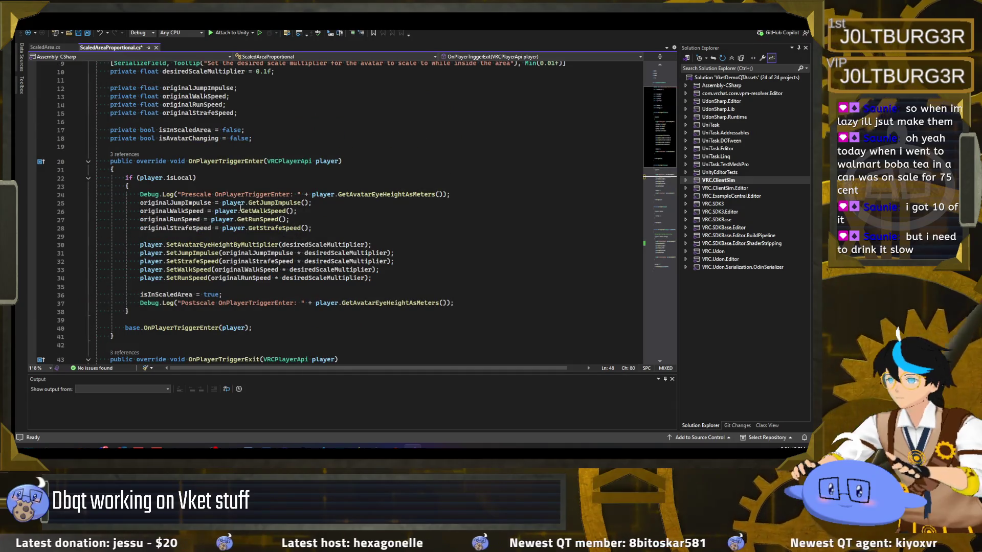
left_click(462, 197)
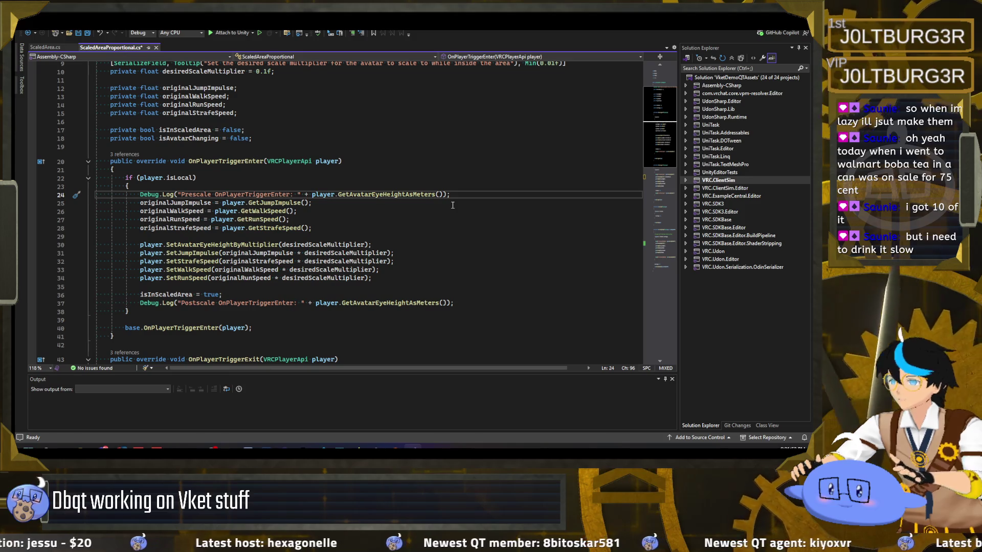
key("Return")
type("player.")
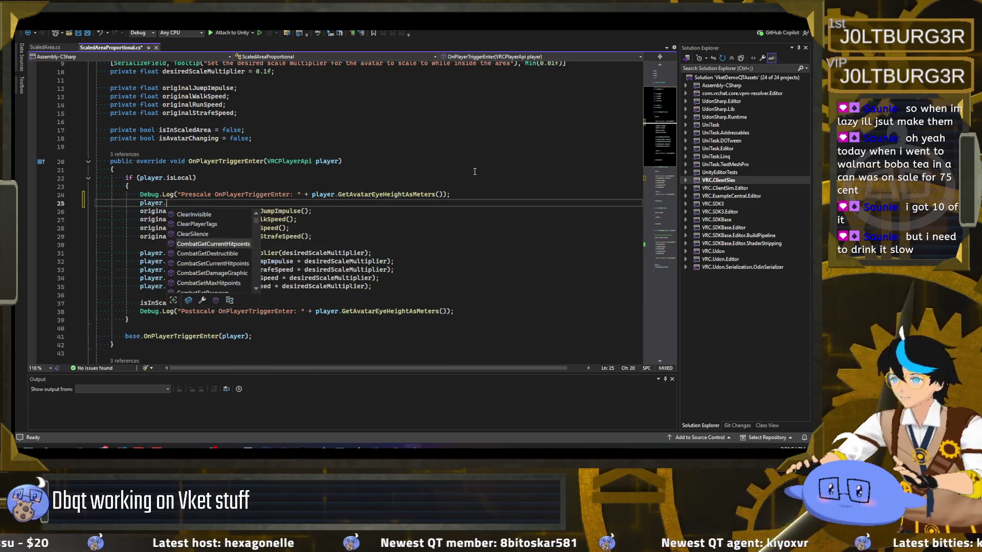
type("GetAvat")
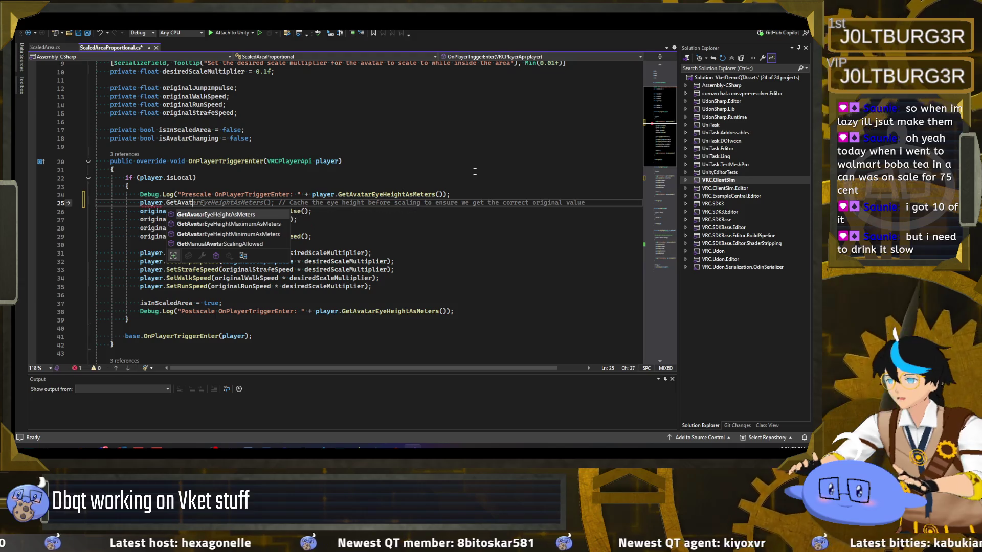
key("Down")
key("Down")
key("Down")
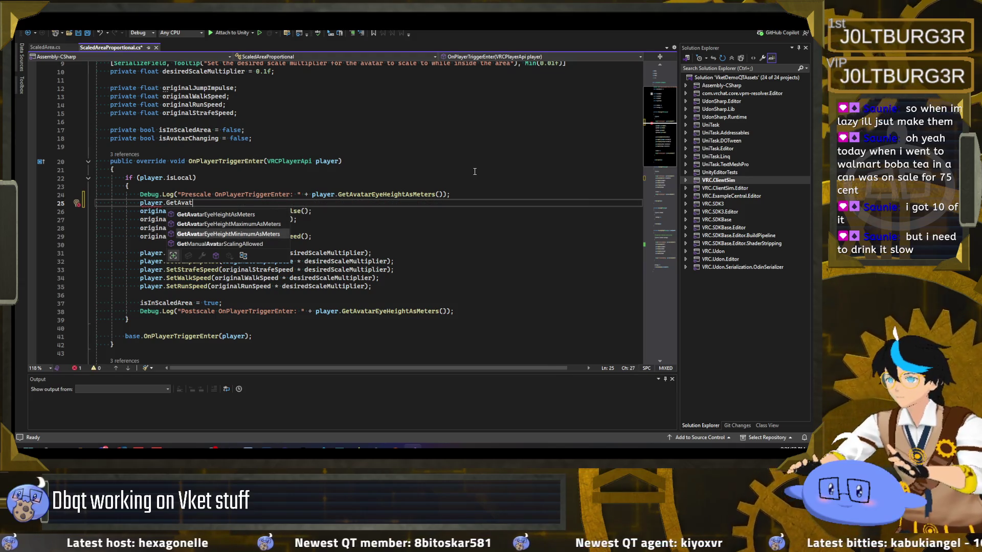
key("Up")
key("Up")
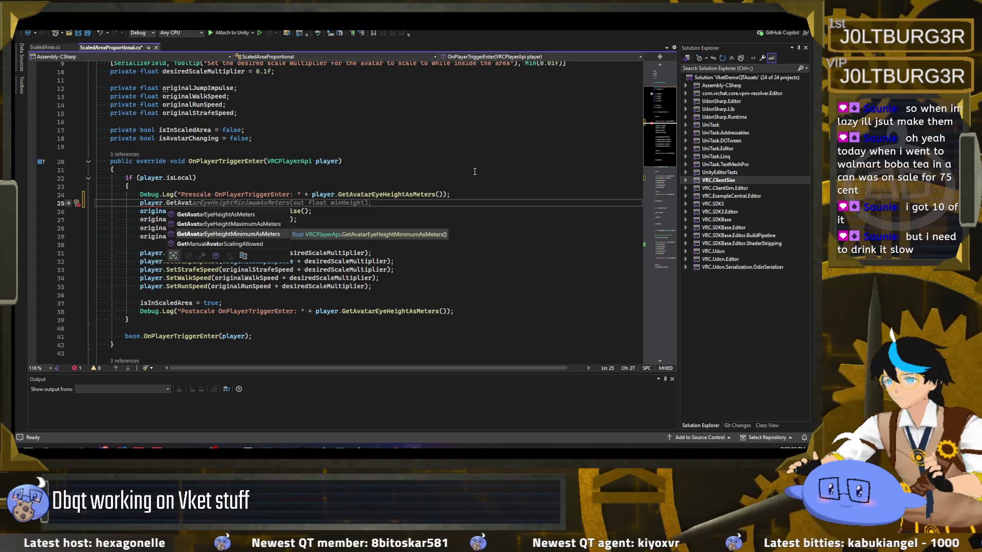
key("Up")
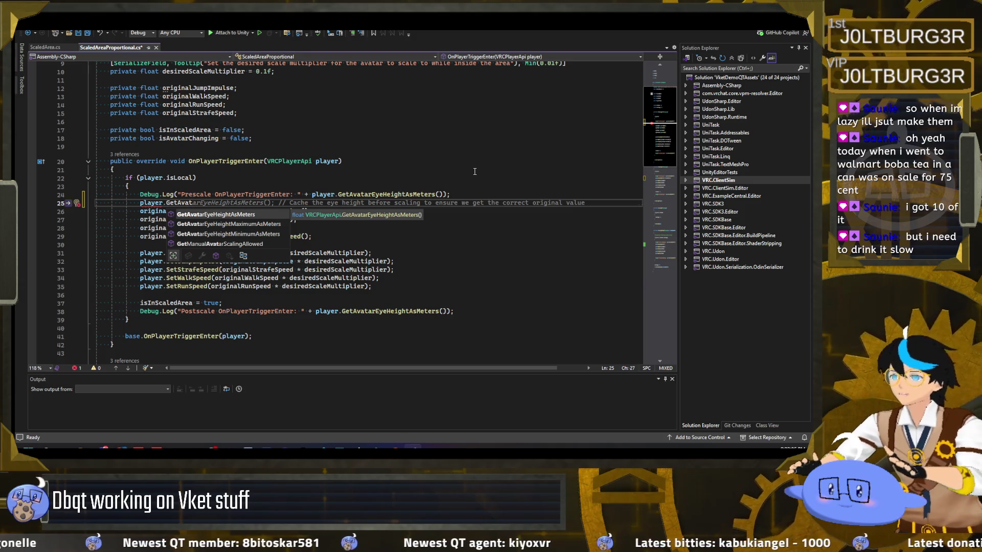
key("Tab")
Select the leftover eye-height line 25 and delete it.
left_click(215, 177)
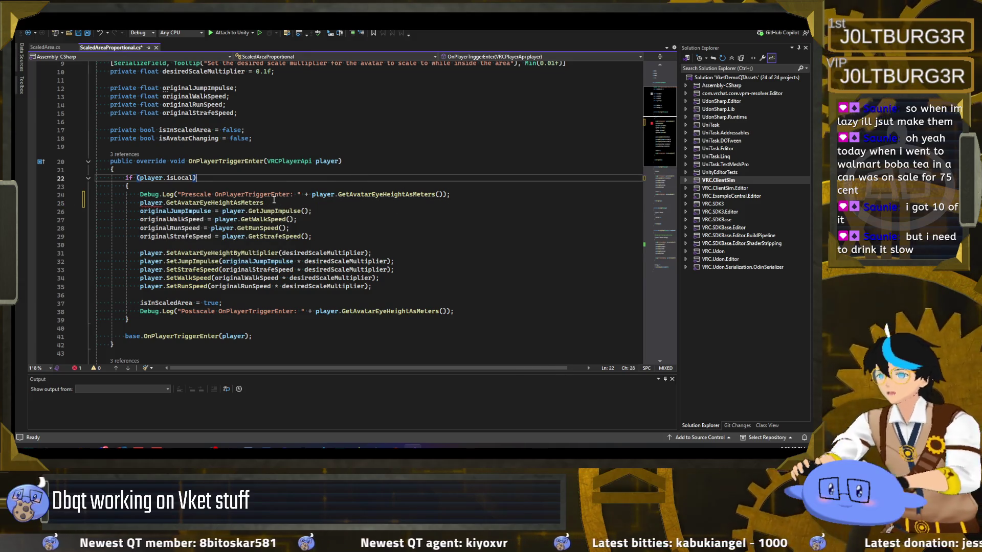
left_click_drag(271, 203, 45, 202)
key("BackSpace")
key("BackSpace")
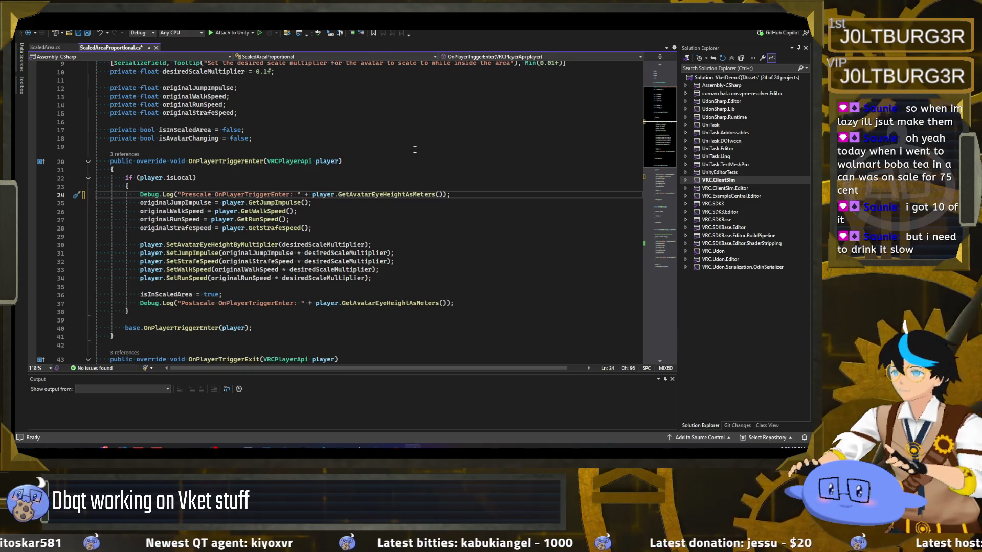
Declare a 'private float originalScale;' field after the multiplier field, fixing the doubled-o typo.
key("Return")
type("origin")
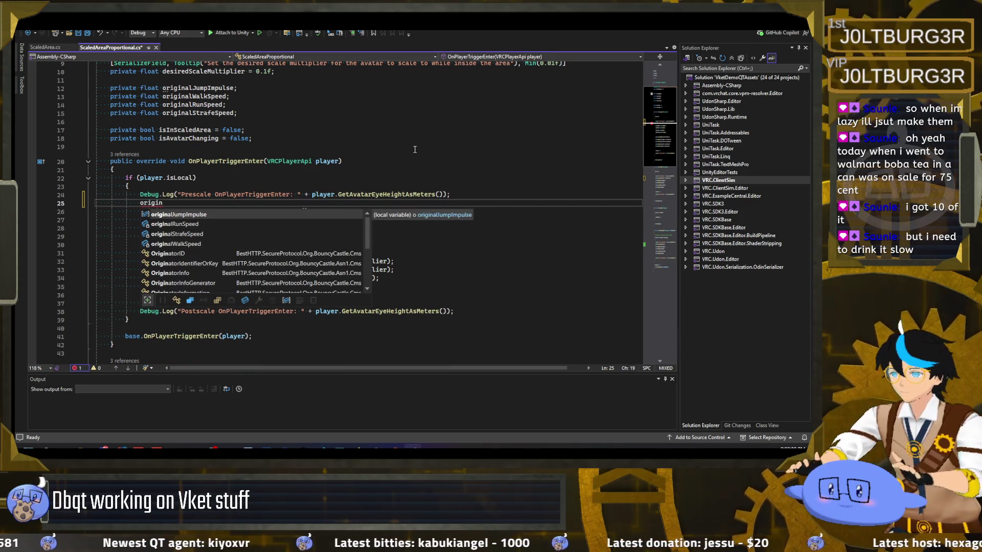
key("ctrl+BackSpace")
scroll(228, 132, "up", 2)
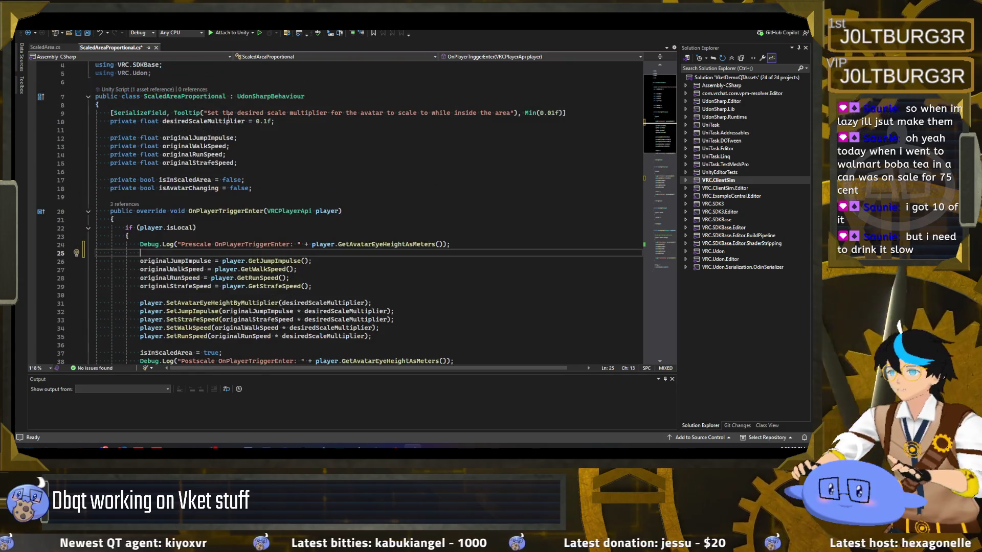
left_click(228, 132)
key("Return")
type("private ")
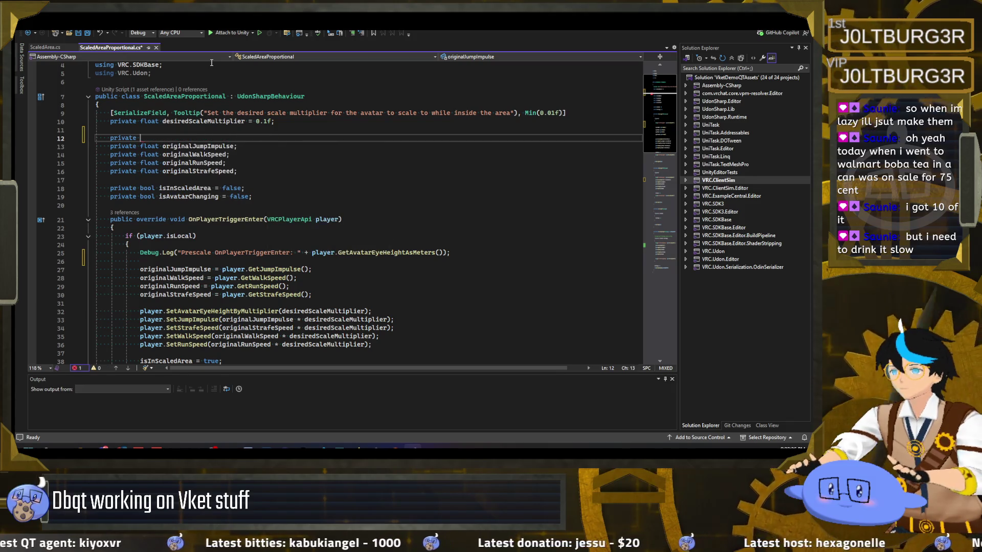
type("float ooriginalScale;")
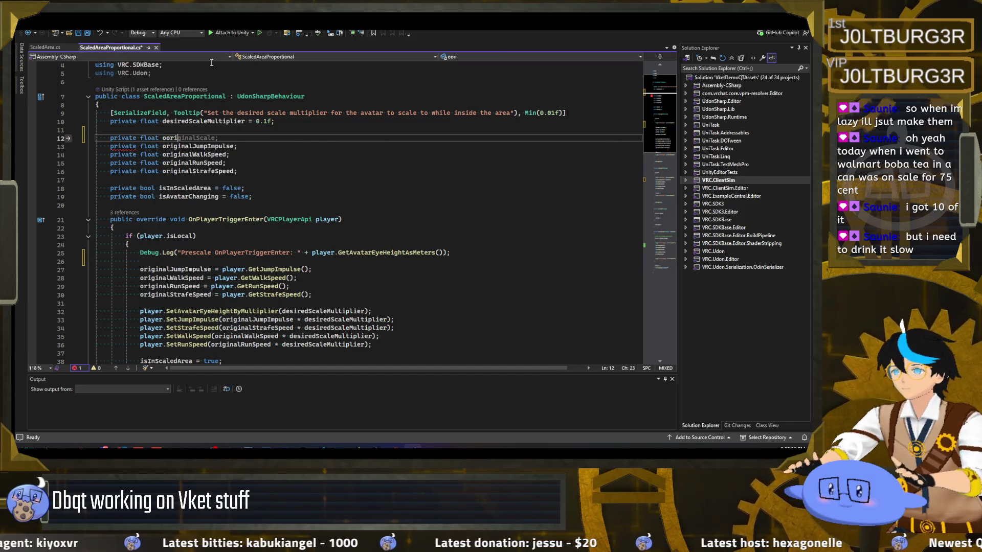
left_click(170, 137)
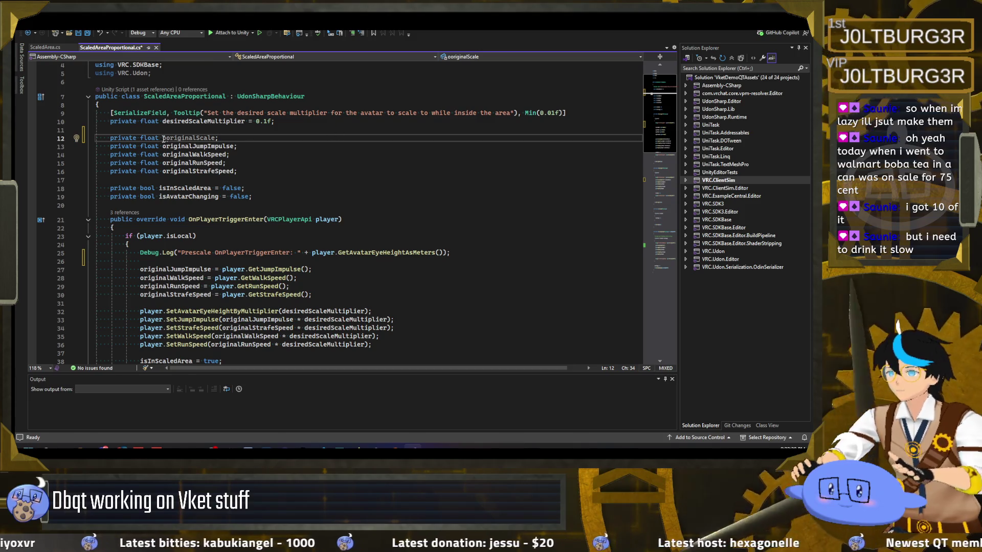
key("BackSpace")
key("ctrl+period")
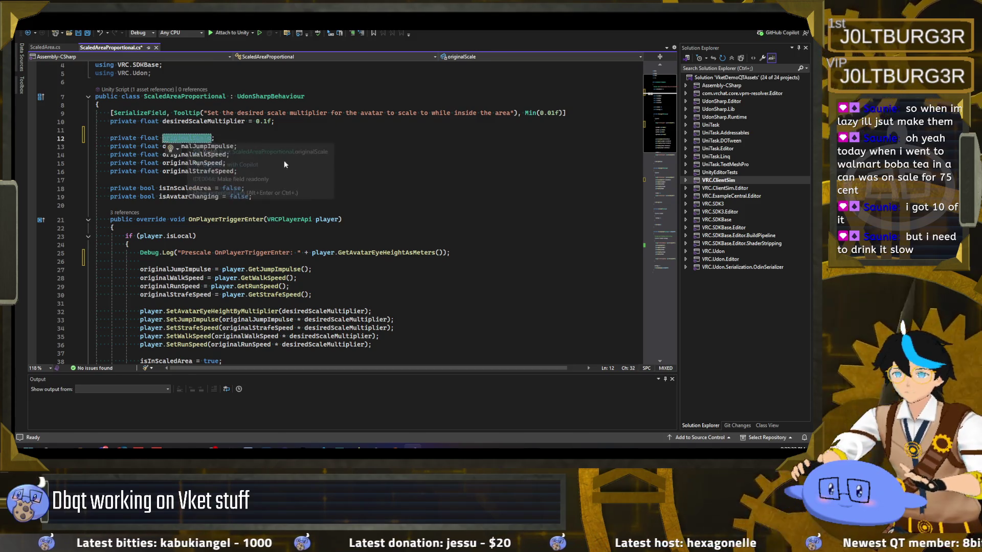
key("Return")
Assign originalScale = player.GetAvatarEyeHeightAsMeters(); in OnPlayerTriggerEnter and save.
left_click(367, 167)
scroll(367, 168, "down", 2)
left_click(153, 211)
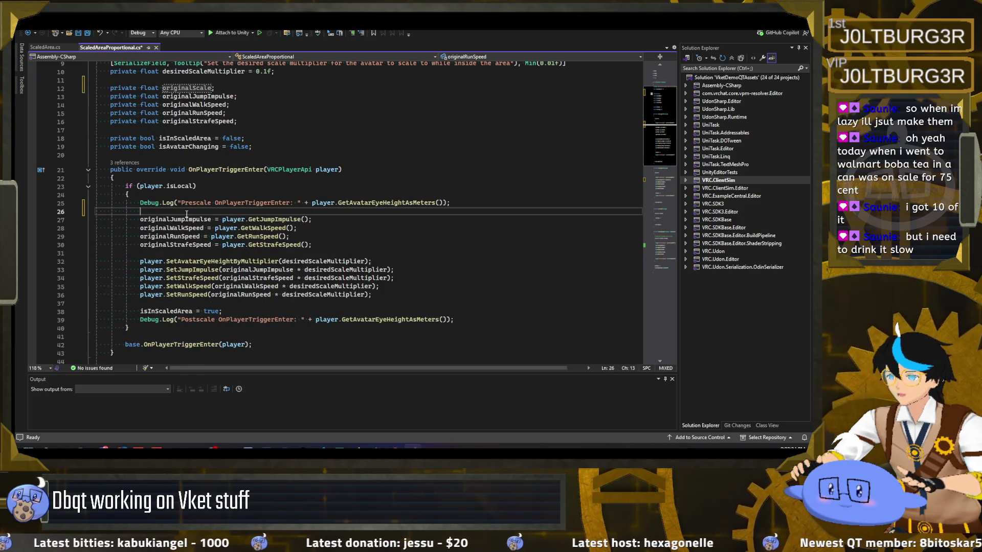
key("Return")
type("originalScale")
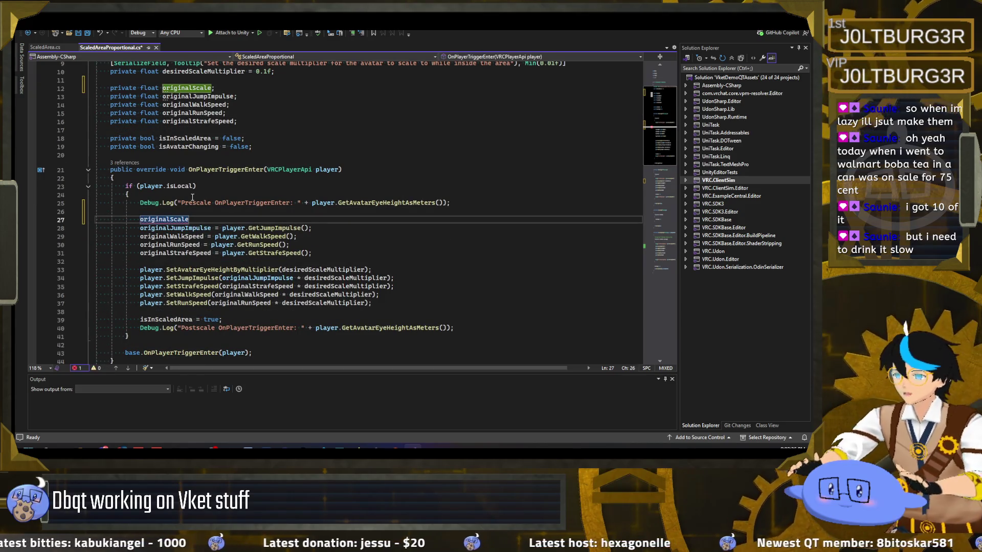
type(" = player.GetAvatarEyeHeightAsMeters();")
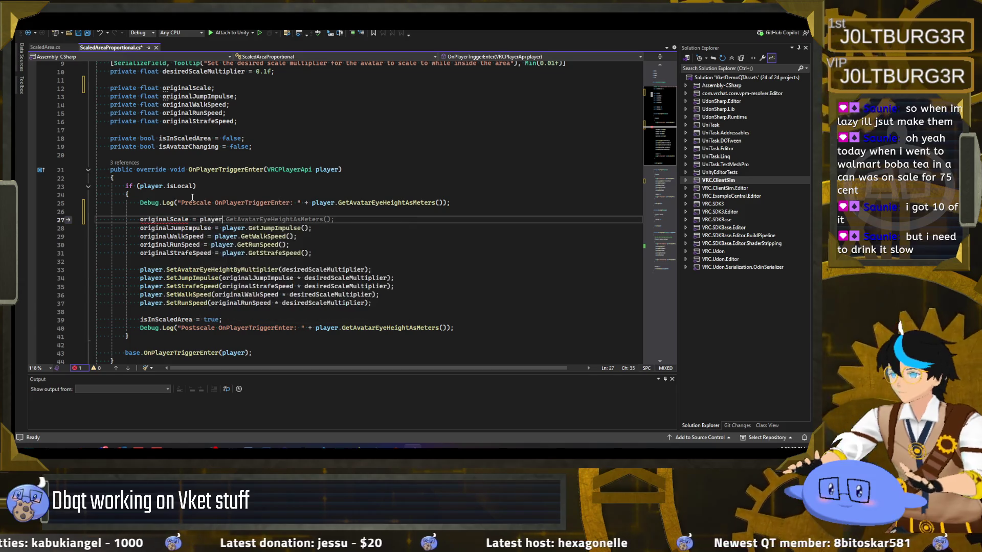
key("ctrl+s")
double_click(175, 221)
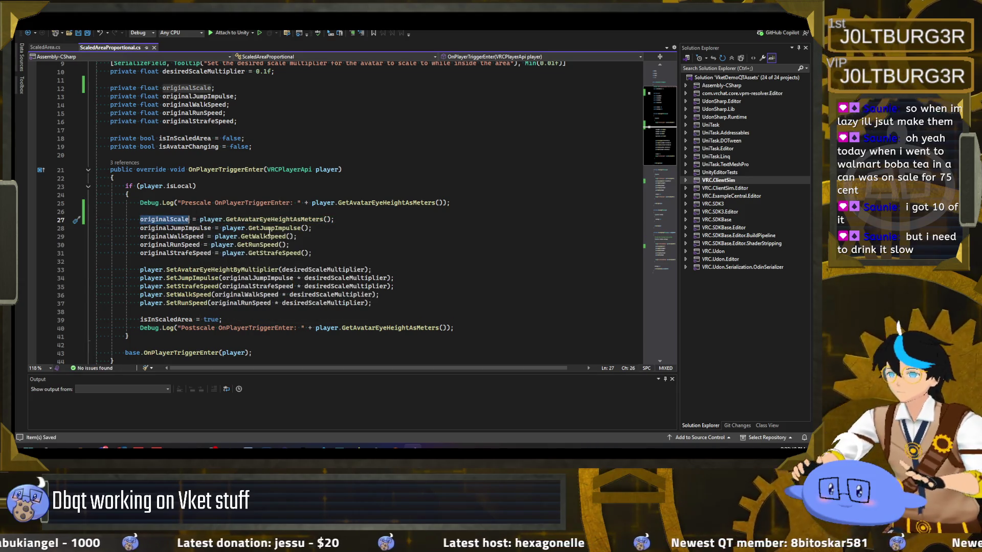
scroll(174, 221, "down", 18)
scroll(272, 219, "down", 1)
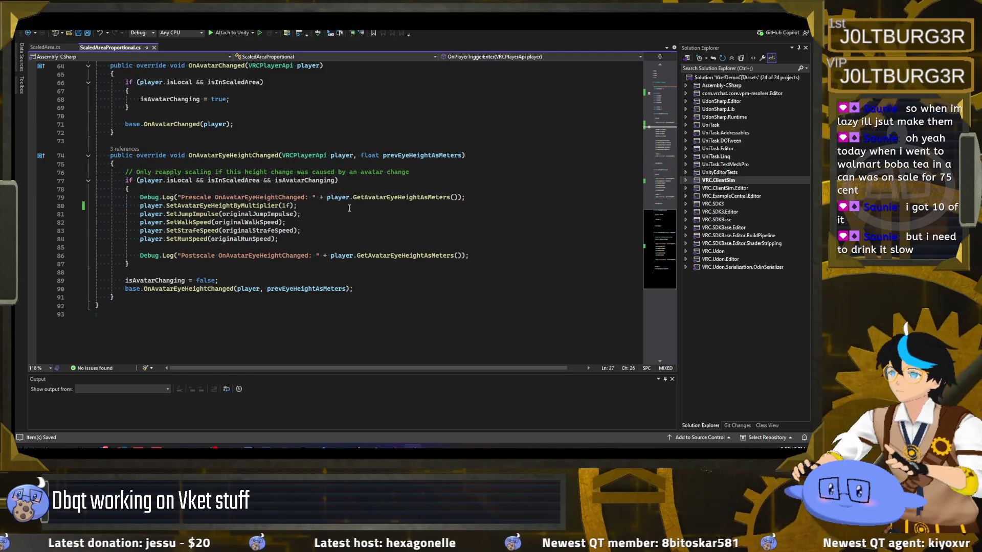
Replace line 80's SetAvatarEyeHeightByMultiplier(1f) with SetAvatarEyeHeightByMeters(originalScale).
left_click_drag(298, 206, 167, 206)
type("S")
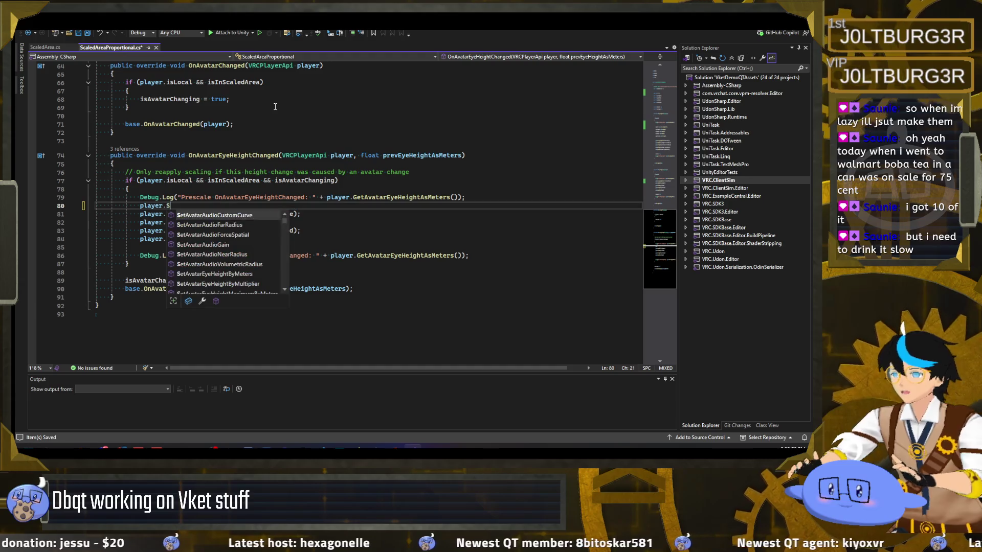
type("etAvatarEy")
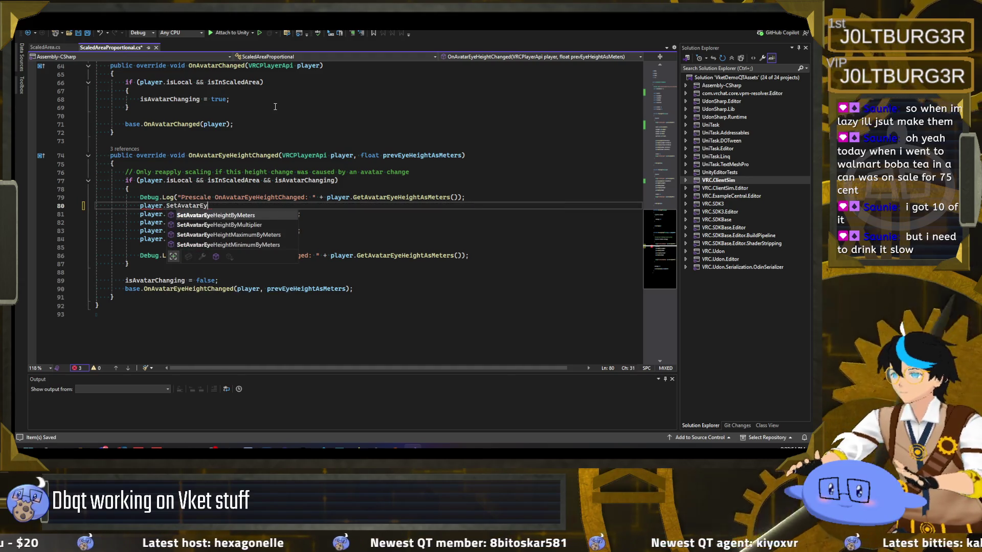
type("eHeightByMeters(originalScale);")
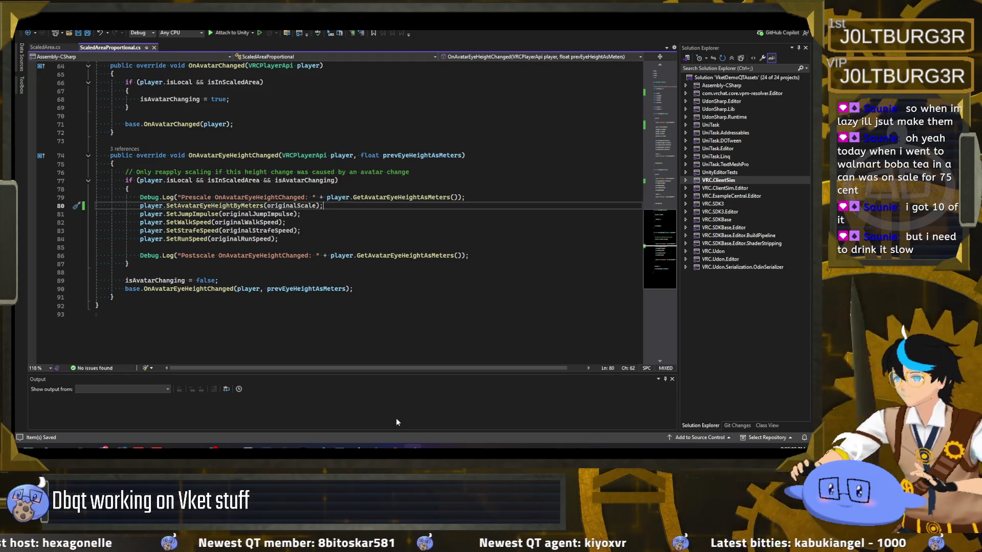
mouse_move(378, 449)
left_click(413, 414)
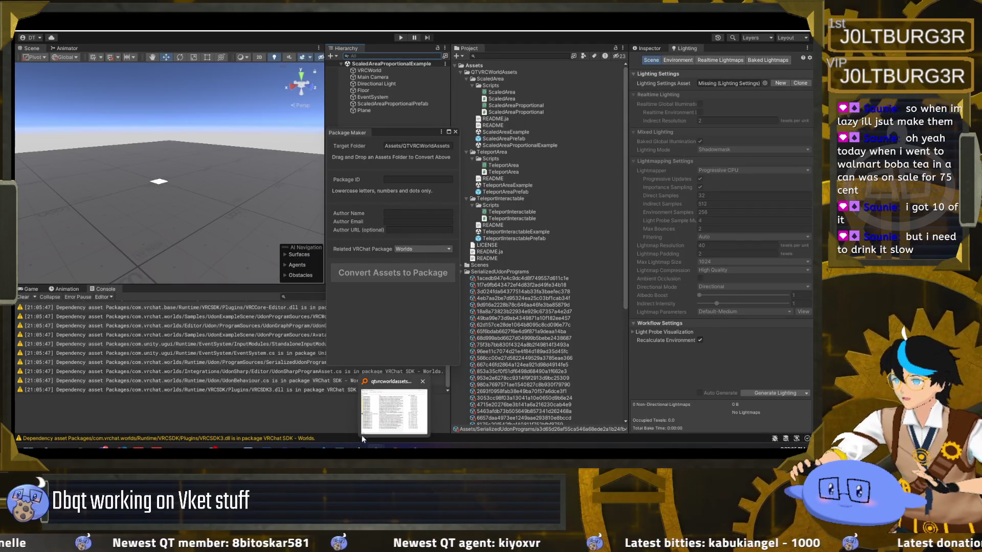
In Unity, enter play mode, respawn the player, and clear the Console.
mouse_move(379, 449)
left_click(341, 413)
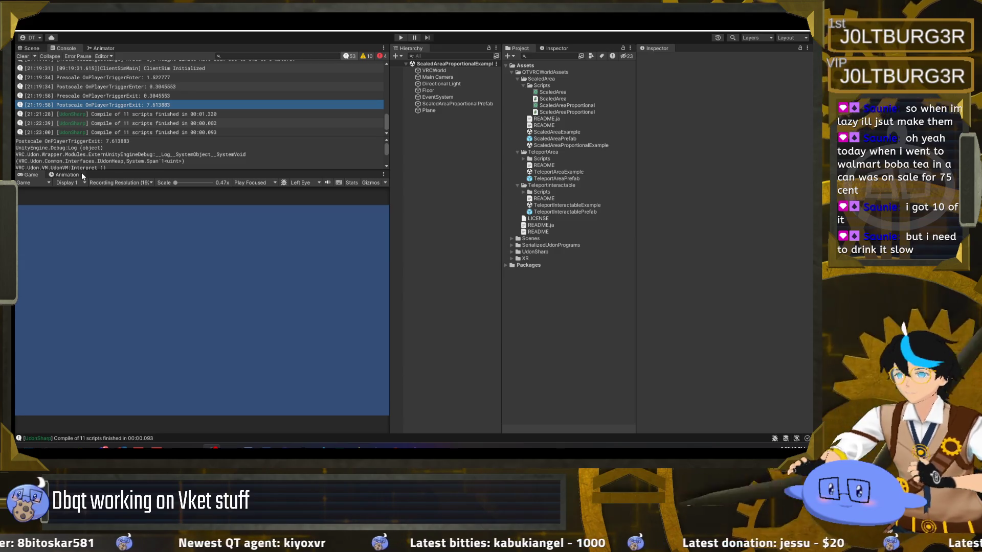
left_click(401, 37)
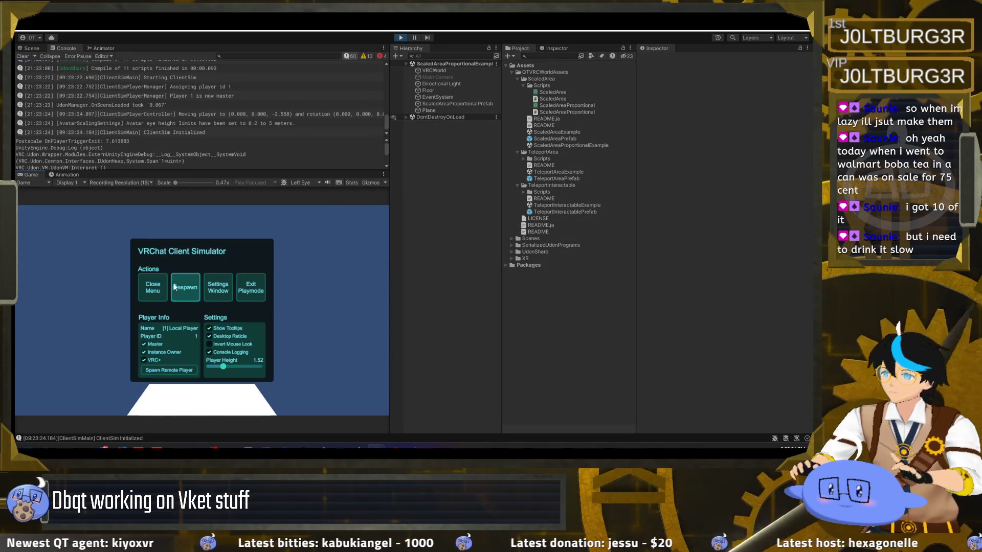
left_click(174, 287)
key("Escape")
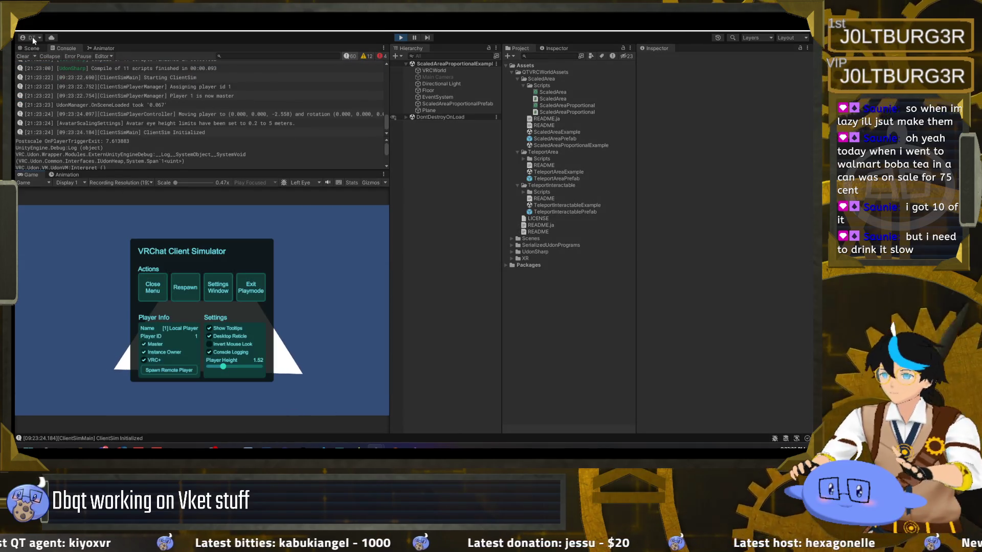
left_click(23, 56)
left_click(152, 287)
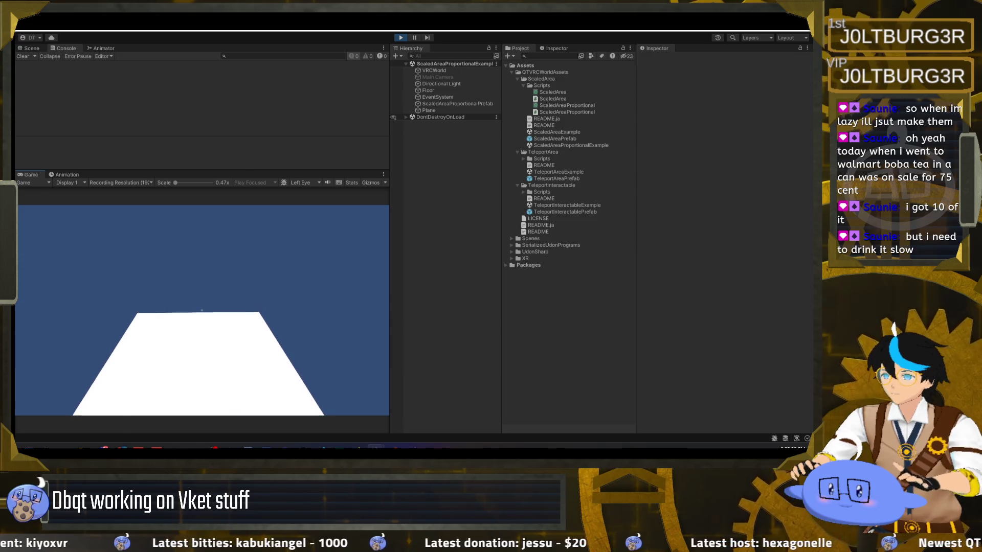
Walk into and out of the scaled area and check the trigger-exit log (7.613883).
key("w")
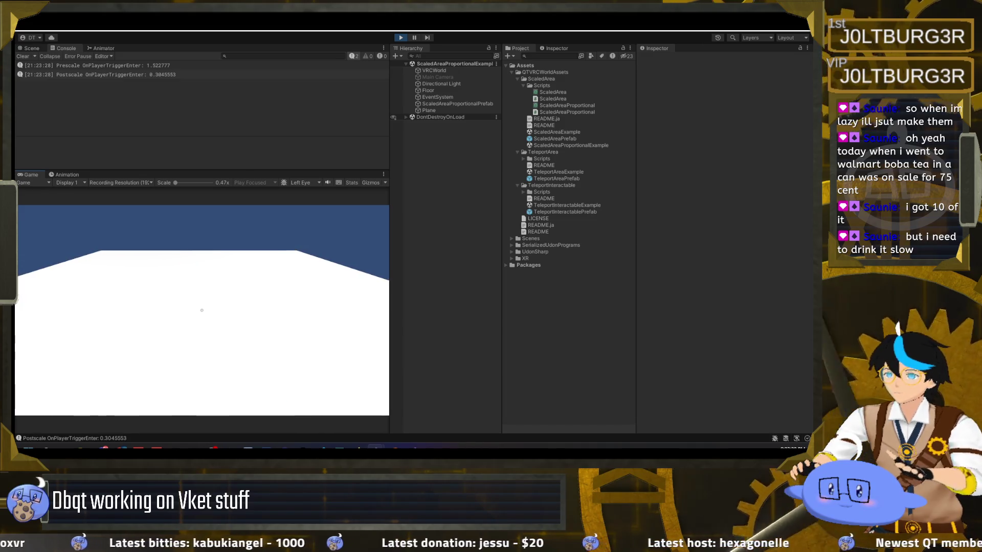
key("w")
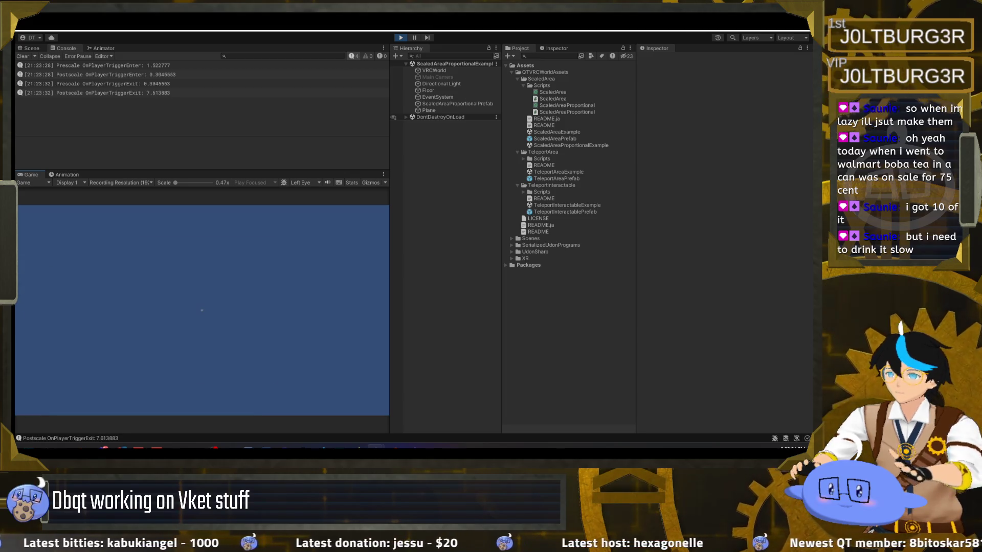
key("Escape")
left_click(179, 93)
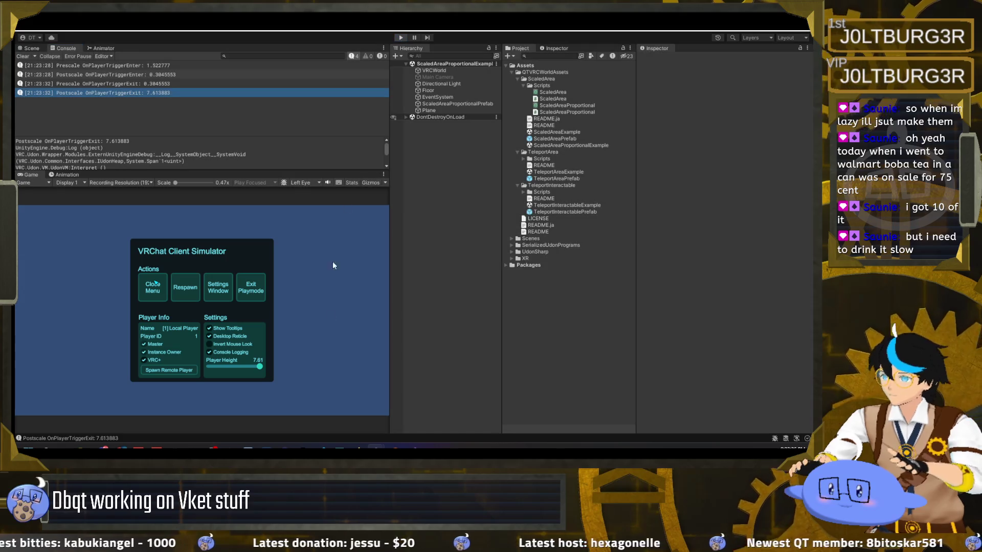
left_click(403, 409)
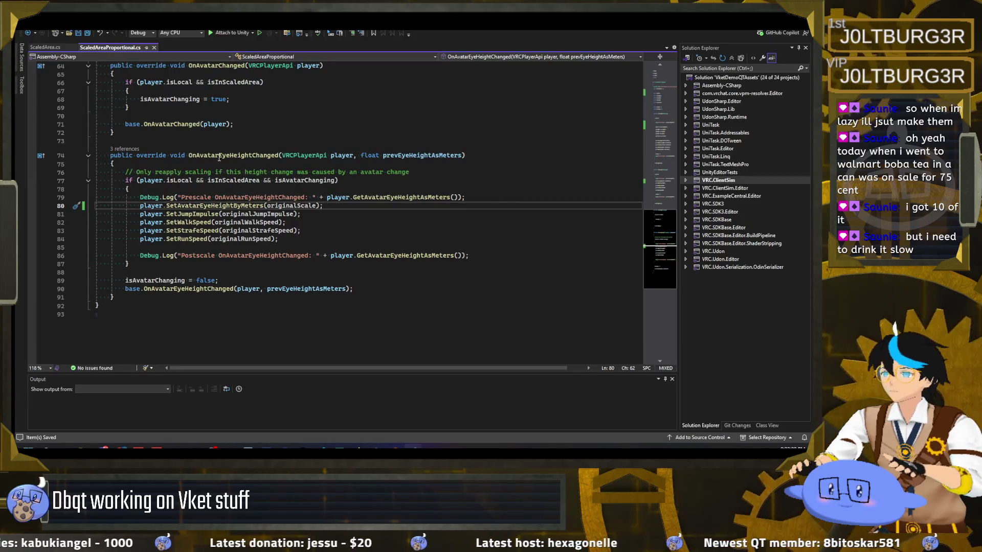
Review the SetAvatarEyeHeightByMeters(originalScale) call on line 80, then return to the Unity editor.
double_click(229, 205)
left_click(342, 207)
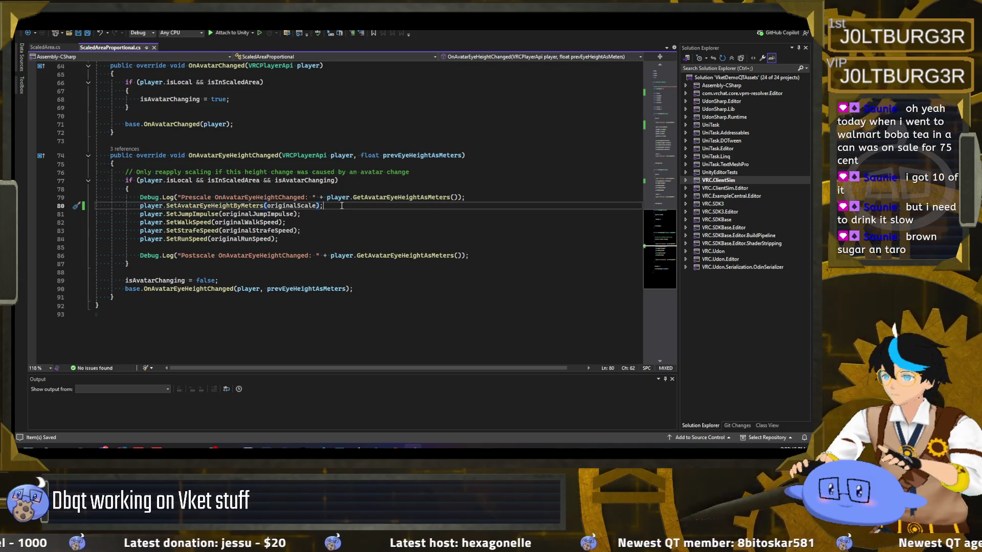
scroll(308, 239, "up", 2)
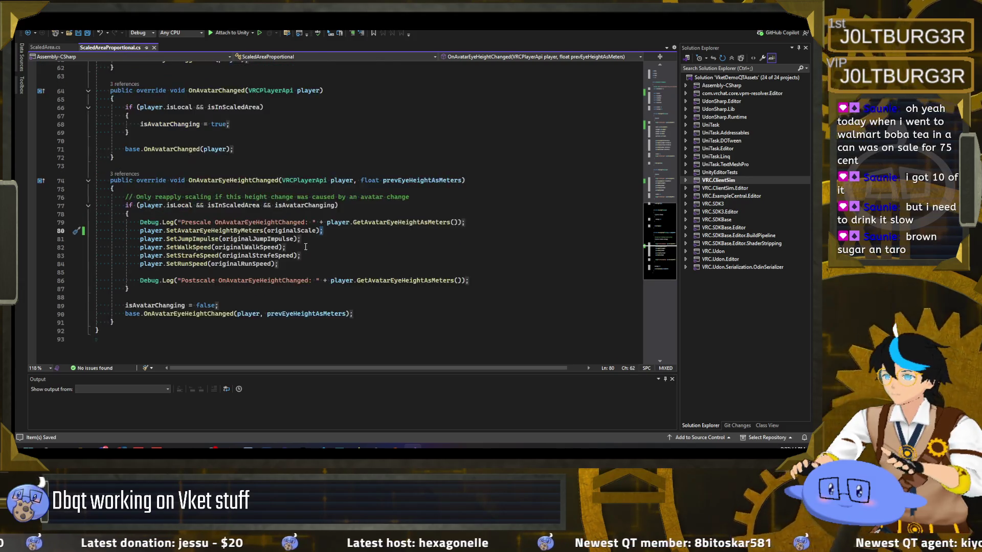
double_click(305, 256)
scroll(297, 278, "up", 10)
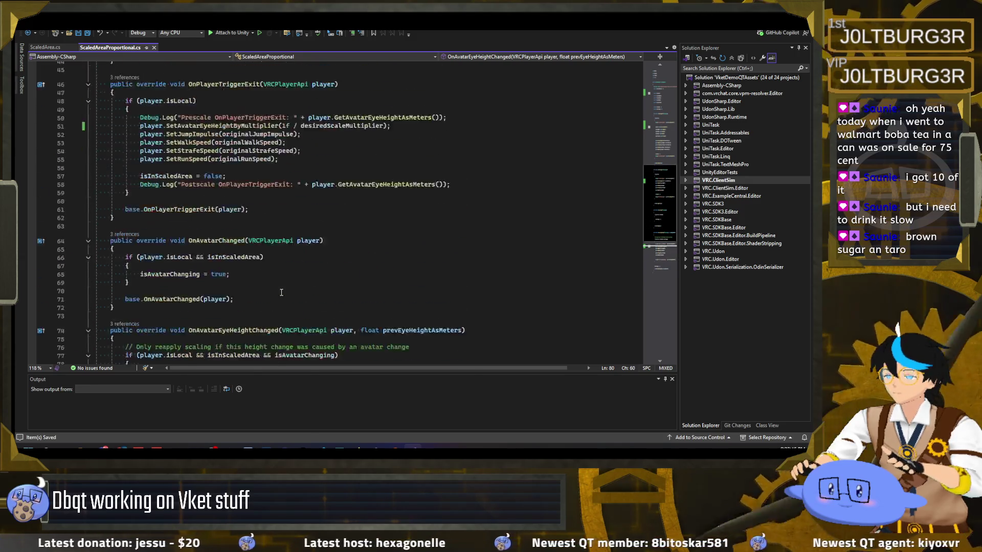
mouse_move(375, 449)
left_click(331, 407)
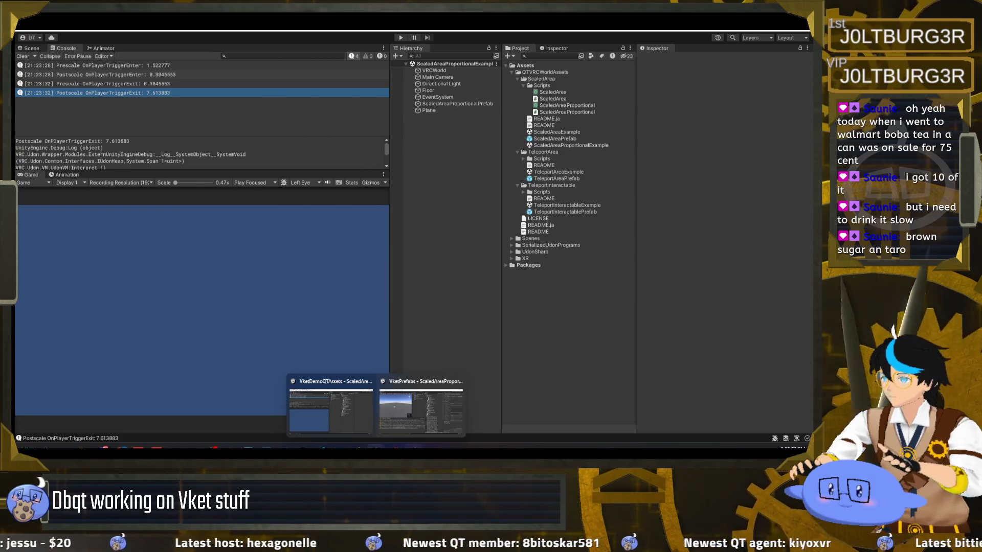
key("alt+Tab")
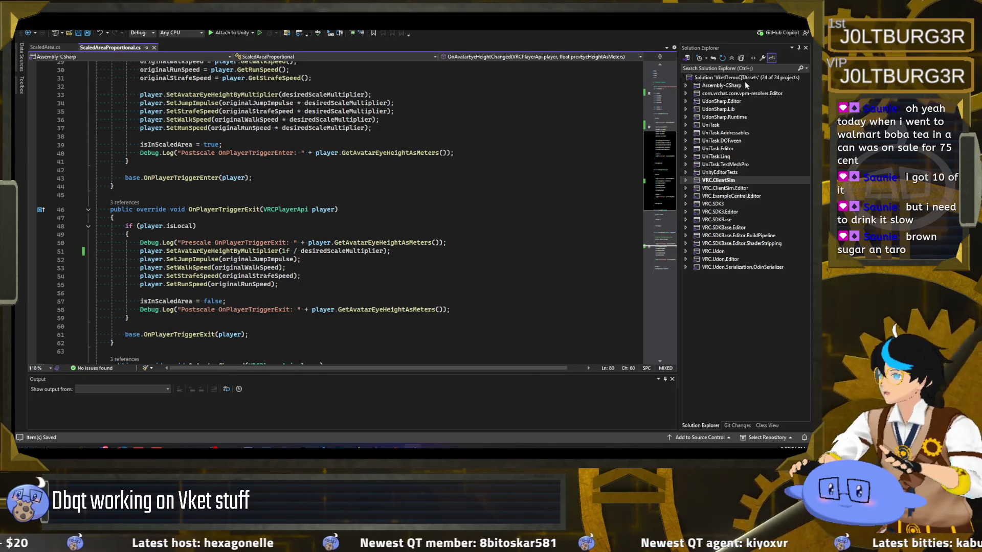
key("alt+Tab")
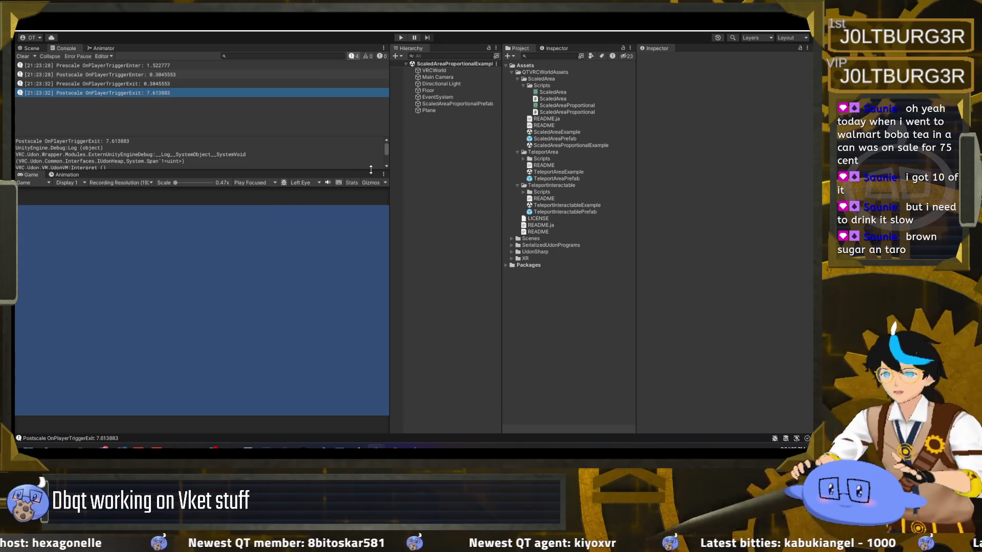
Check ScaledAreaProportionalPrefab's Inspector settings (Desired Scale Multiplier 0.2), then return to the script.
left_click(449, 104)
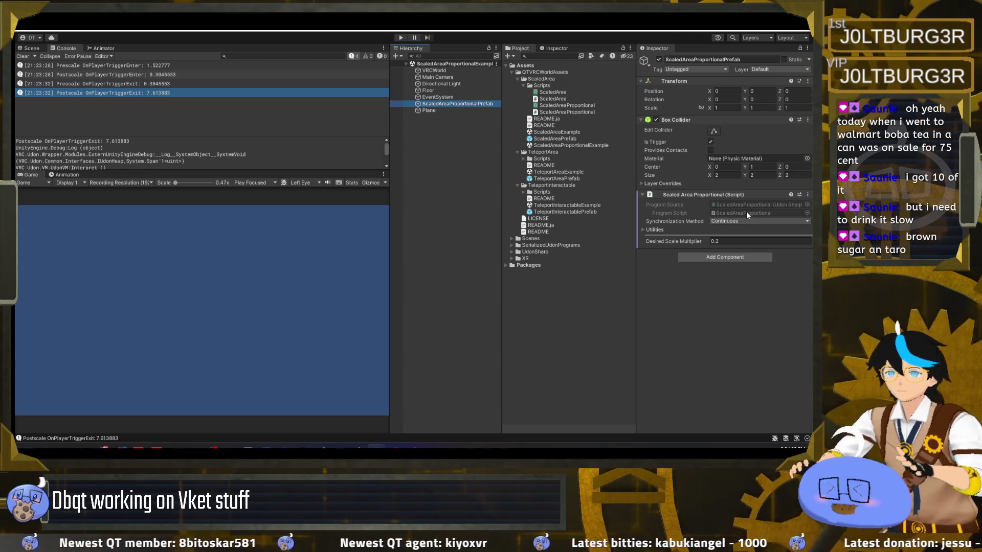
key("alt+Tab")
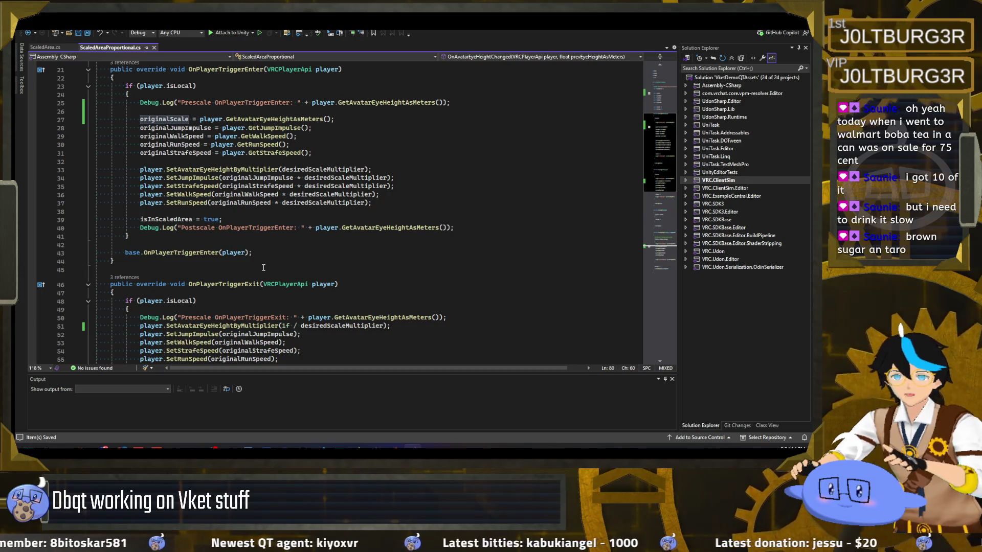
Add Debug.Log("Original scale: " + originalScale); after line 40 in OnPlayerTriggerEnter.
scroll(265, 267, "up", 2)
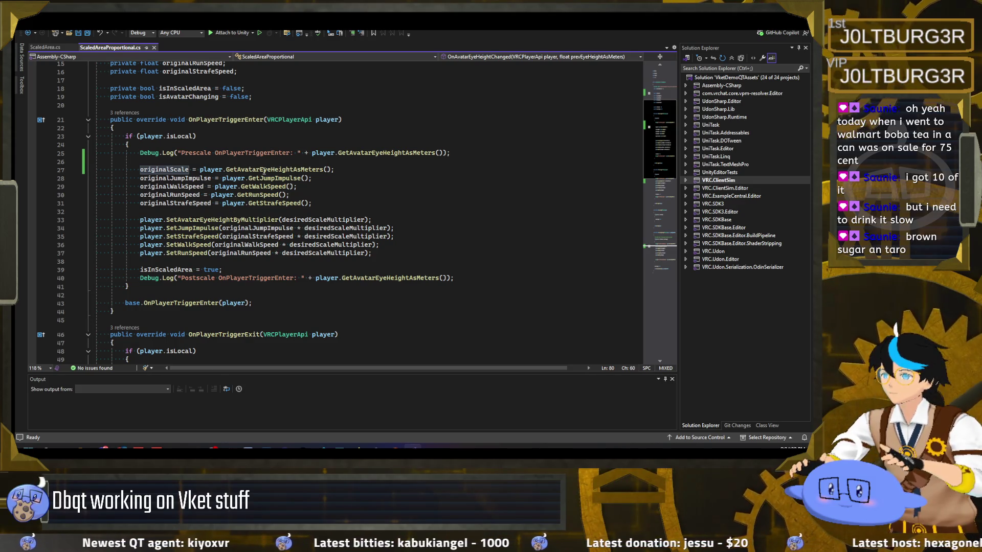
left_click(463, 155)
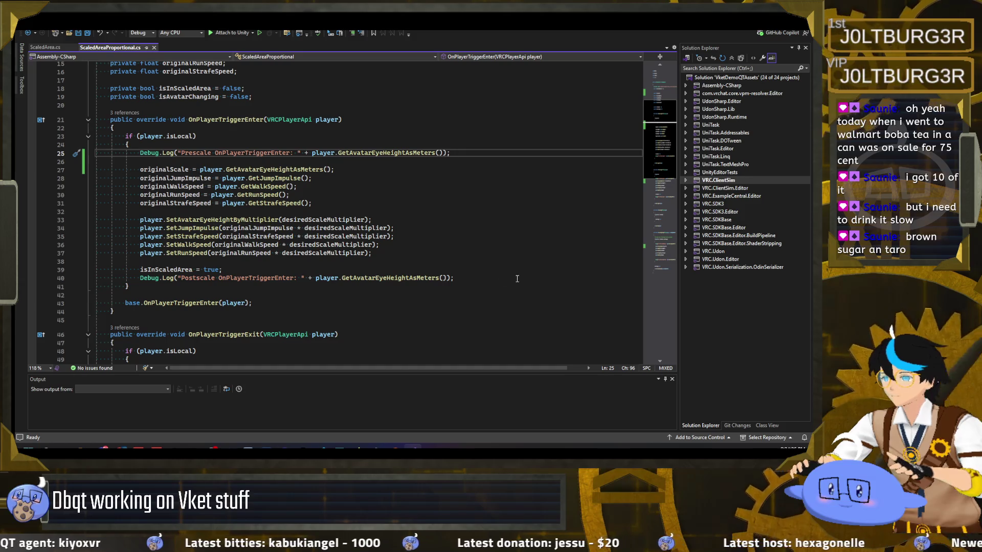
left_click(475, 277)
key("Return")
type("Debug.Log(\"Prescale OnPlayerTriggerEnter: \" + player.GetAvatarEyeHeightAsMeters());")
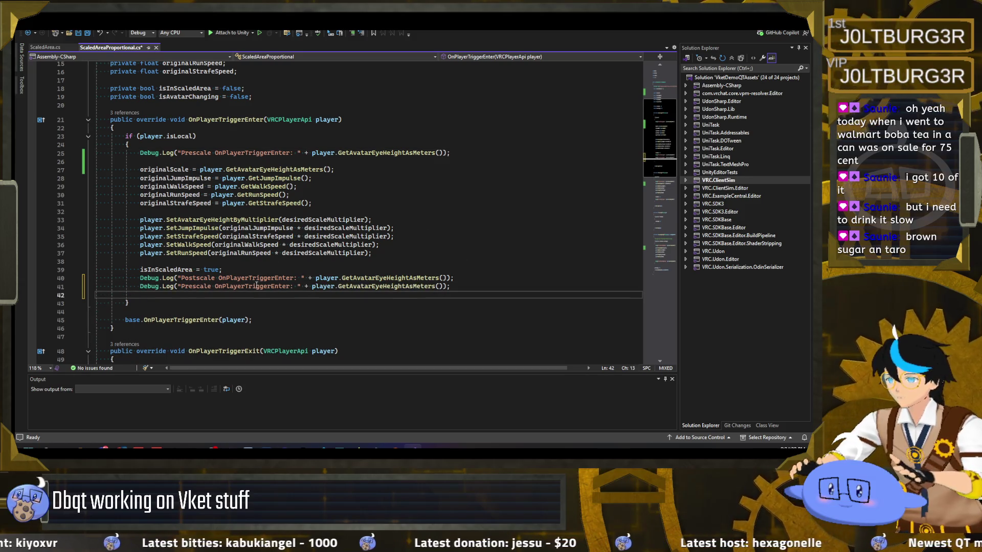
mouse_move(290, 286)
left_mouse_down()
mouse_move(159, 287)
mouse_move(182, 286)
left_mouse_up()
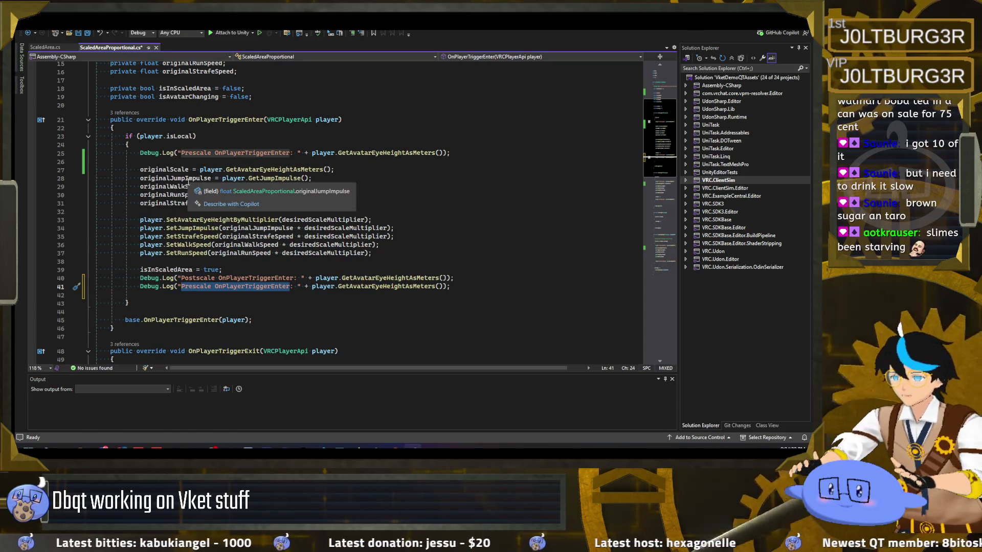
type("Original ")
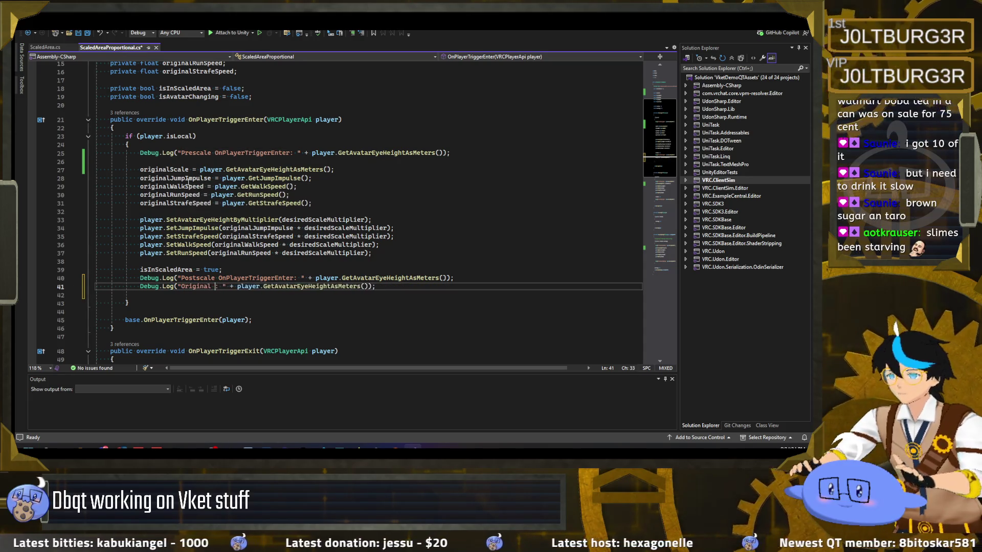
type("scale")
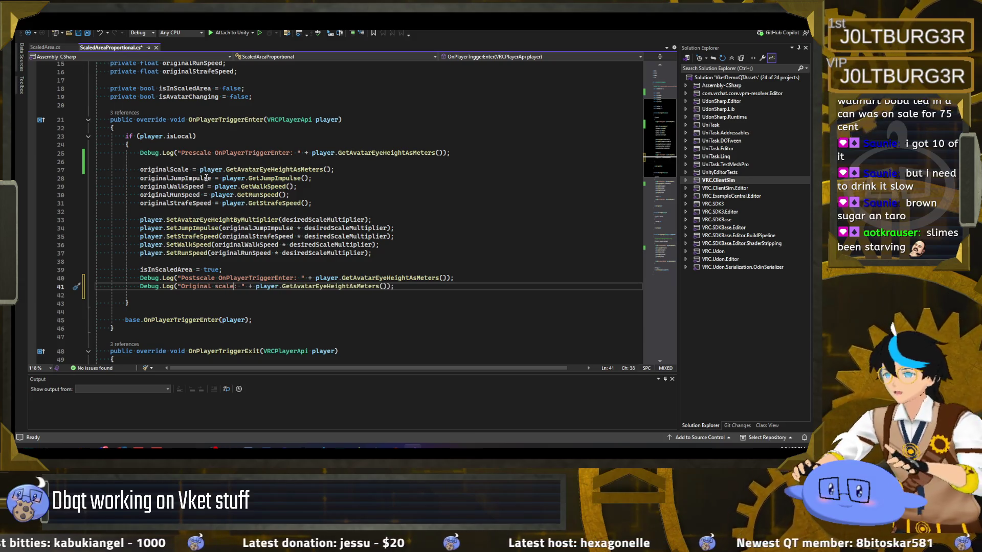
type(":")
mouse_move(256, 287)
left_mouse_down()
mouse_move(368, 293)
mouse_move(140, 288)
left_mouse_up()
key("ctrl+c")
type("originalScale);")
Paste the same Original scale log after line 81 in OnAvatarEyeHeightChanged, save, and return to Unity.
scroll(169, 279, "down", 6)
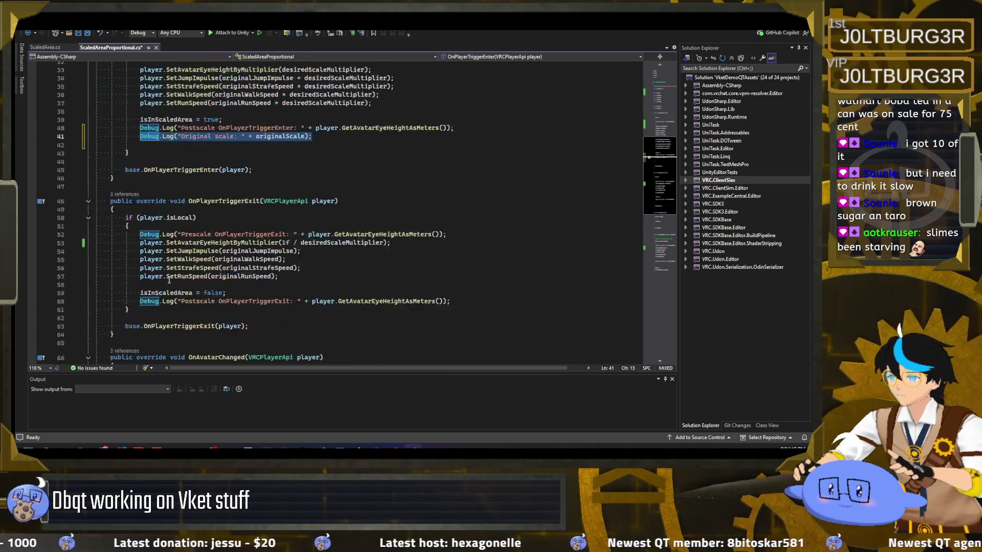
scroll(168, 280, "down", 9)
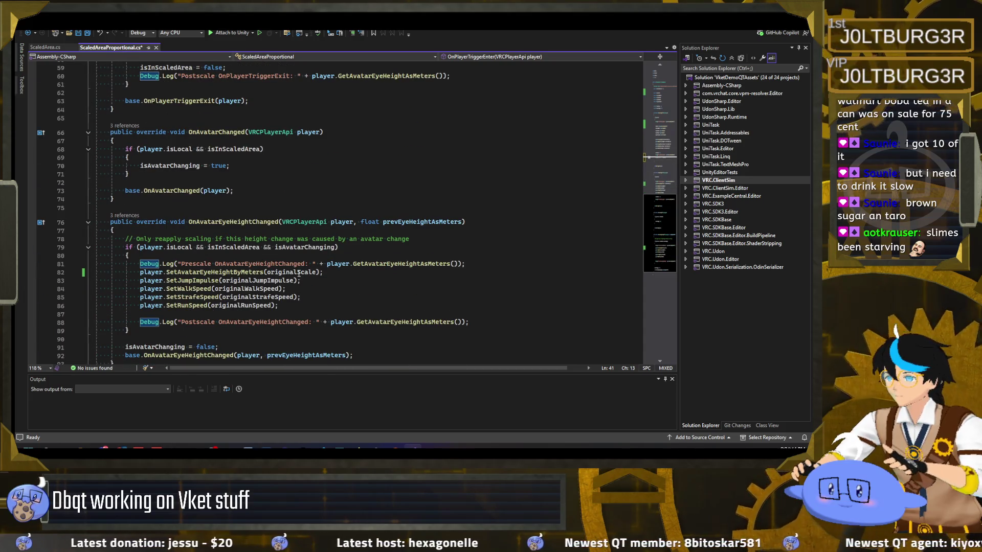
left_click(465, 263)
key("Return")
key("ctrl+v")
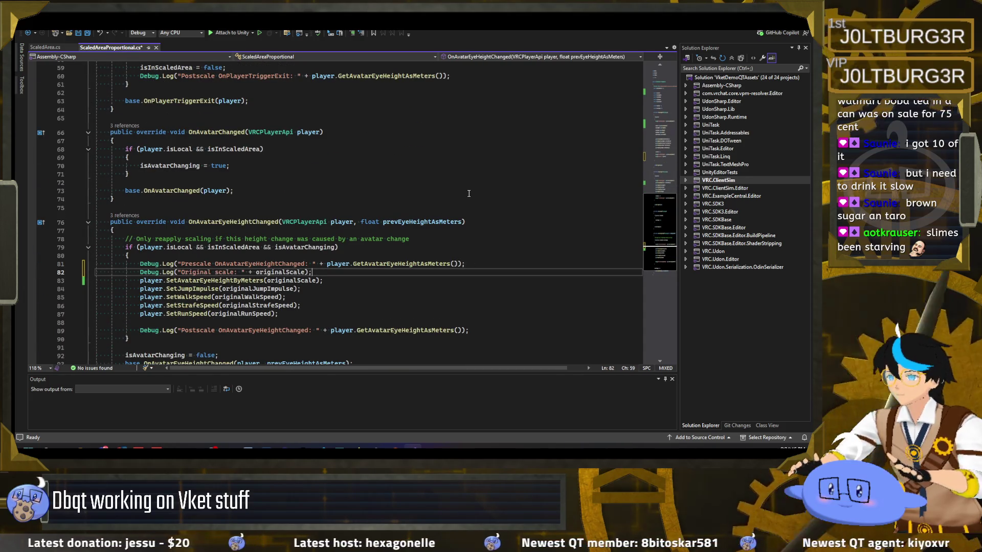
key("ctrl+s")
key("alt+Tab")
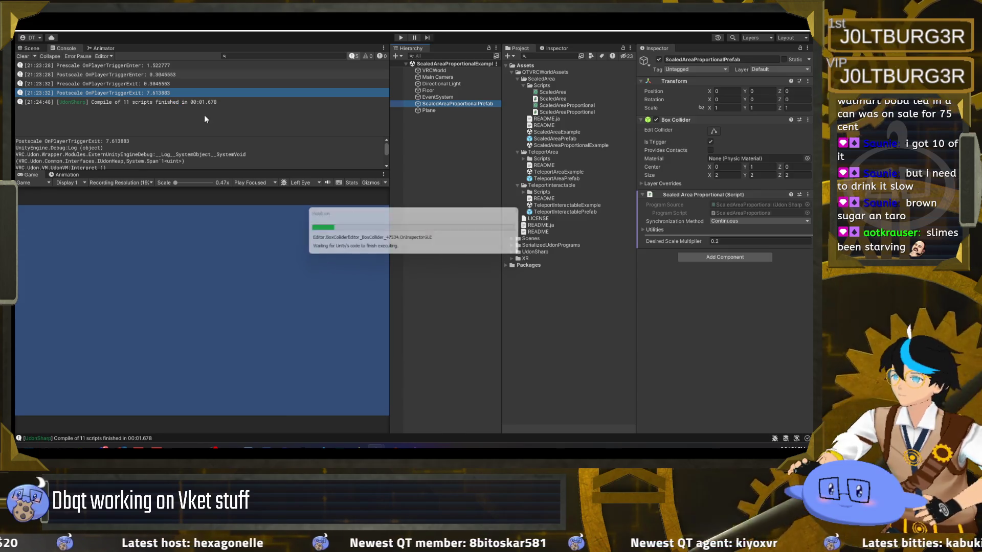
Run a ClientSim play test with a cleared Console and open the 'Original scale: 1.522777' log's source.
left_click(399, 38)
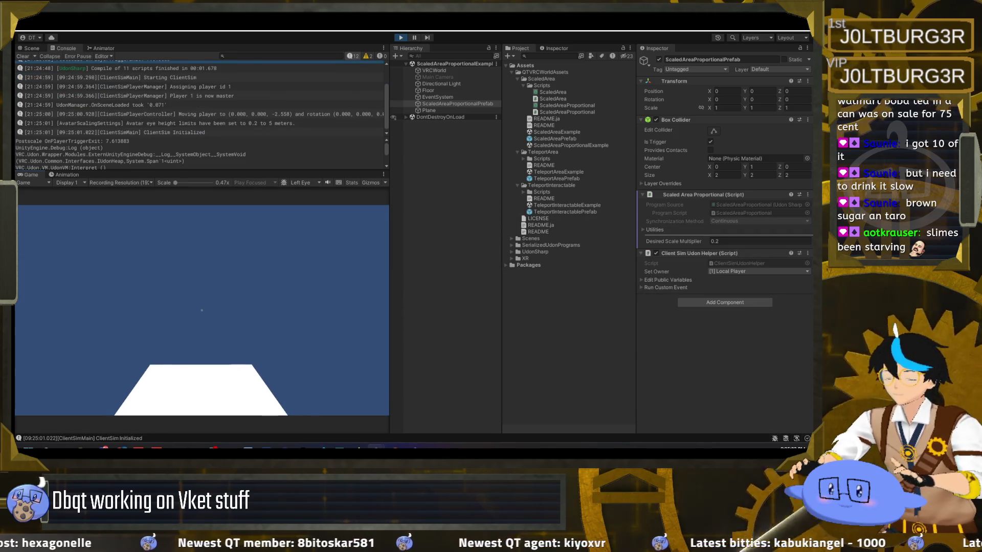
key("Escape")
left_click(23, 56)
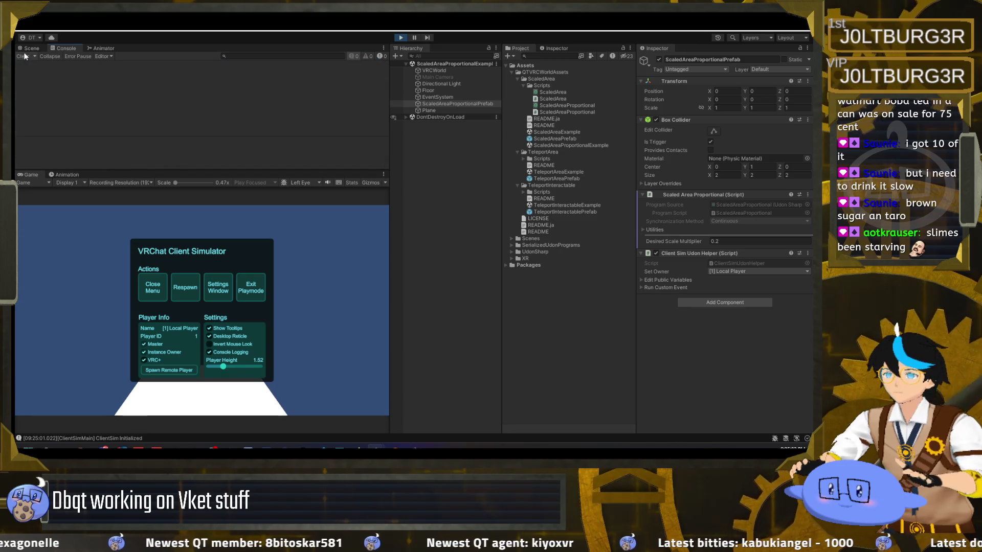
left_click(159, 297)
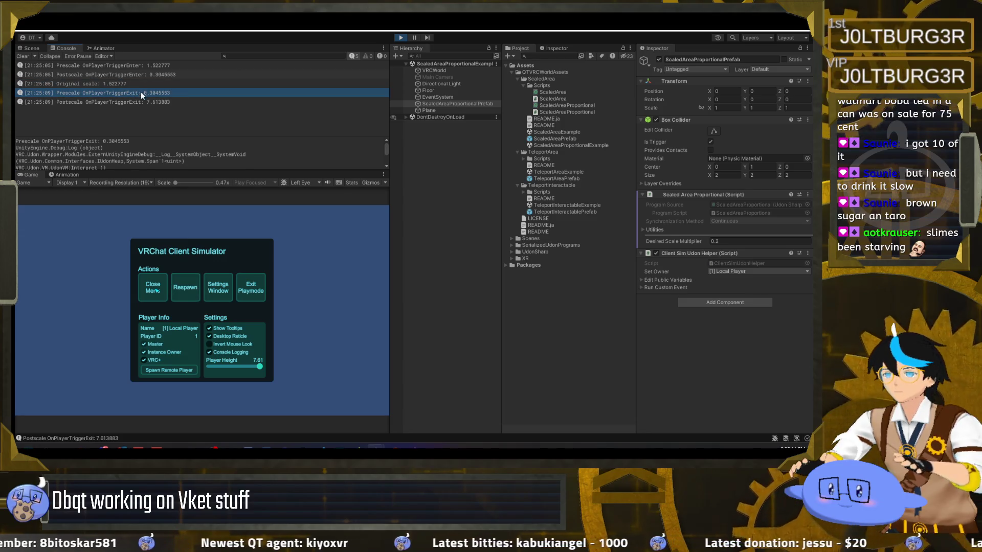
left_click(107, 84)
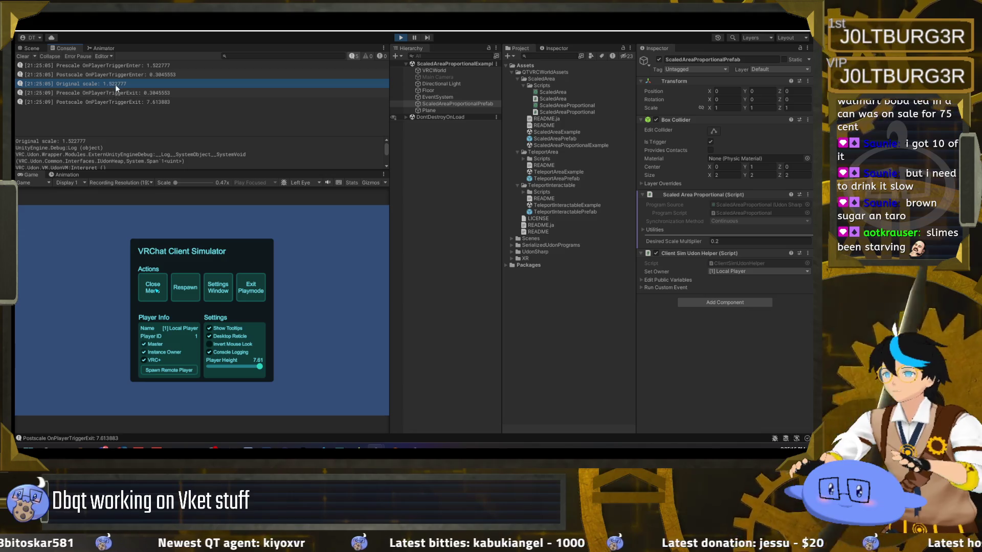
double_click(117, 84)
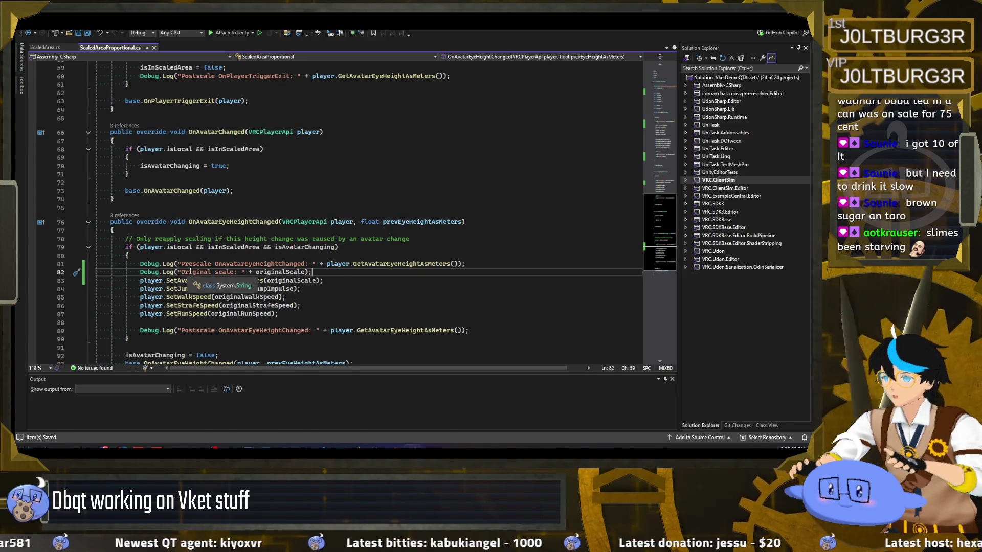
Copy the log and originalScale rescale lines 82–83 onto OnPlayerTriggerExit's line 53, then return to Unity.
double_click(196, 272)
scroll(323, 247, "down", 1)
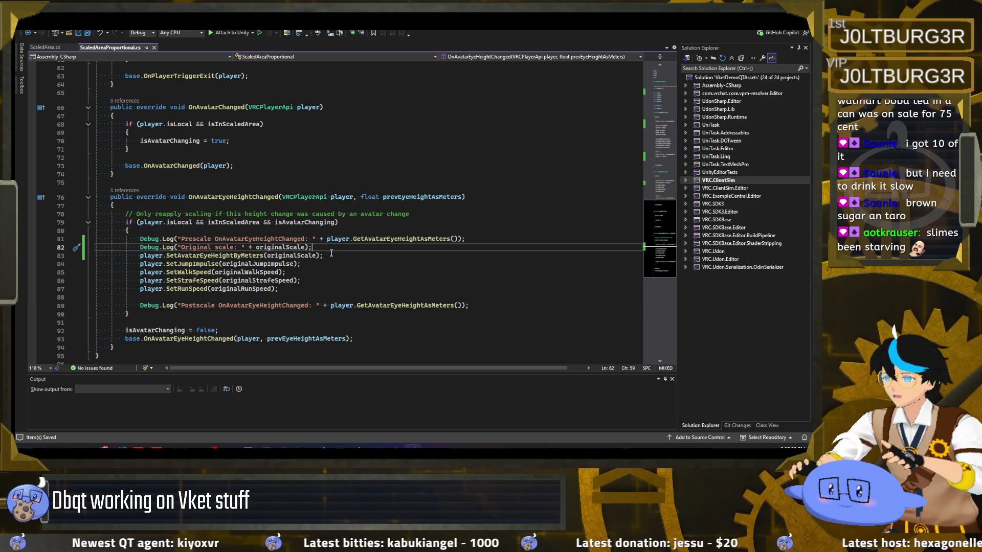
left_click_drag(324, 256, 140, 247)
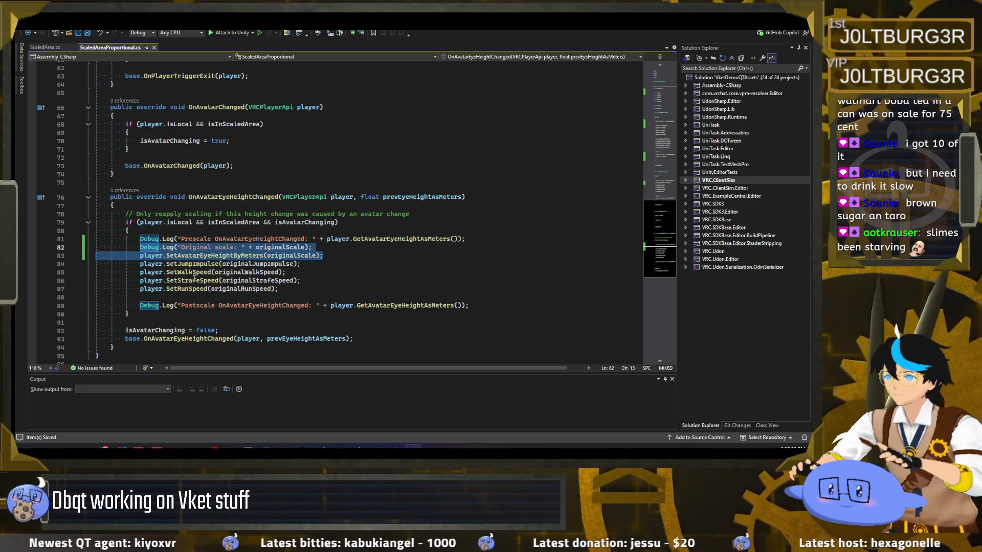
scroll(194, 279, "down", 7)
scroll(197, 278, "up", 14)
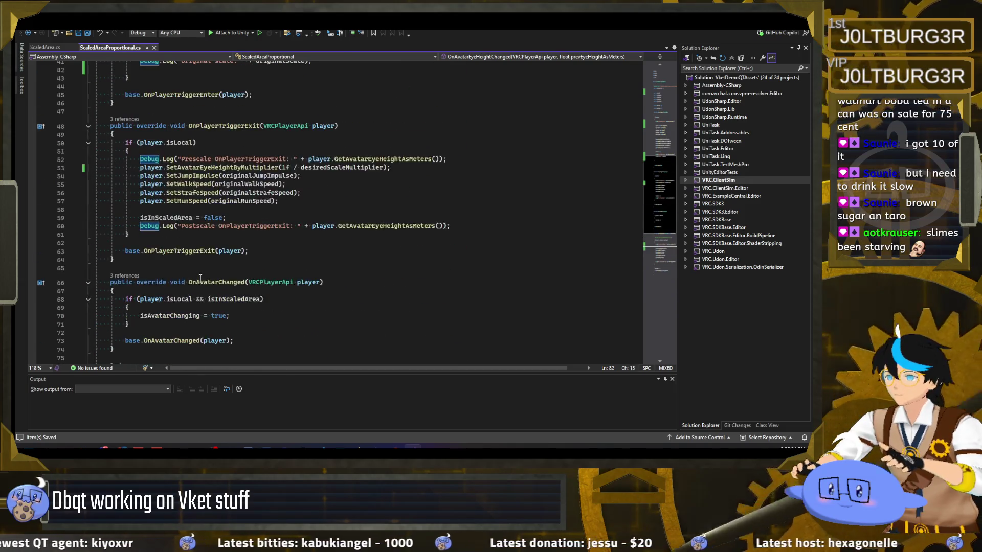
scroll(200, 278, "up", 3)
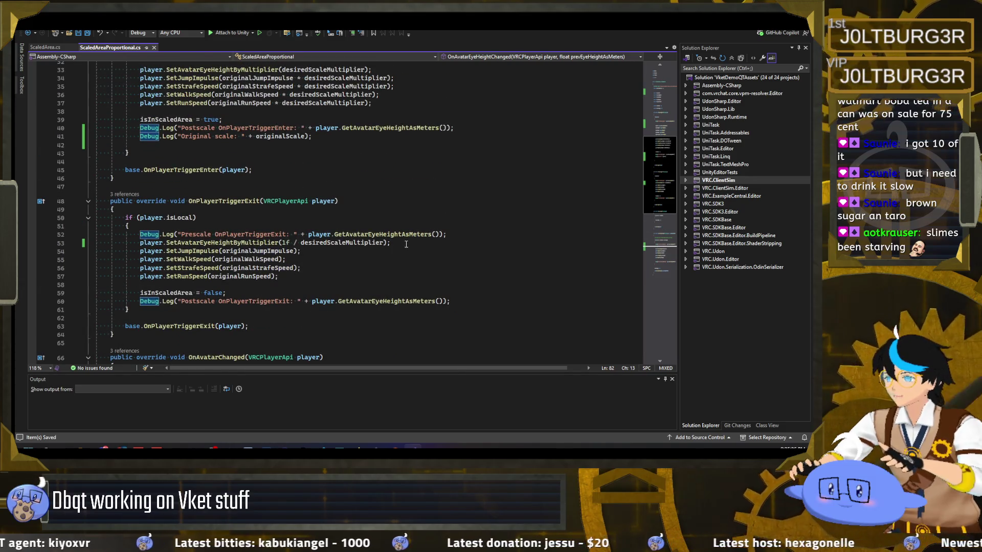
left_click_drag(407, 245, 141, 247)
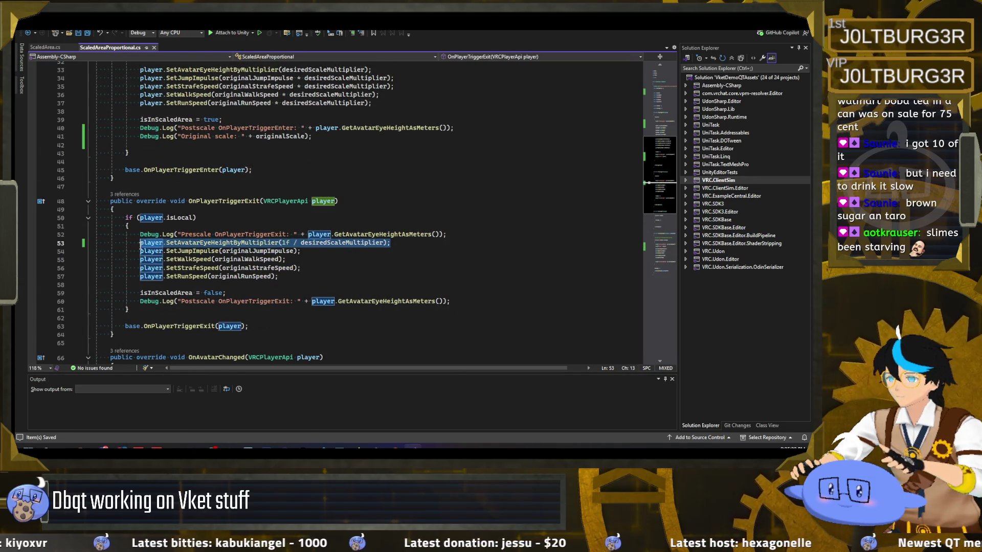
key("alt+Tab")
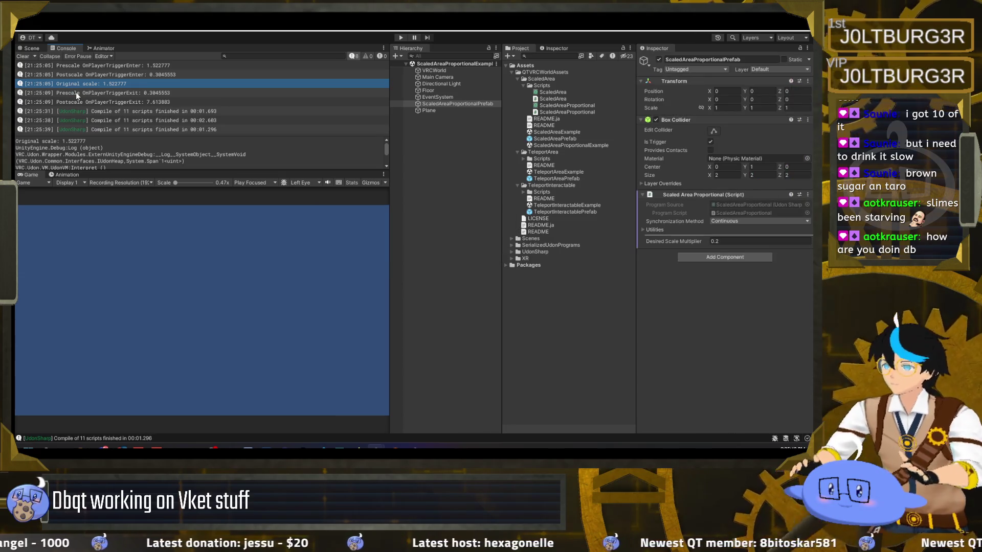
Clear the console, start a new play test, and clear the ClientSim startup logs.
left_click(23, 56)
left_click(401, 38)
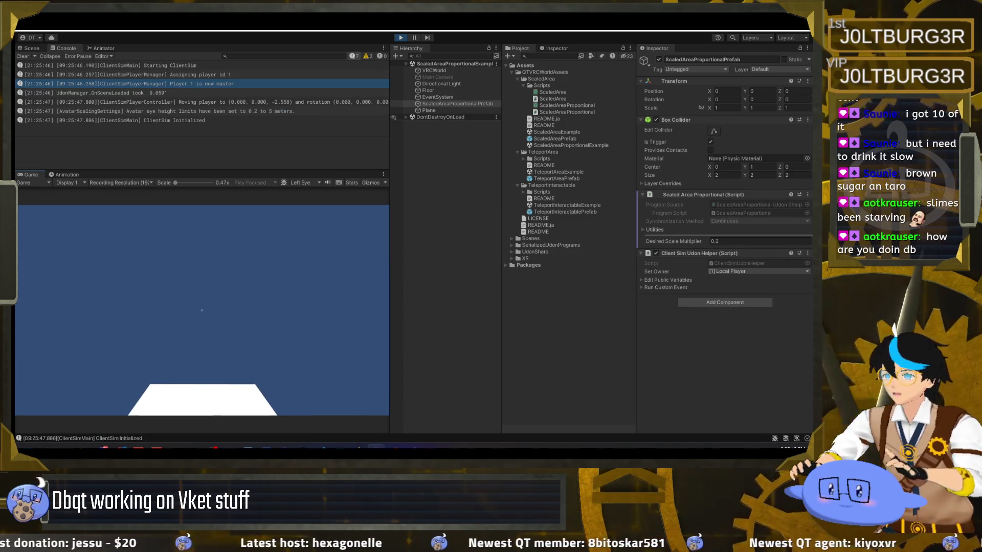
key("Escape")
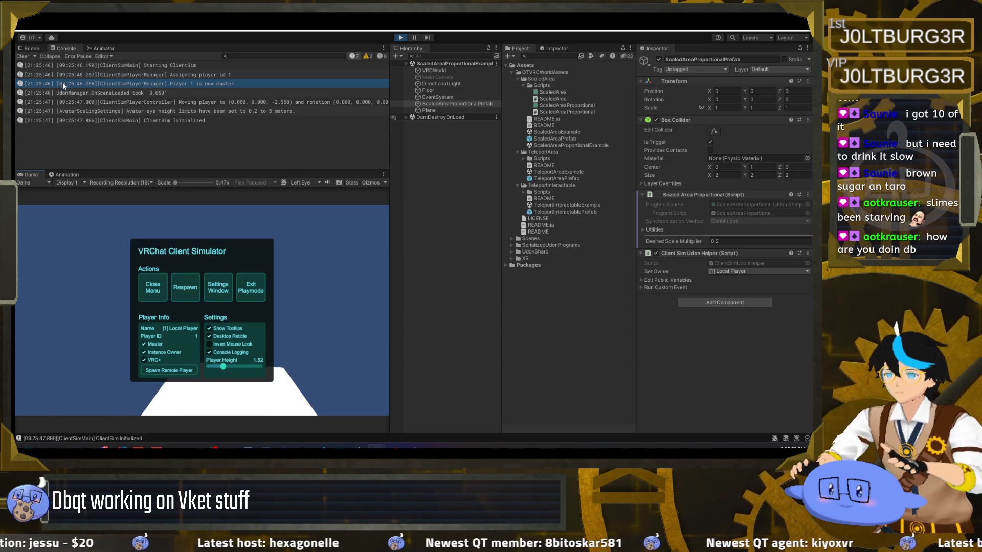
left_click(23, 56)
left_click(153, 287)
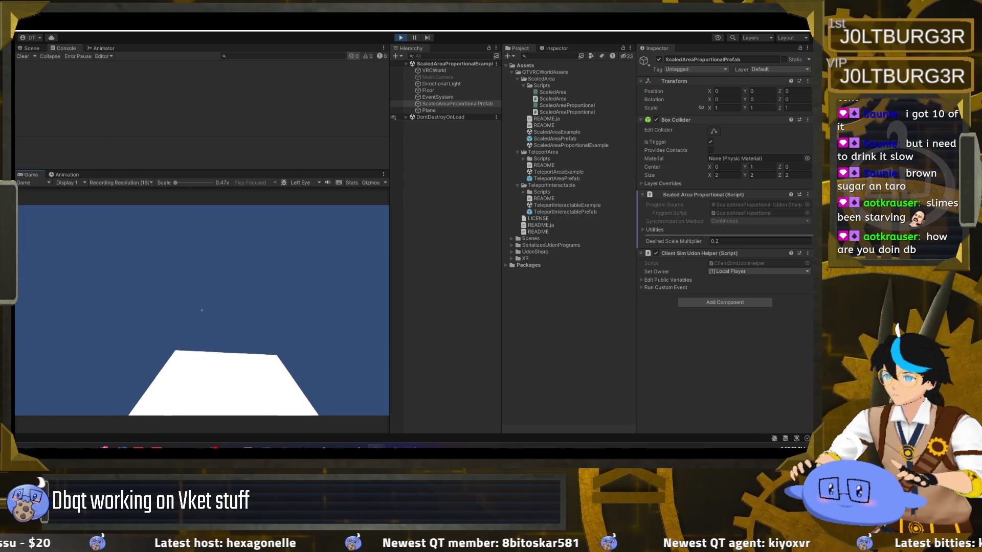
Walk into and out of the scaled area twice, then stop the play test.
key("w")
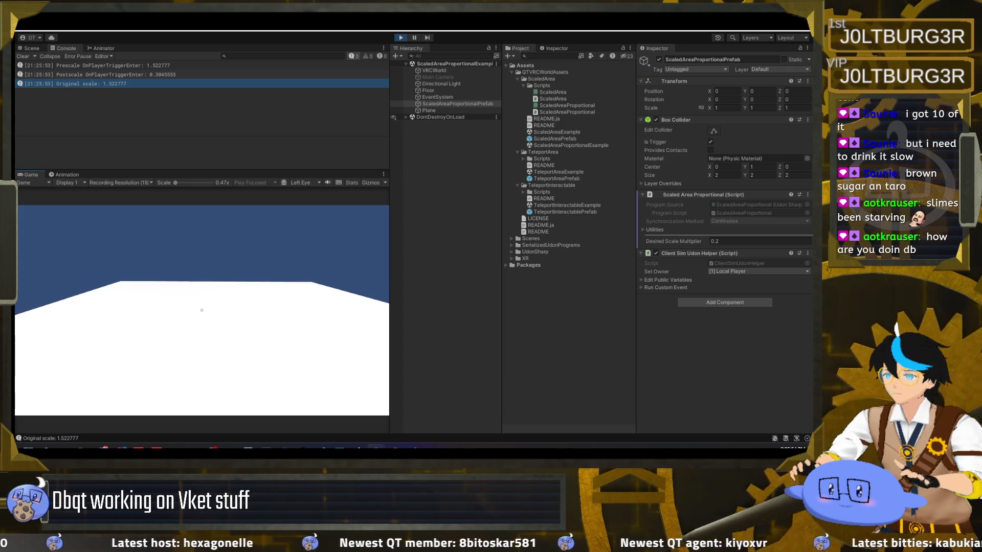
key("s")
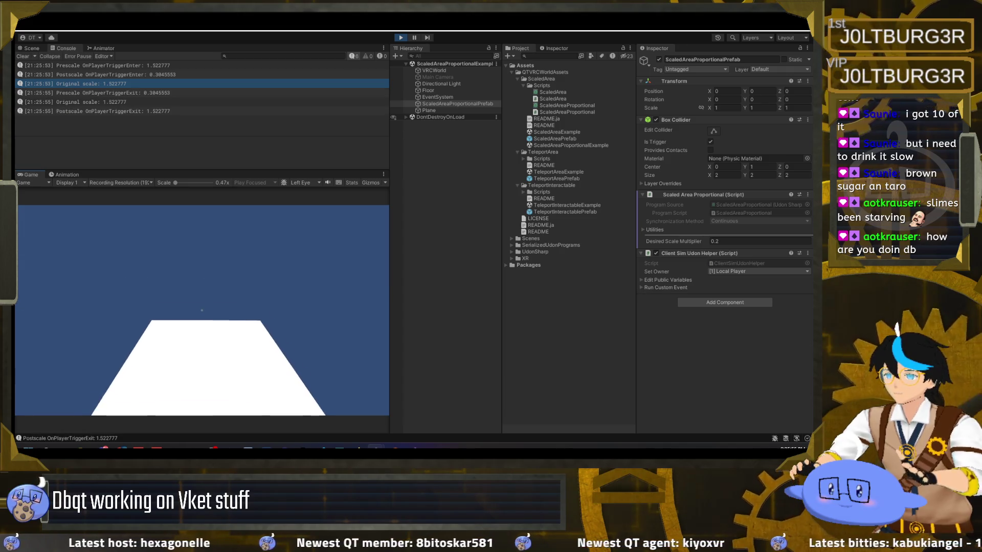
key("w")
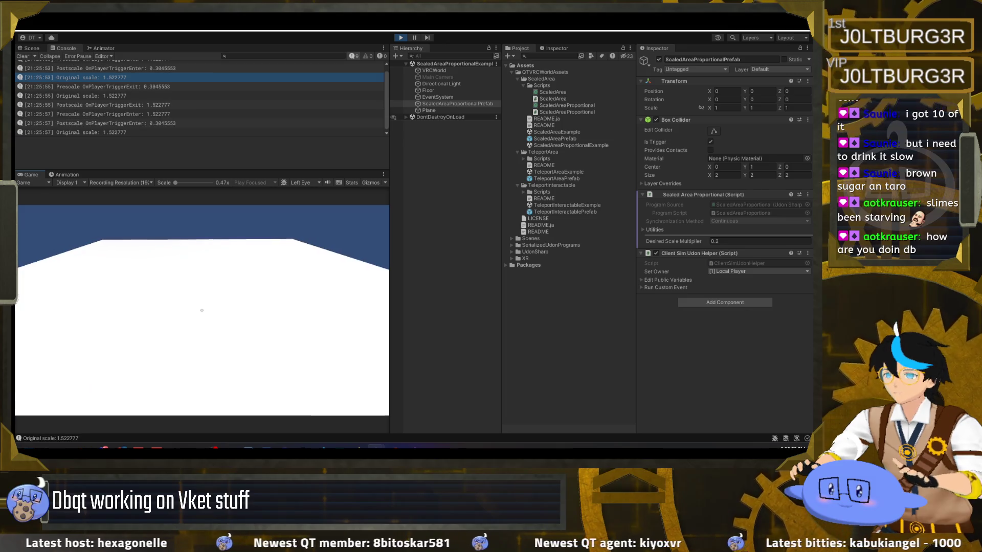
key("s")
key("Escape")
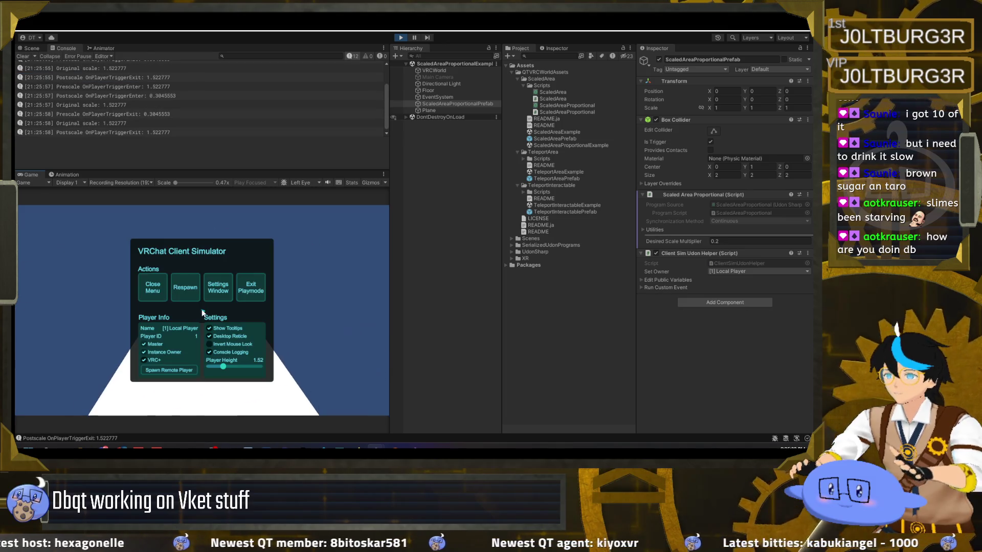
left_click(401, 37)
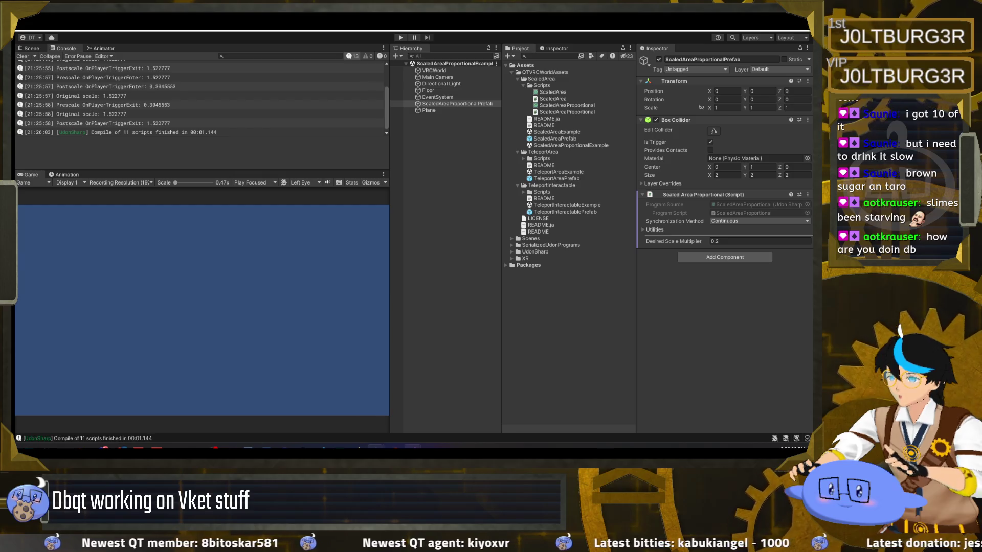
left_click(412, 448)
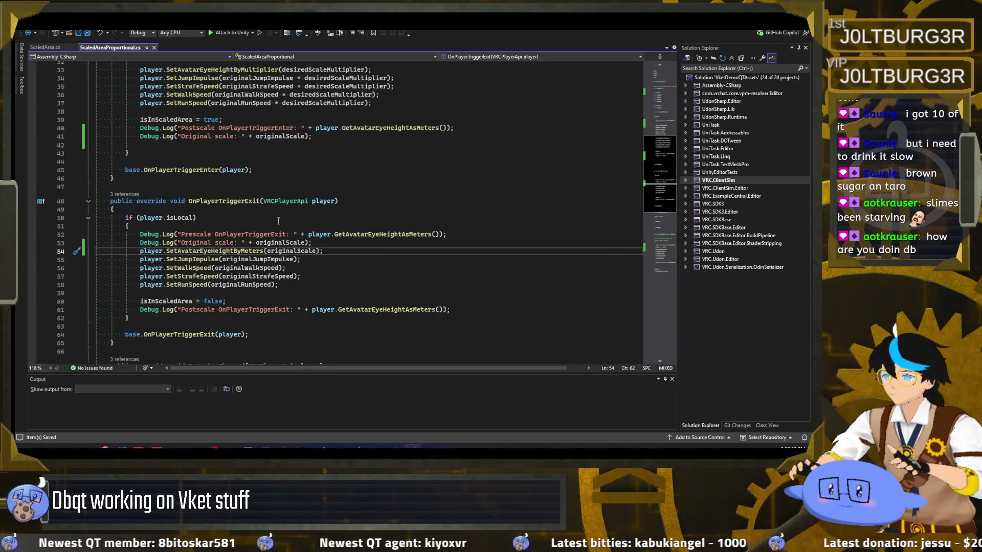
Review ScaledAreaProportional.cs's eye-height multiplier call, then open and browse ScaledArea.cs.
scroll(281, 251, "up", 6)
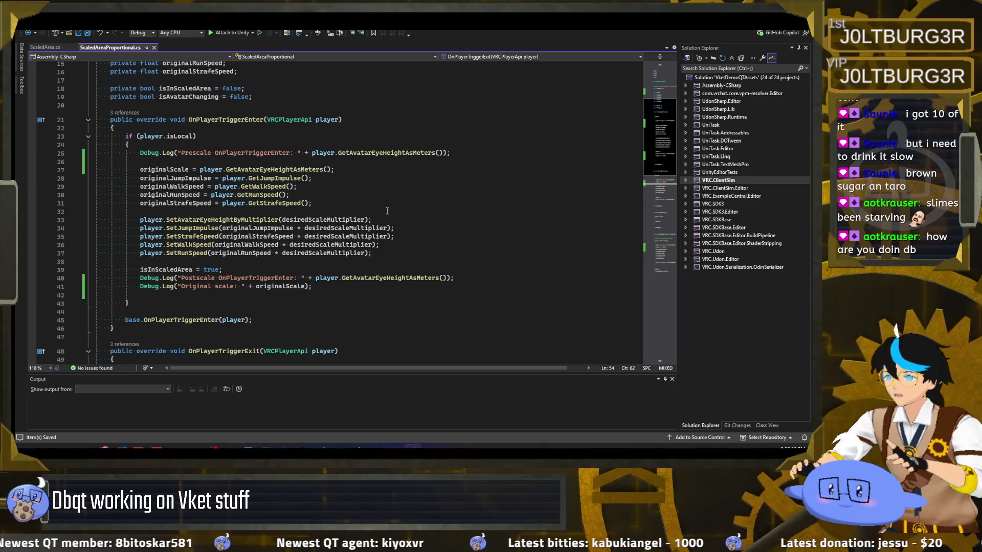
mouse_move(384, 217)
left_mouse_down()
mouse_move(99, 220)
mouse_move(145, 219)
left_mouse_up()
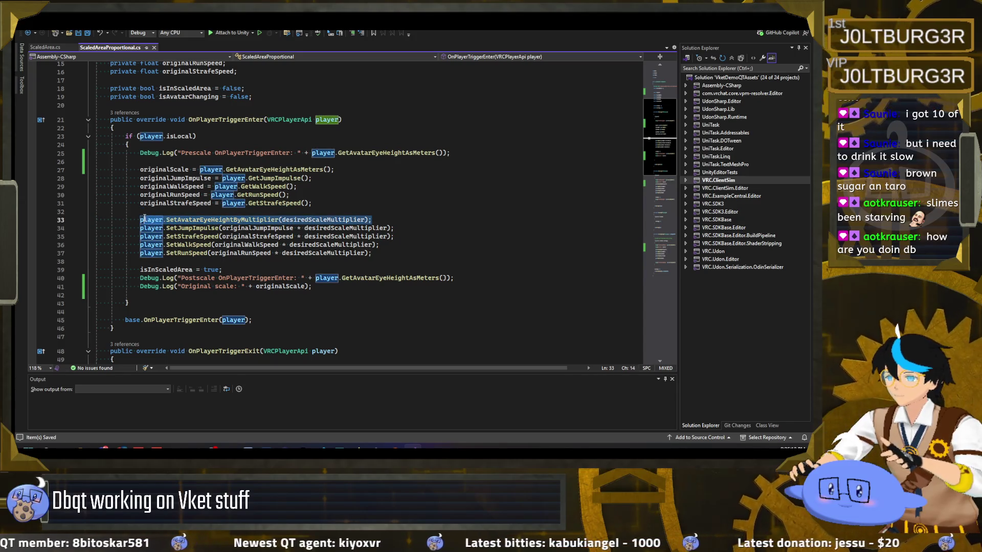
left_click(46, 47)
scroll(228, 285, "down", 9)
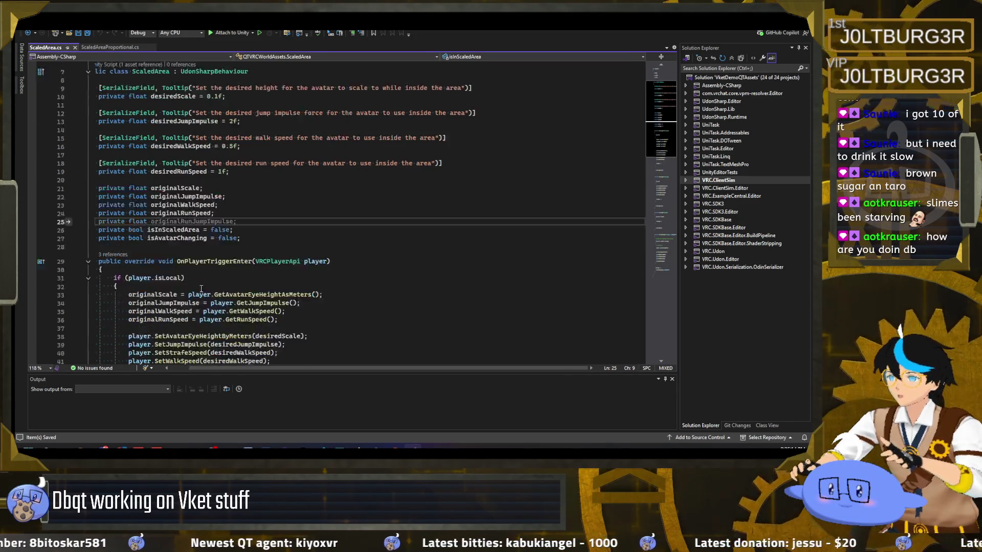
scroll(227, 285, "down", 1)
left_click_drag(311, 276, 131, 276)
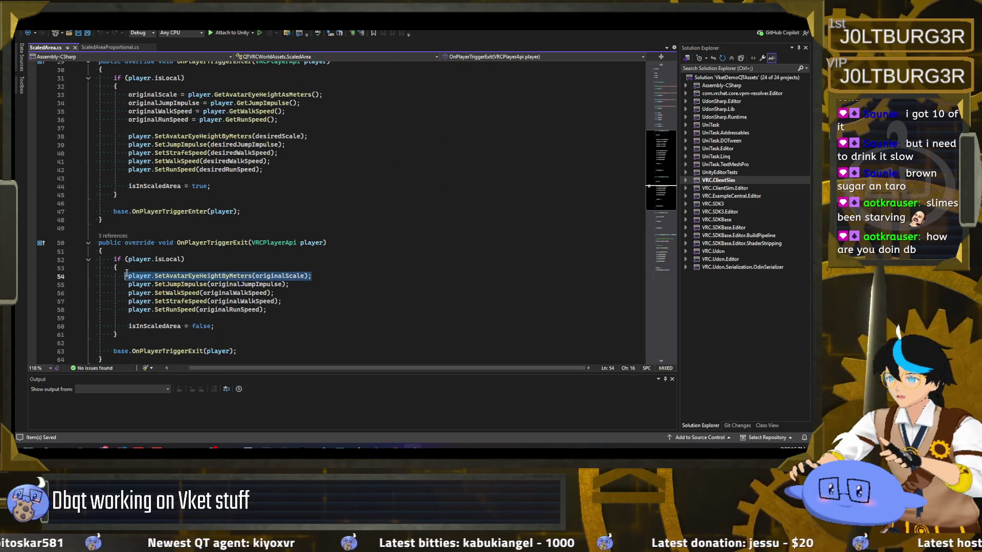
scroll(224, 241, "up", 10)
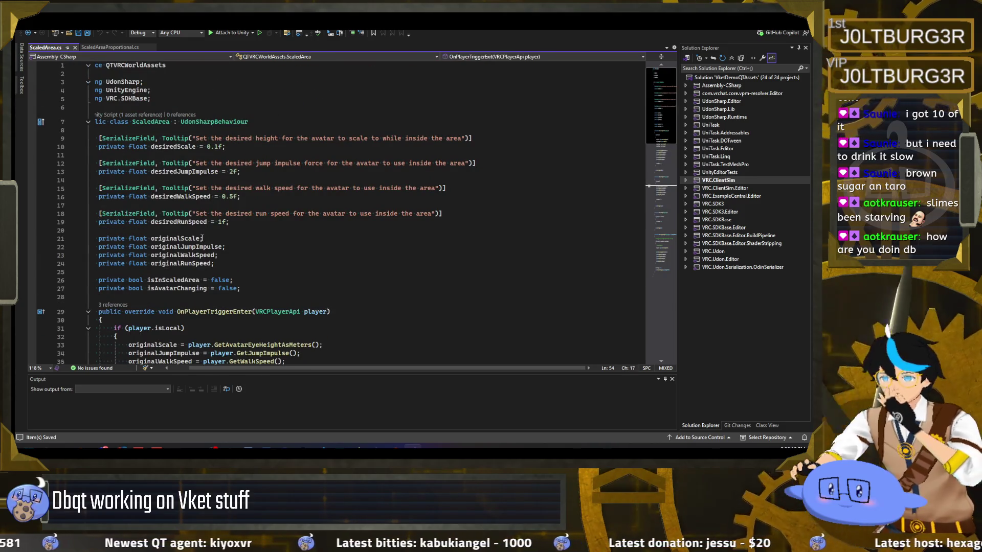
Place the caret after the desiredScale tooltip attribute on line 9.
mouse_move(172, 138)
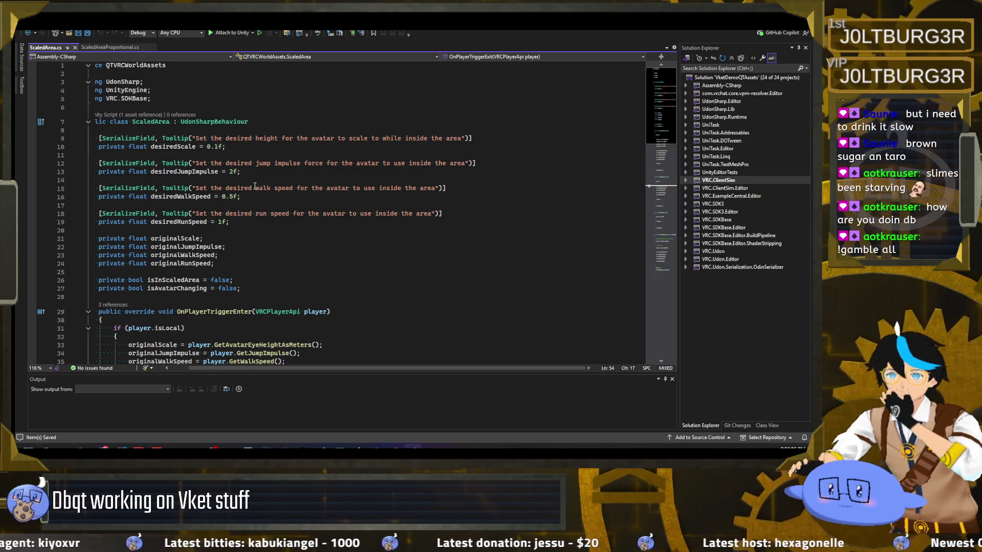
left_click(253, 146)
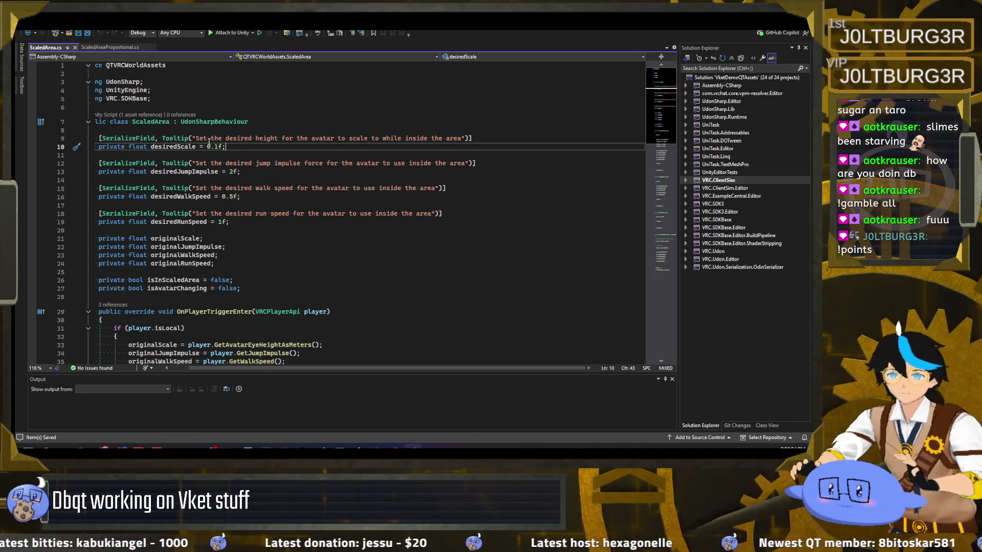
key("Up")
key("Up")
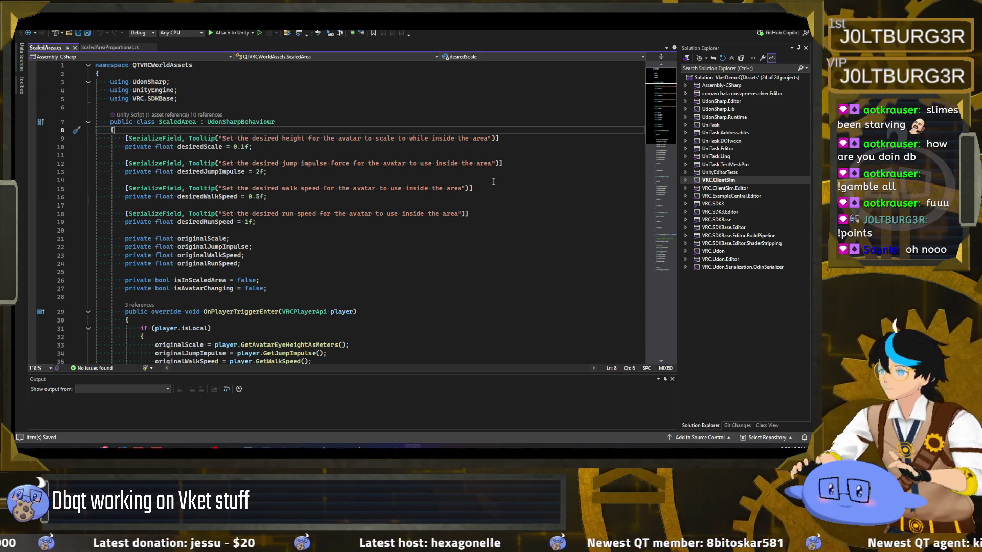
left_click(498, 138)
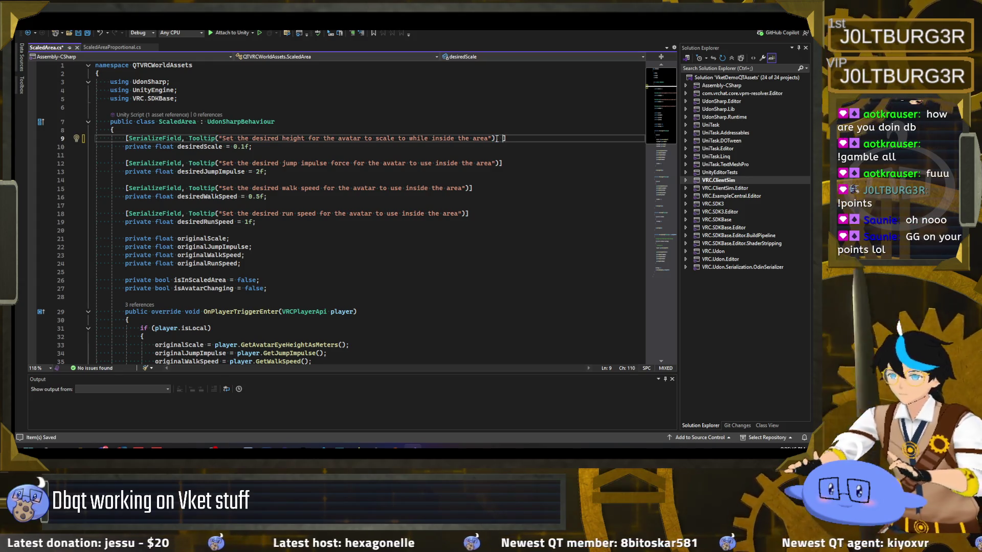
type("condi")
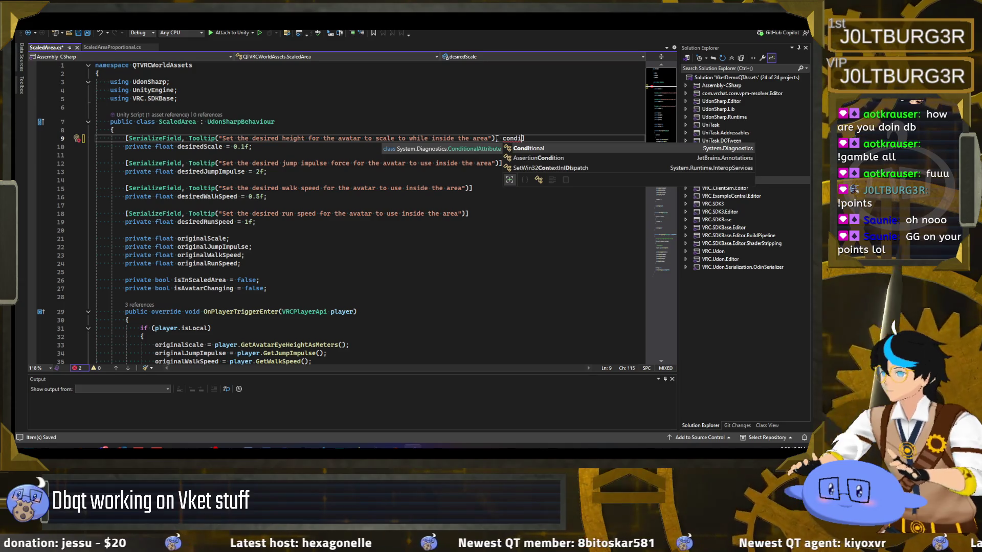
key("BackSpace")
key("BackSpace")
key("BackSpace")
key("BackSpace")
key("ctrl+s")
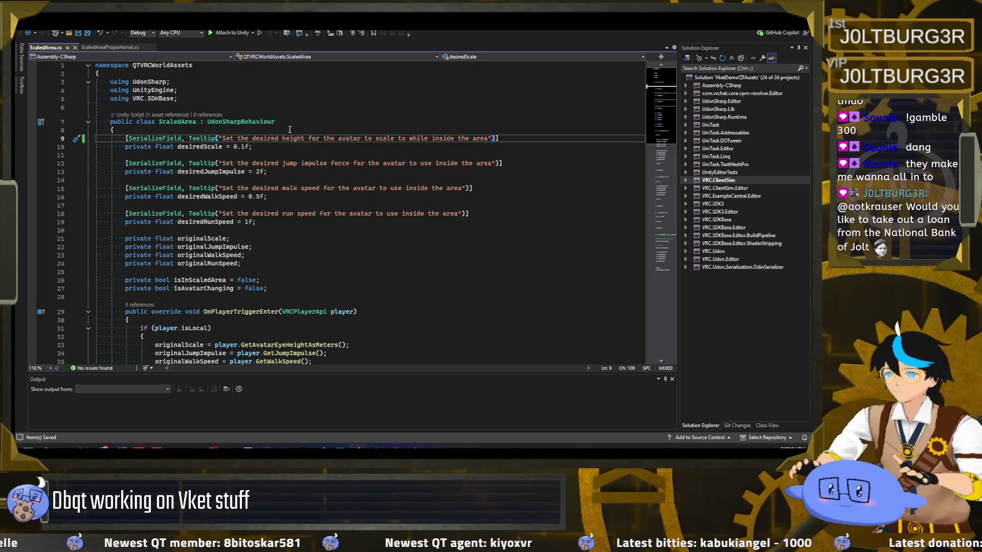
left_click(265, 148)
Start a new line 9 with [SerializeField, Tooltip("Whether to use direct scaling or proportioning.".
key("Up")
key("Up")
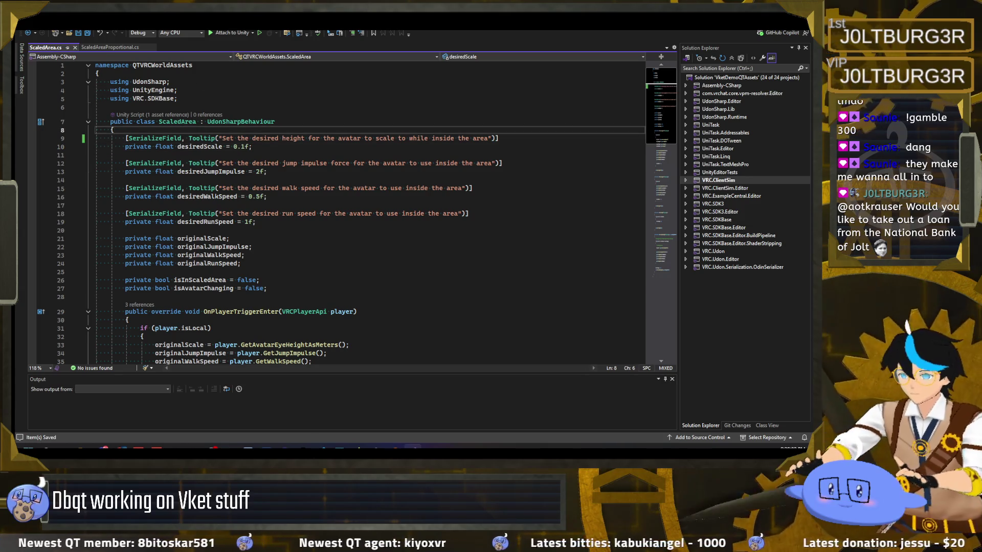
key("Return")
type("[")
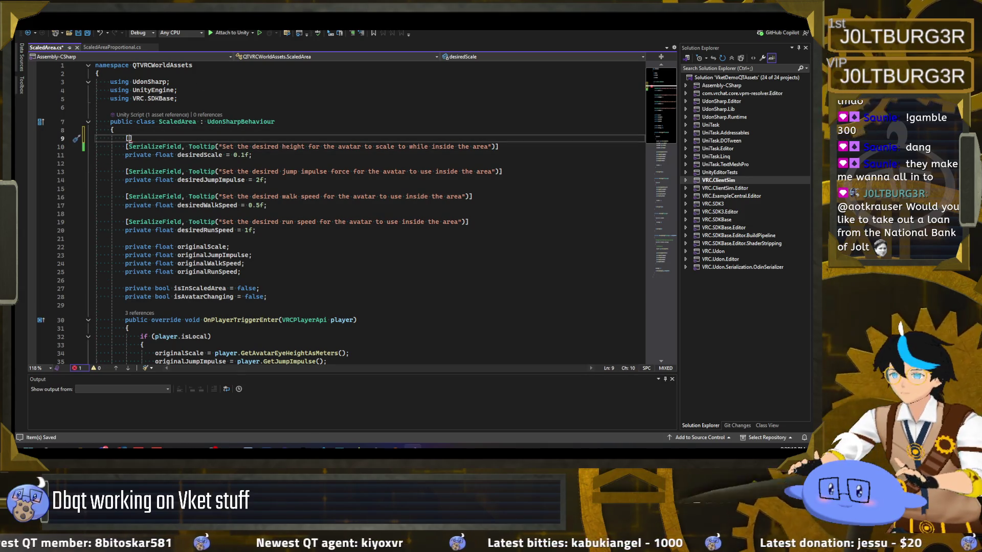
type("SerializeField")
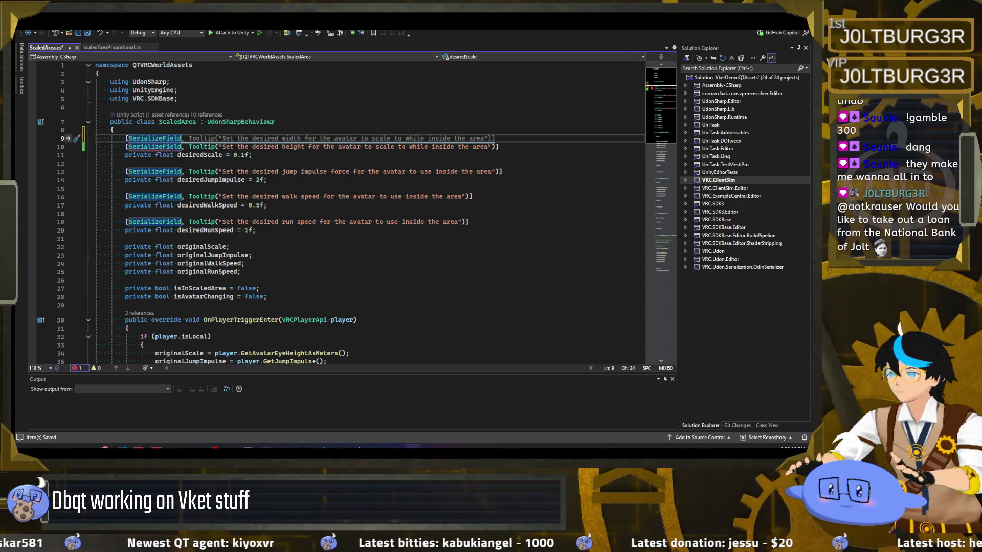
type(", Tool")
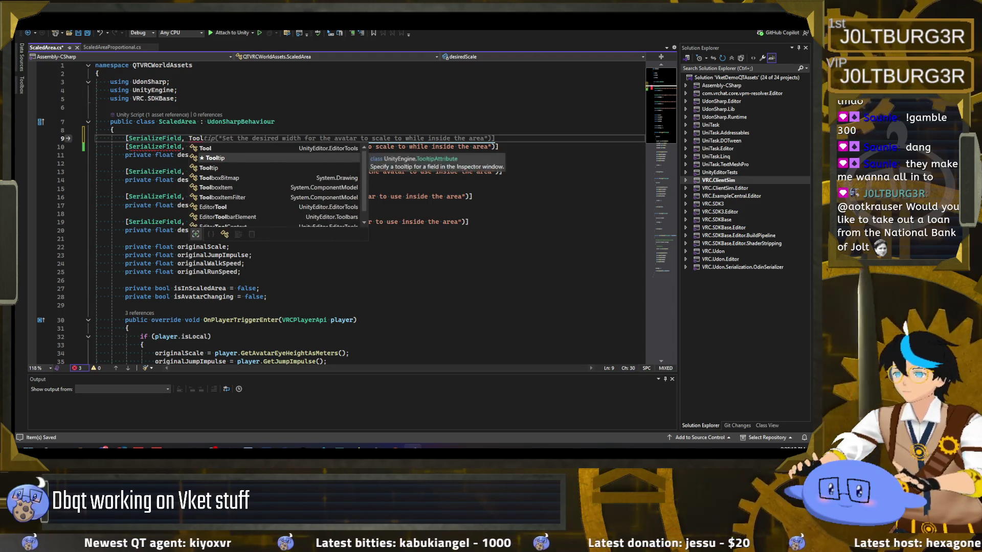
key("Tab")
type("(\"")
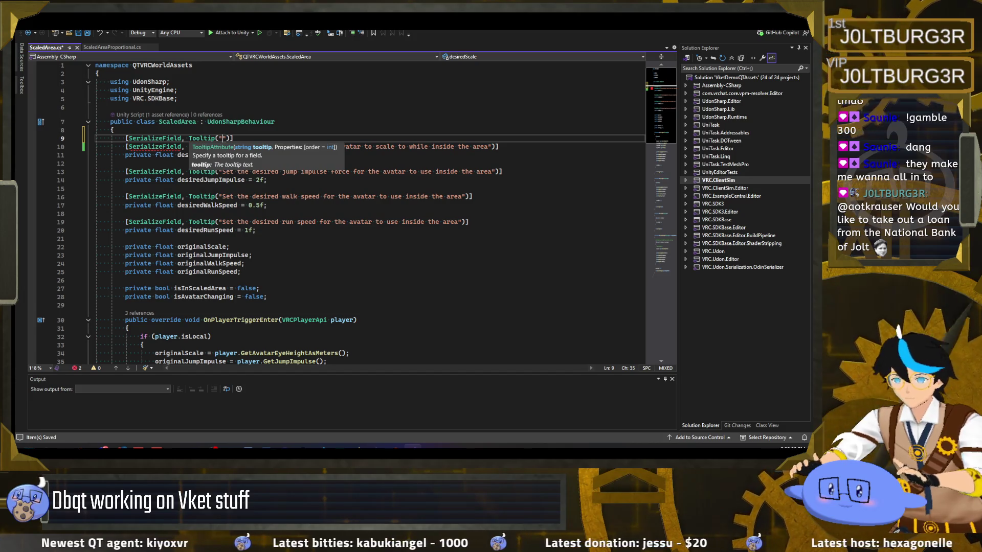
type("Whether to use ")
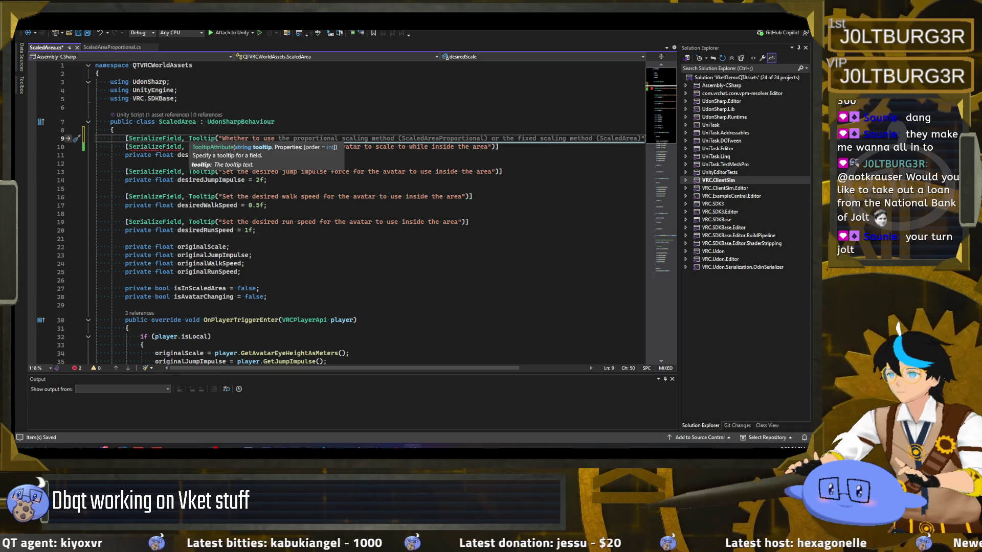
type("direct scal")
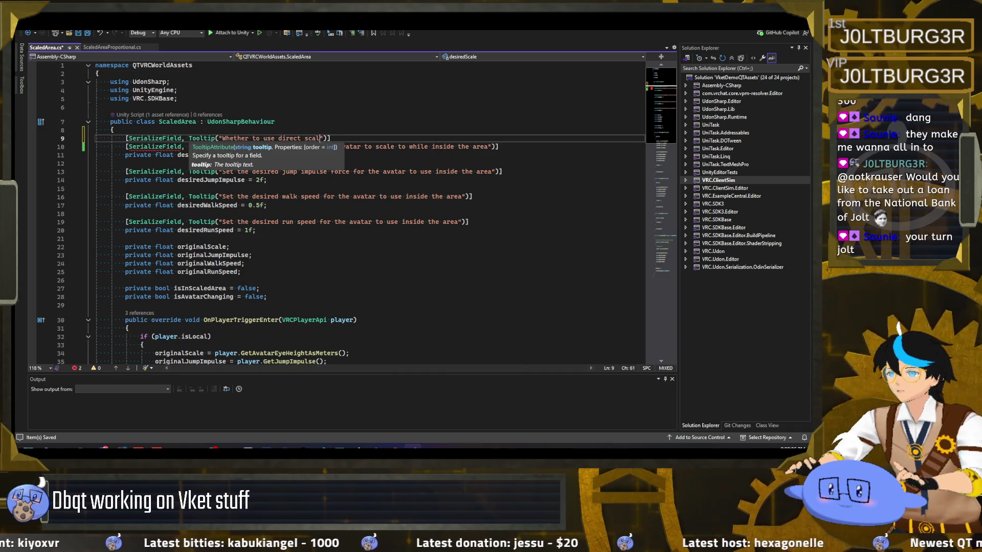
type("ing or prop")
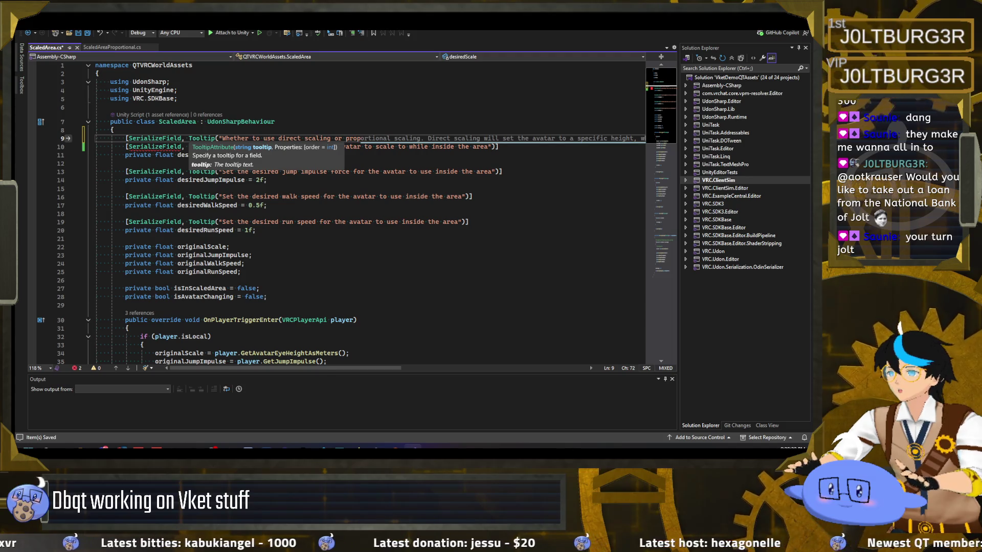
type("ortional")
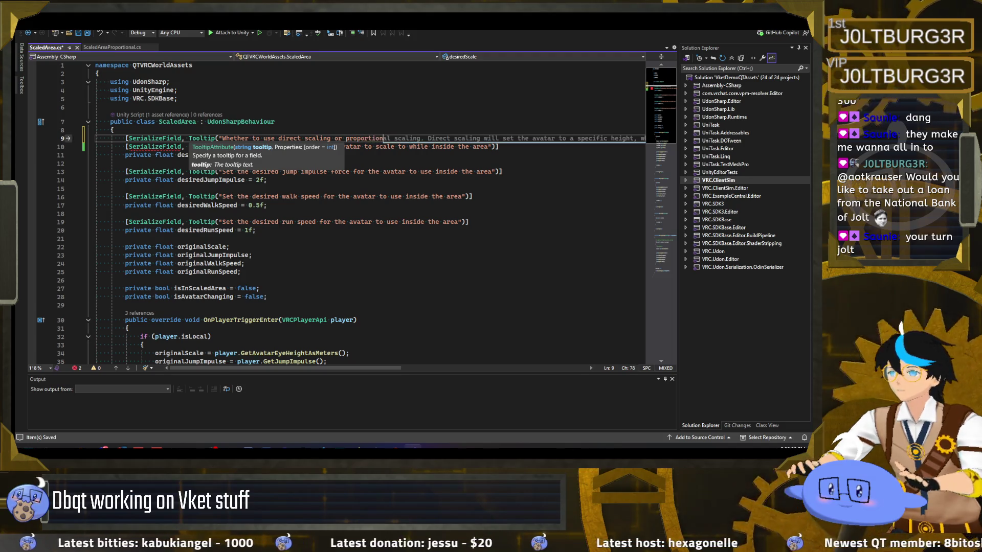
type(" scaling.")
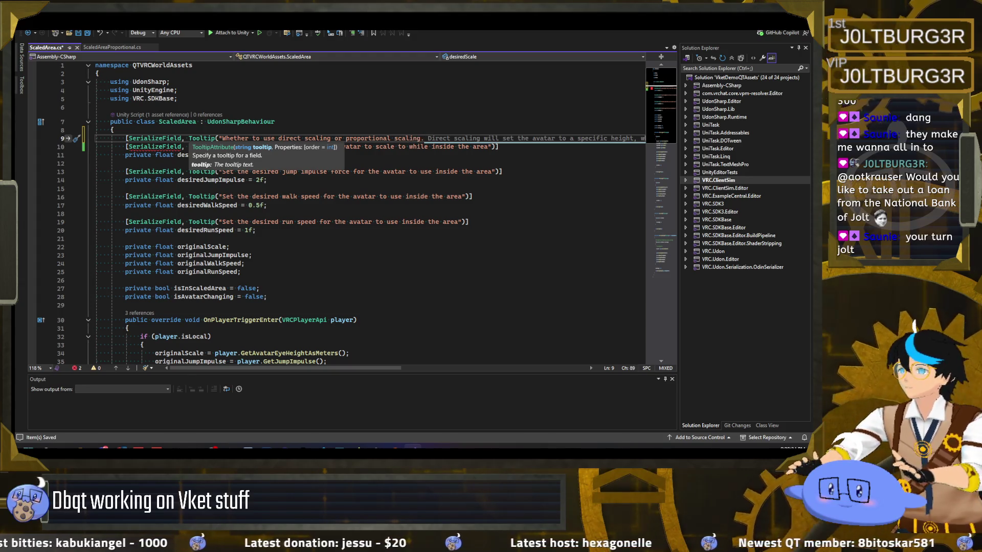
Accept Copilot's completion of the tooltip text and delete the extra closing parenthesis.
mouse_move(351, 367)
left_mouse_down()
mouse_move(465, 368)
mouse_move(436, 369)
left_mouse_up()
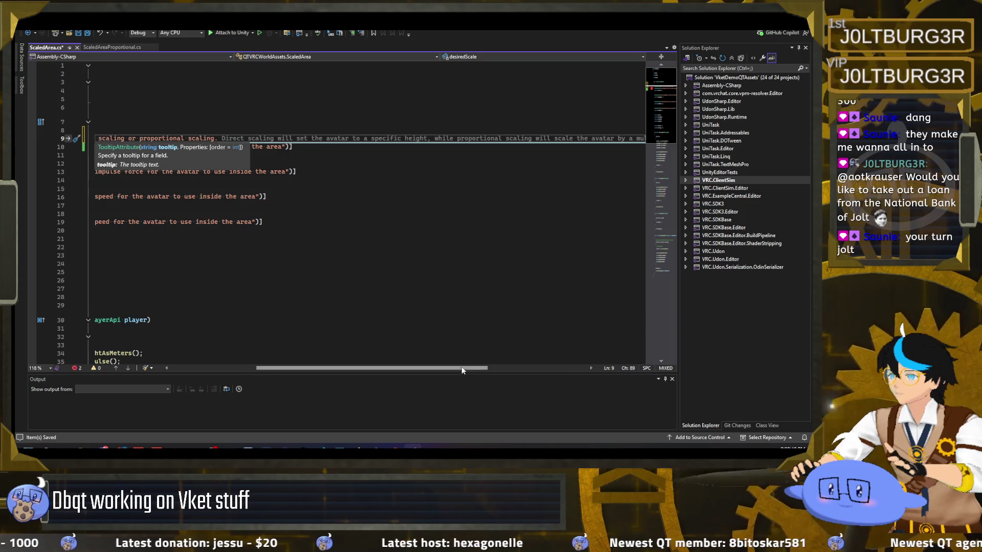
mouse_move(461, 367)
left_mouse_down()
mouse_move(530, 366)
mouse_move(378, 366)
left_mouse_up()
key("Tab")
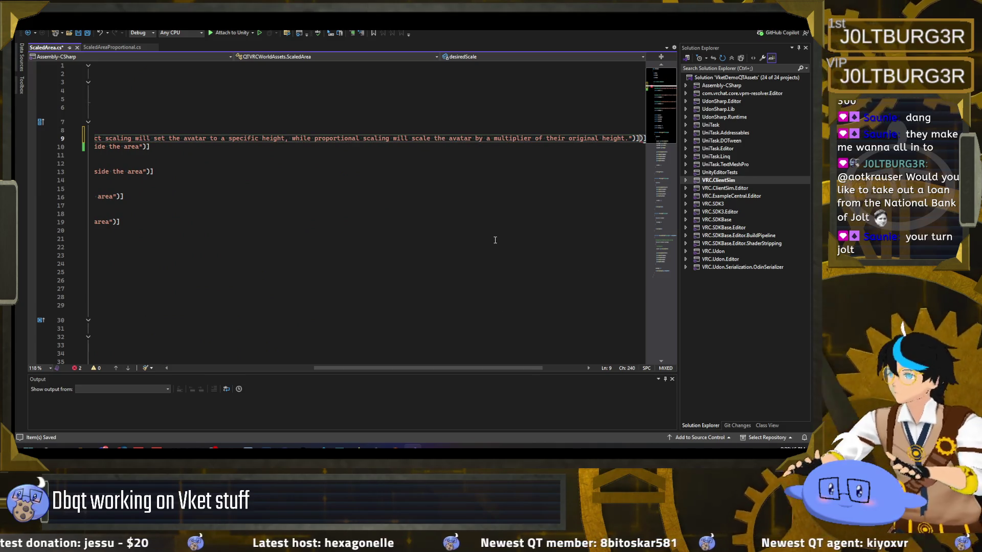
key("BackSpace")
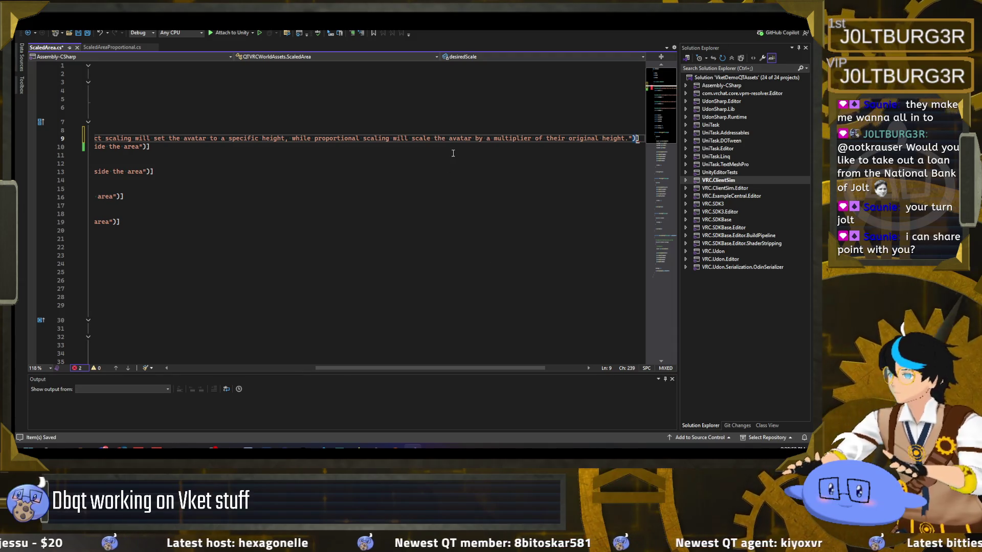
mouse_move(514, 368)
left_mouse_down()
mouse_move(367, 367)
mouse_move(546, 367)
mouse_move(327, 367)
mouse_move(534, 369)
left_mouse_up()
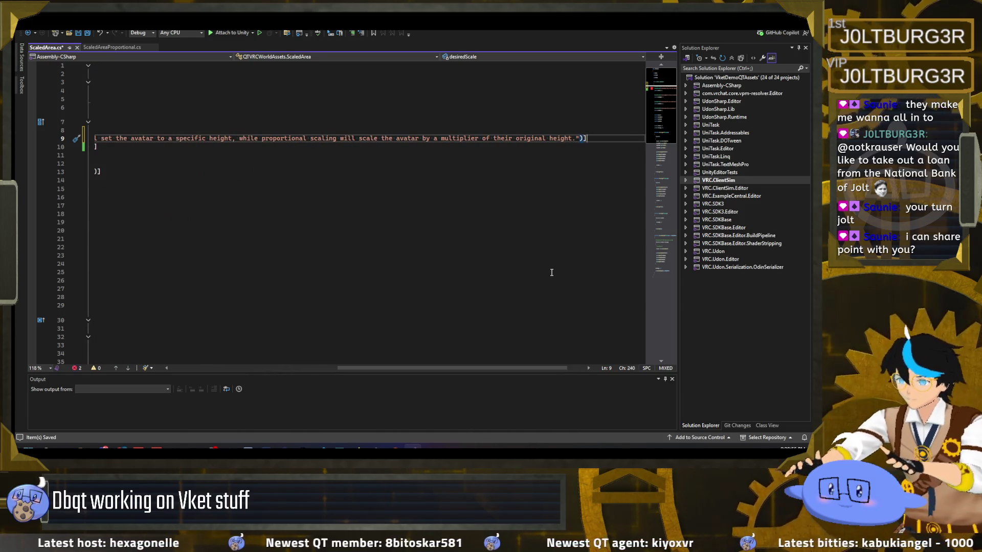
key("Return")
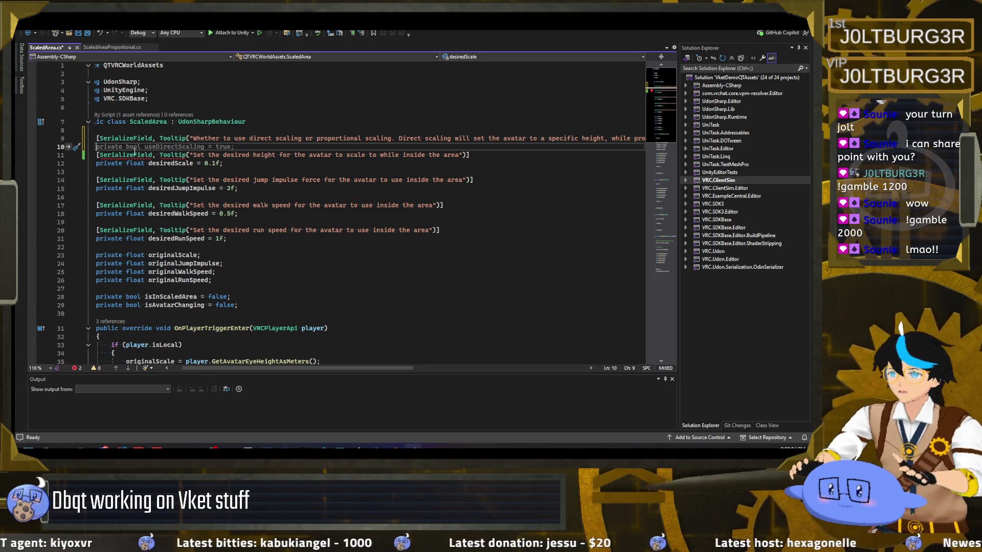
Accept the suggested private bool useDirectScaling = true declaration and save the script.
key("Tab")
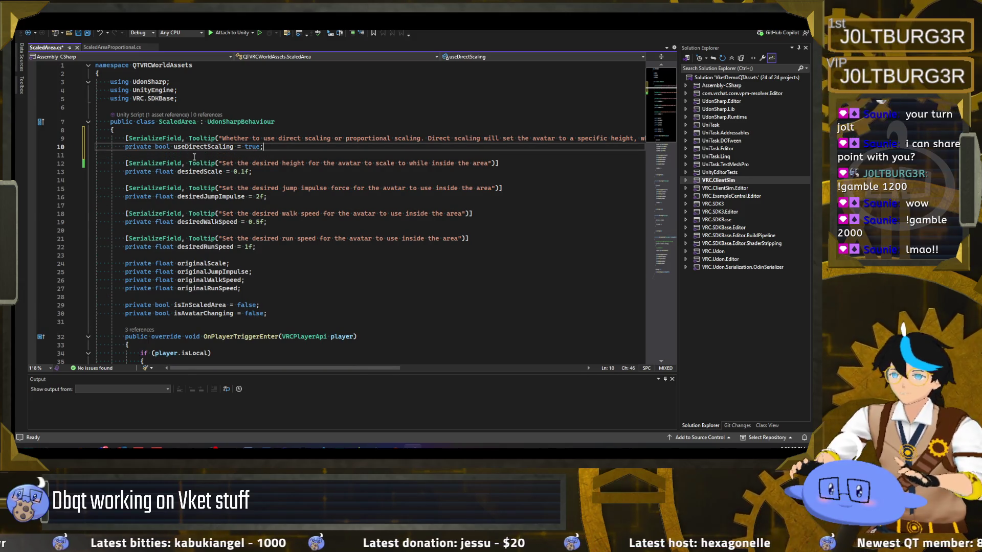
left_click(270, 172)
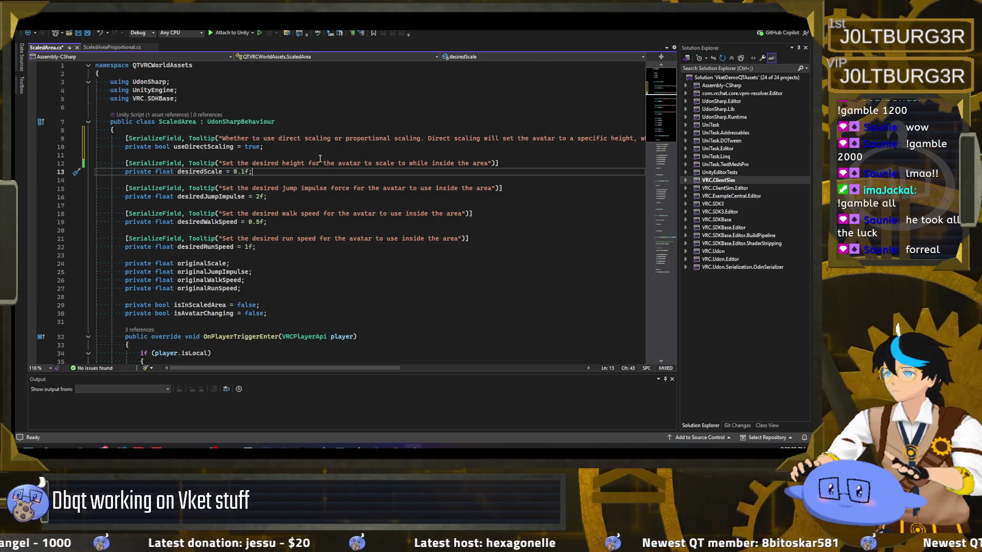
key("ctrl+s")
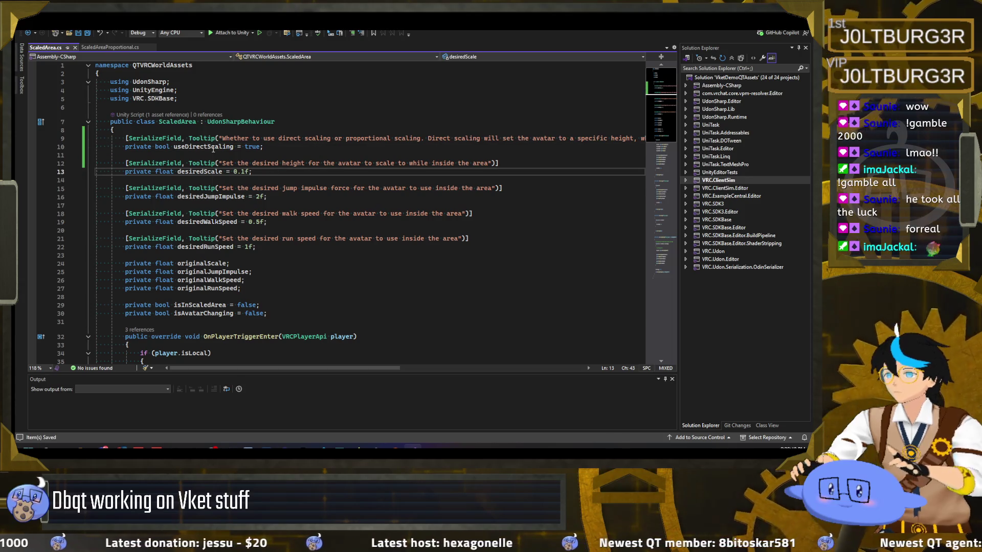
Begin extending the desiredScale tooltip with '. If direct scaling is enabled, this is'.
left_click(213, 146)
key("End")
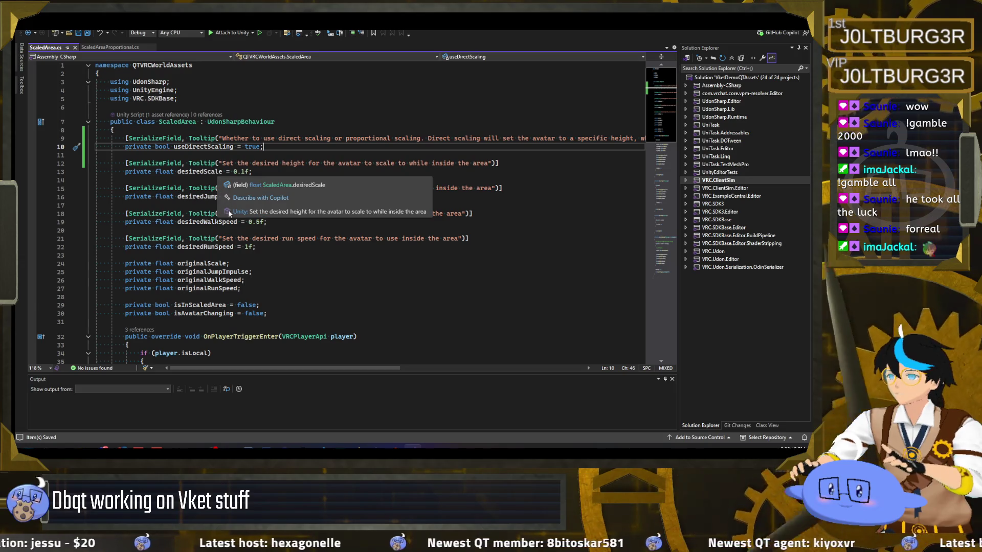
scroll(243, 278, "down", 4)
scroll(244, 278, "down", 4)
scroll(266, 248, "up", 8)
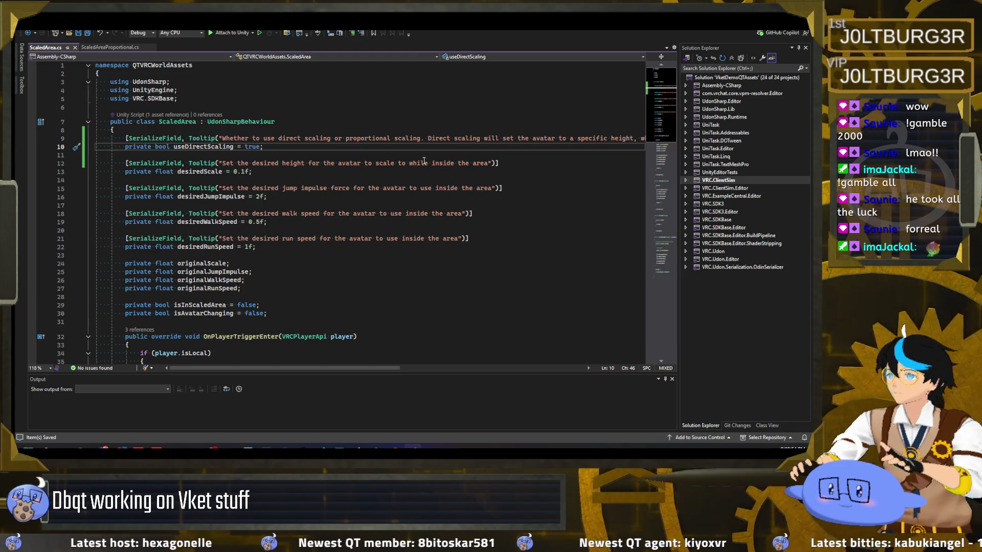
left_click(488, 163)
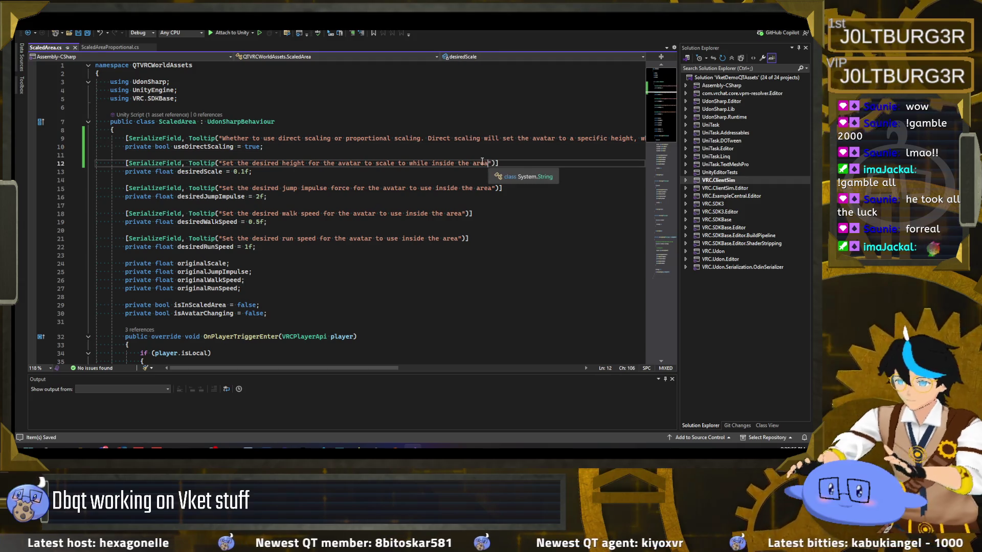
type(".")
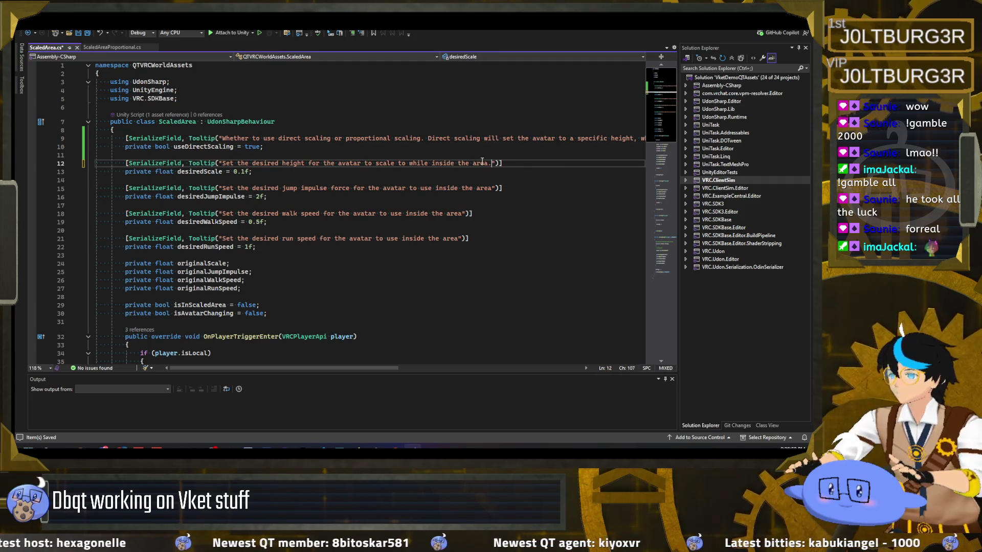
type(" If direct")
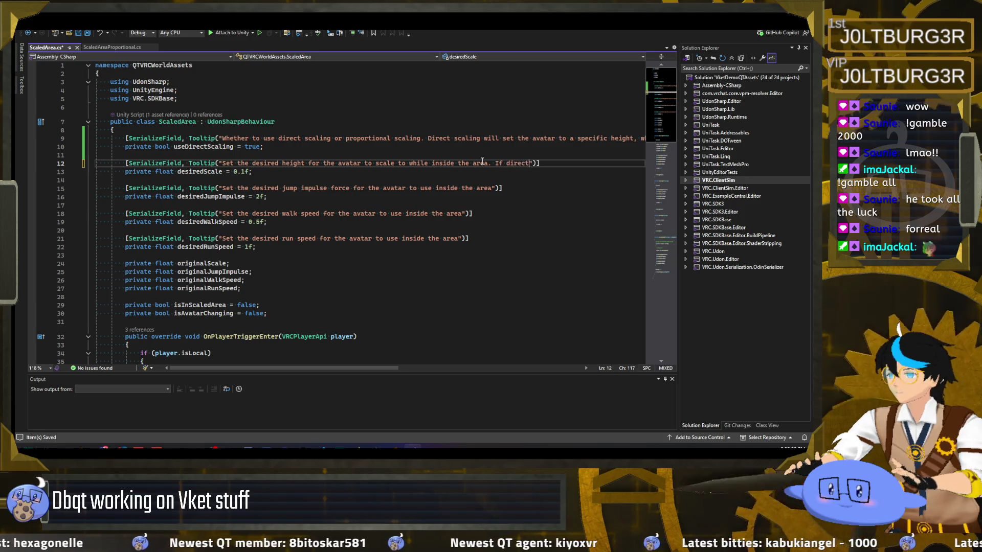
type(" scaling is ")
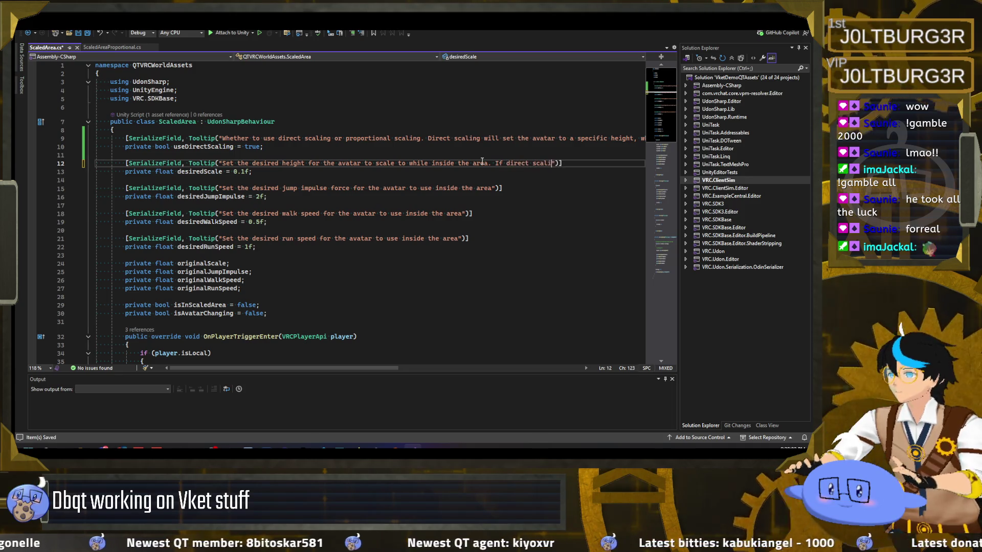
type("enabled,l ")
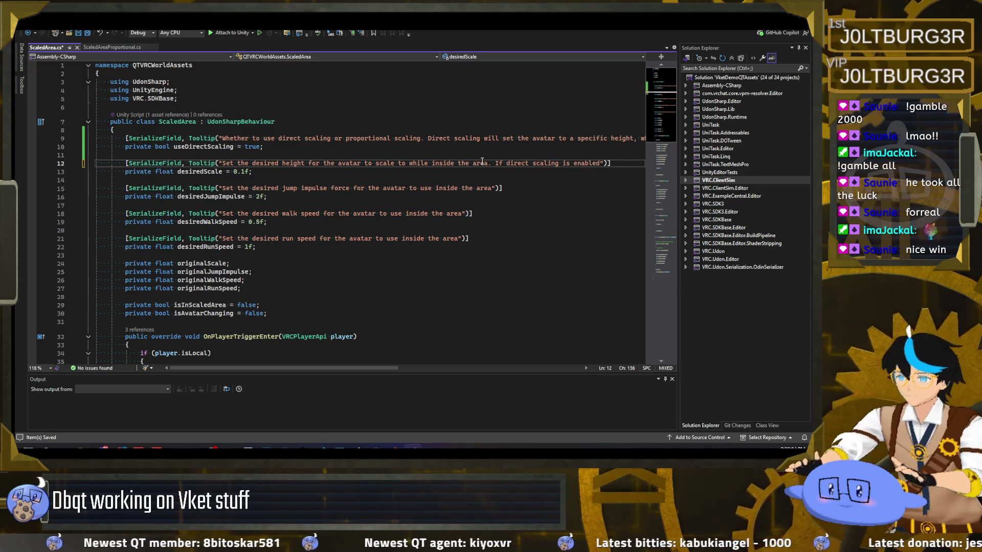
type("this is")
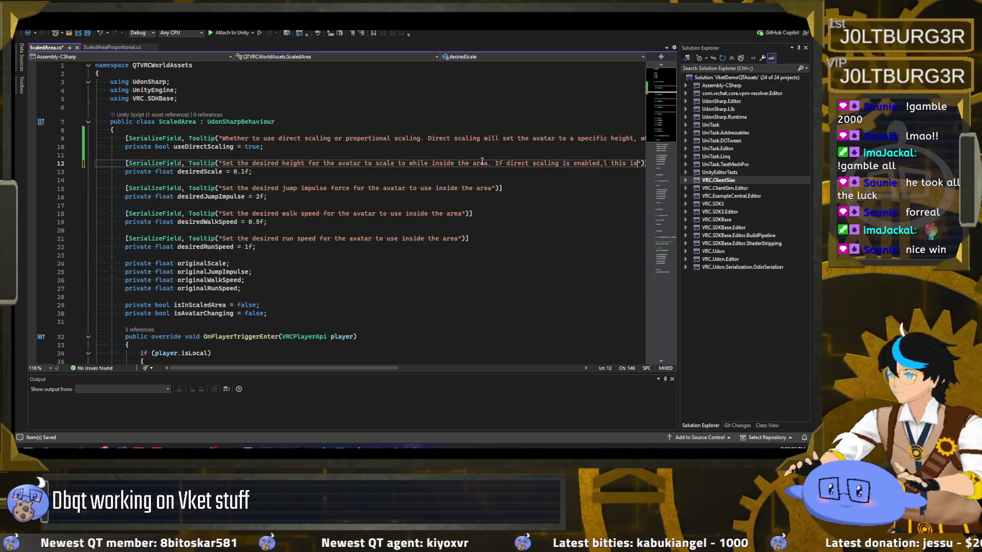
Finish the tooltip: 'this is the scale in meters. Otherwise, this is a percentage of the original scale.' and save.
key("BackSpace")
key("BackSpace")
key("BackSpace")
type("this i")
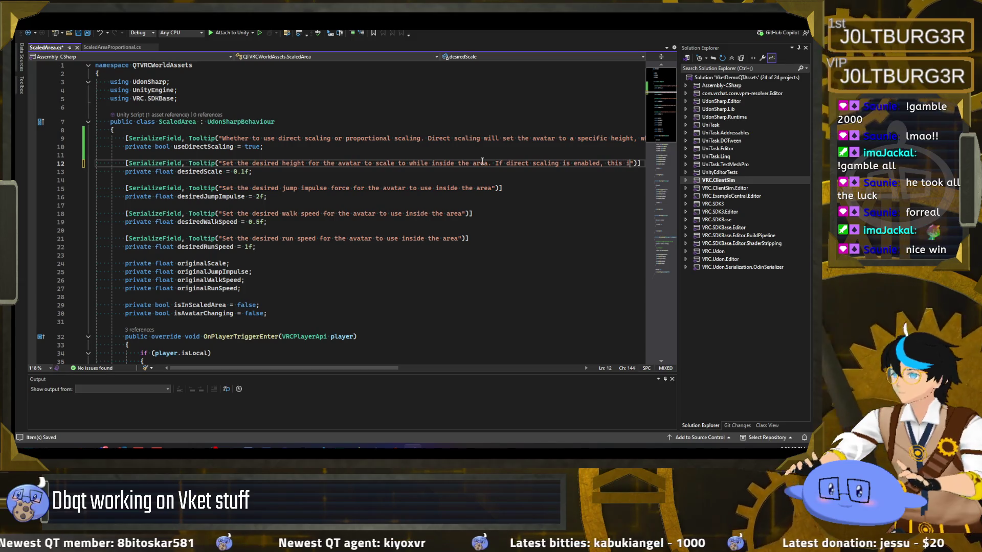
type("s the scale in me")
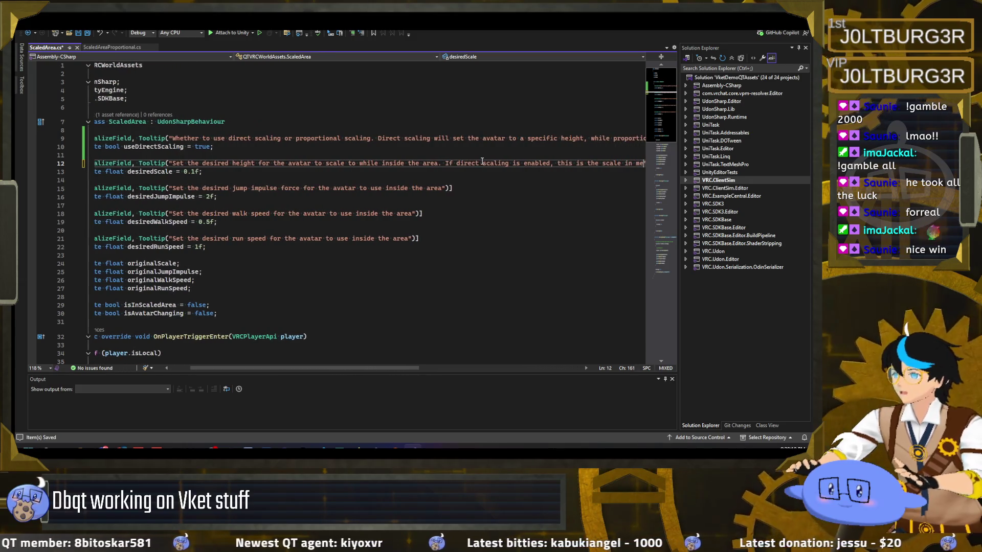
type("ters. ")
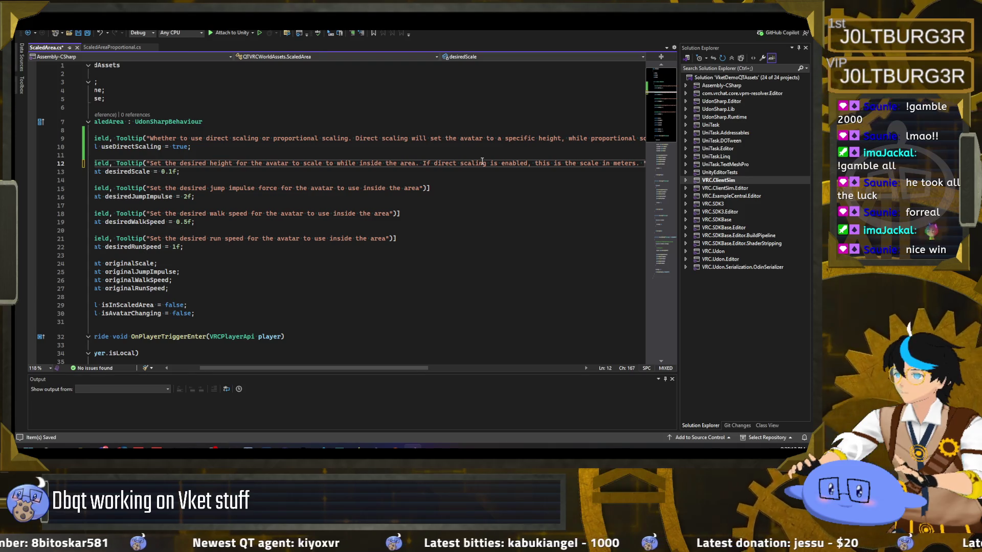
type("If")
key("BackSpace")
key("BackSpace")
key("BackSpace")
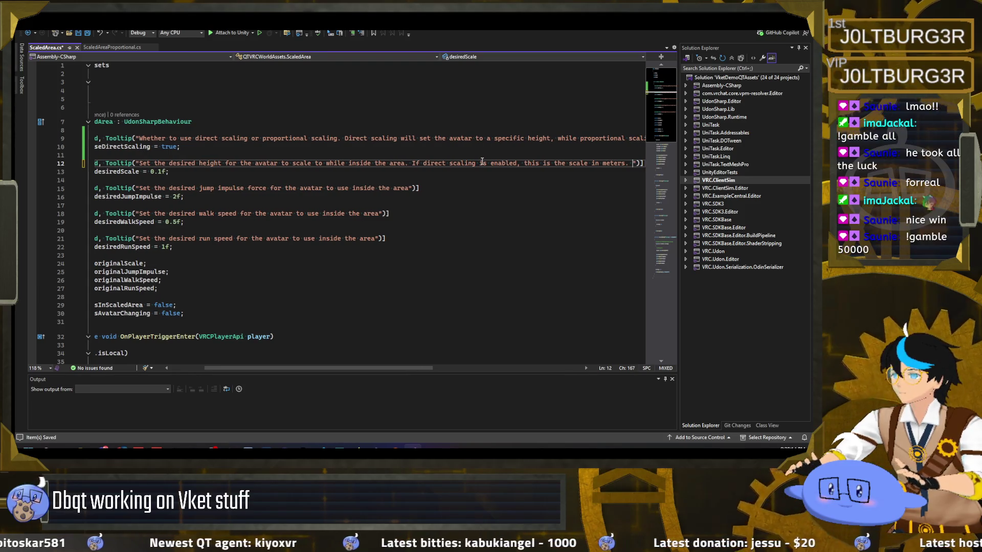
type("Otherwise, this ")
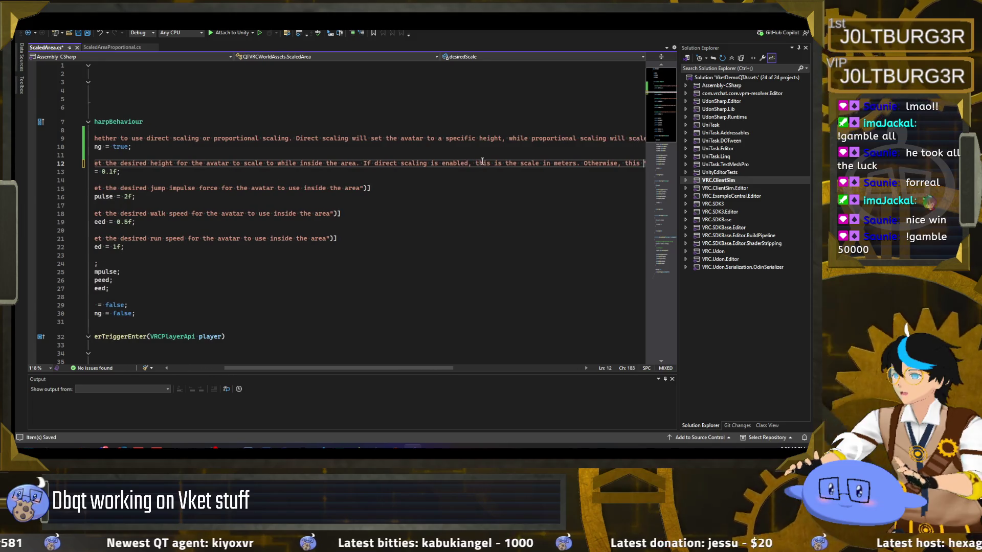
type("is a perc")
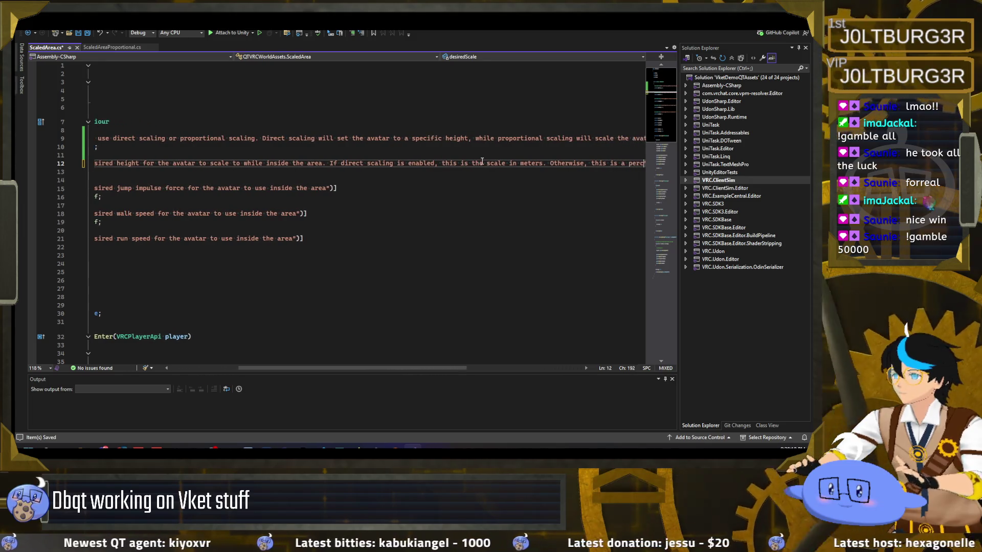
type("entage of the or")
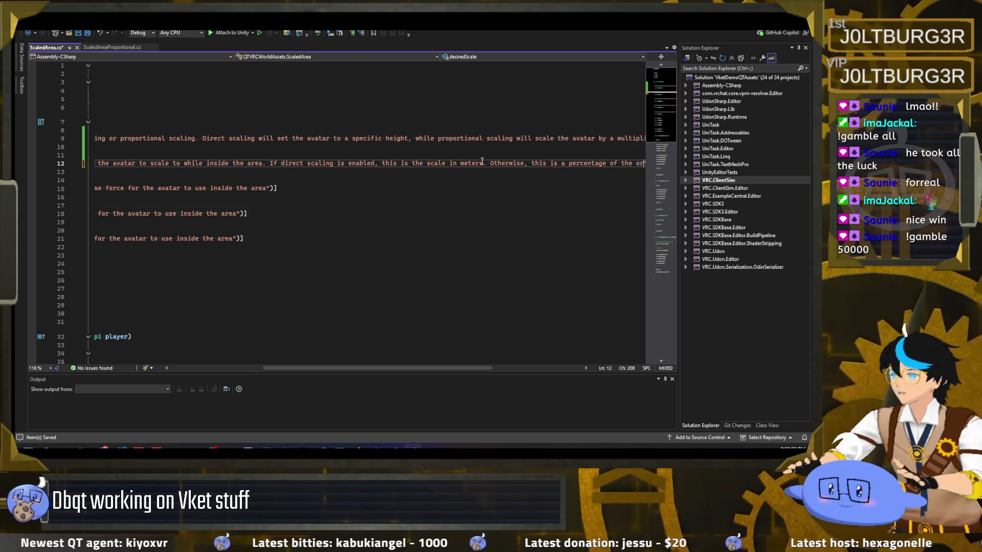
type("iginal scale.")
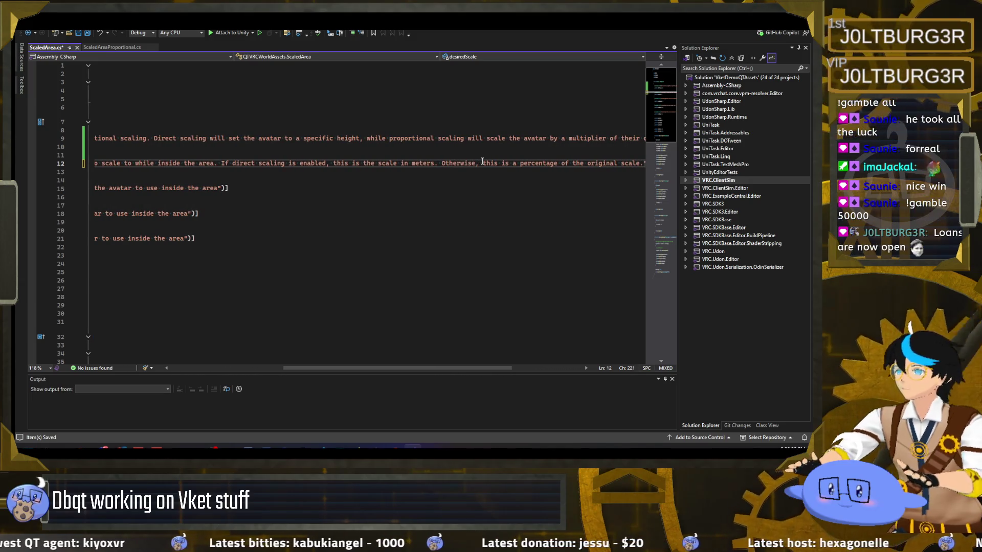
key("ctrl+s")
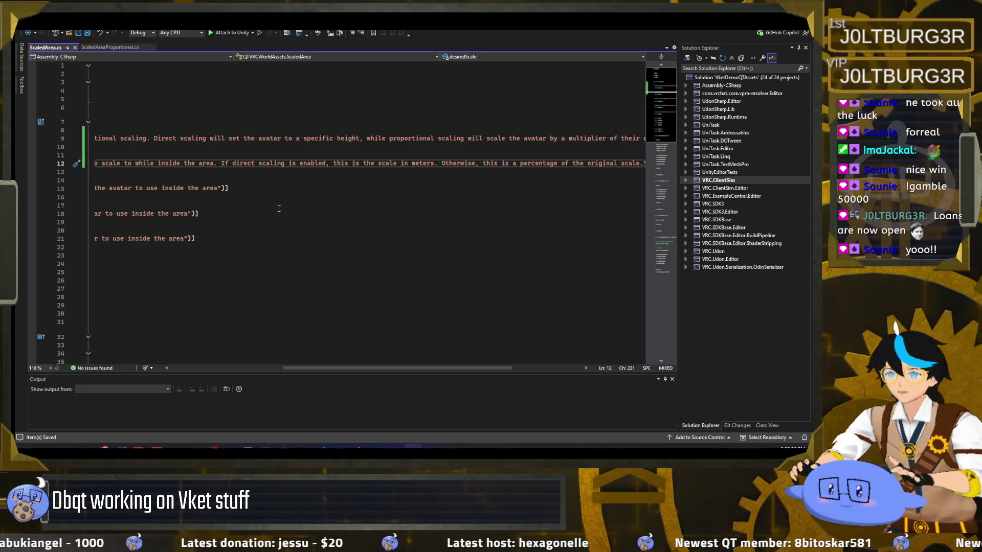
left_click_drag(374, 368, 444, 368)
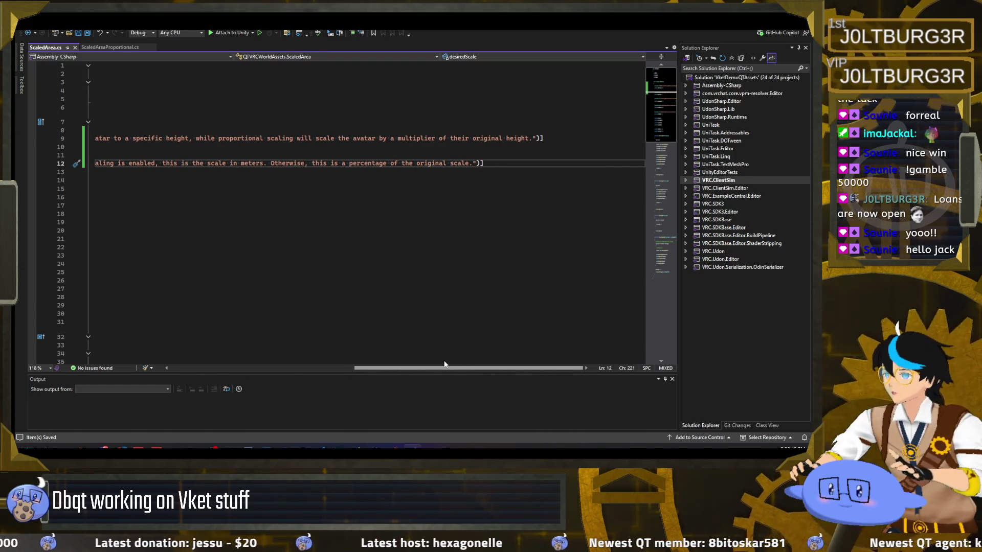
left_click_drag(444, 365, 240, 365)
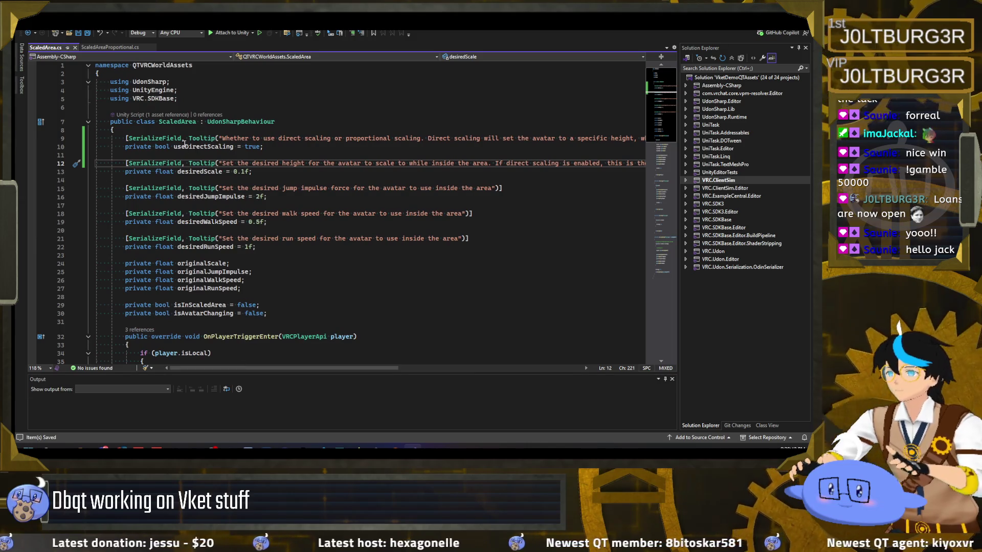
Rename the bool field useDirectScaling to directScaling on line 10 and save.
mouse_move(196, 147)
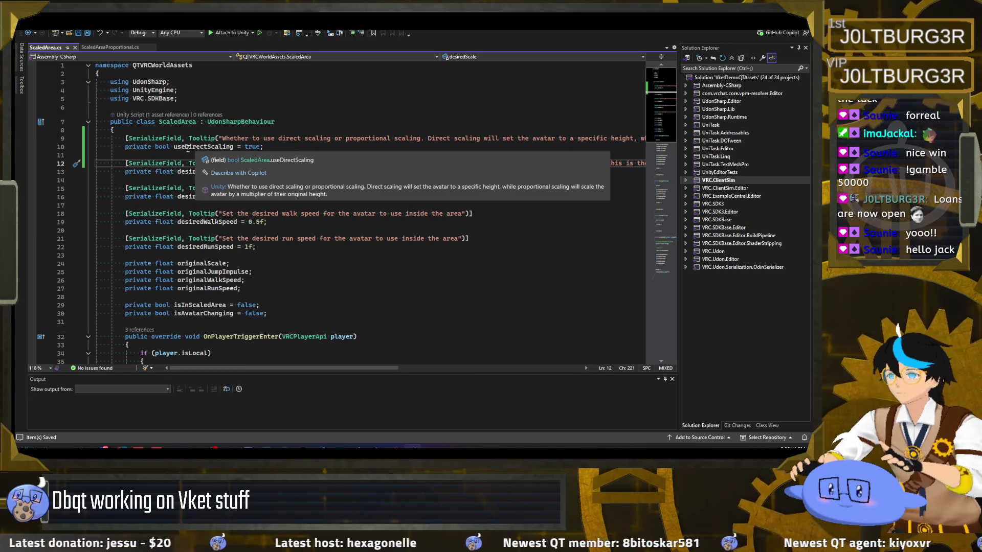
double_click(187, 147)
type("directScaling")
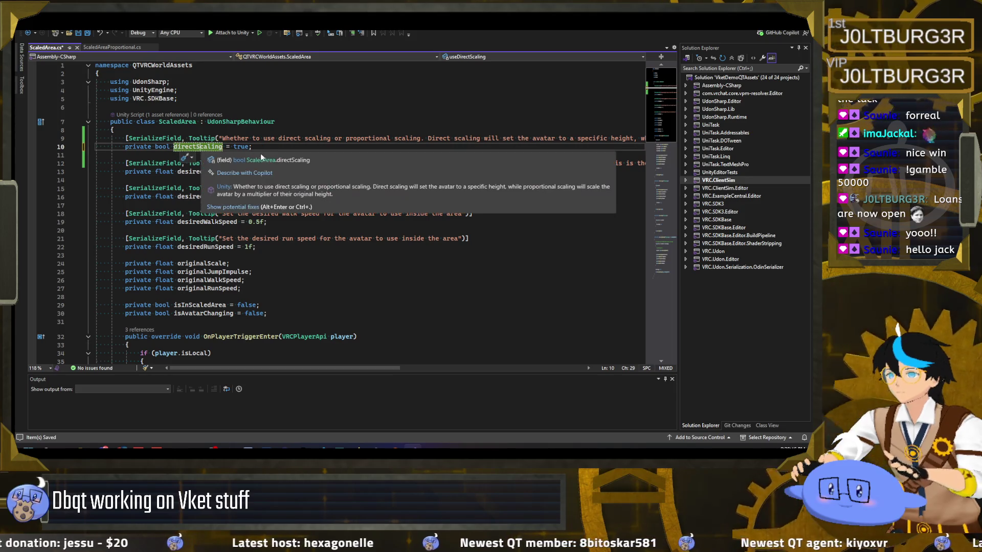
key("End")
key("ctrl+s")
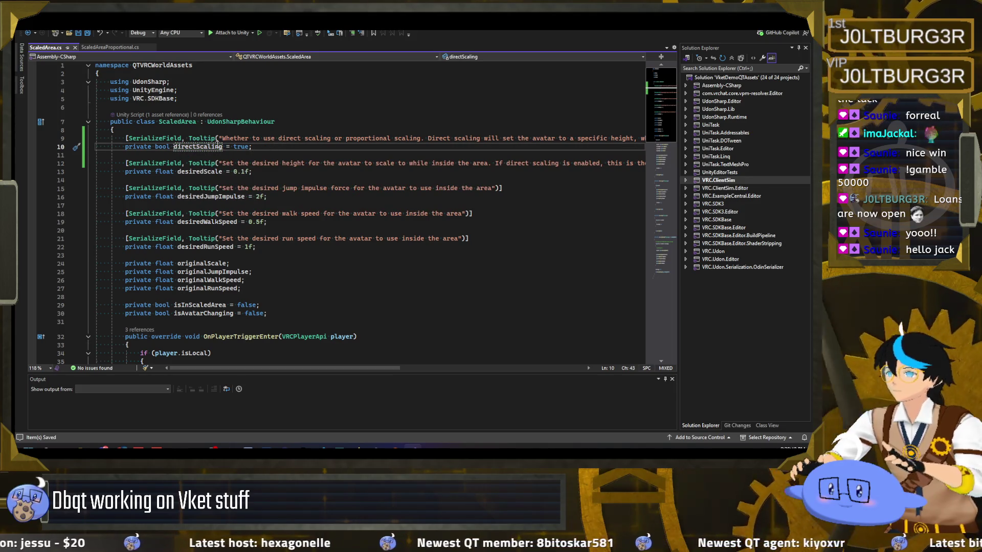
left_click(221, 147)
scroll(234, 230, "down", 10)
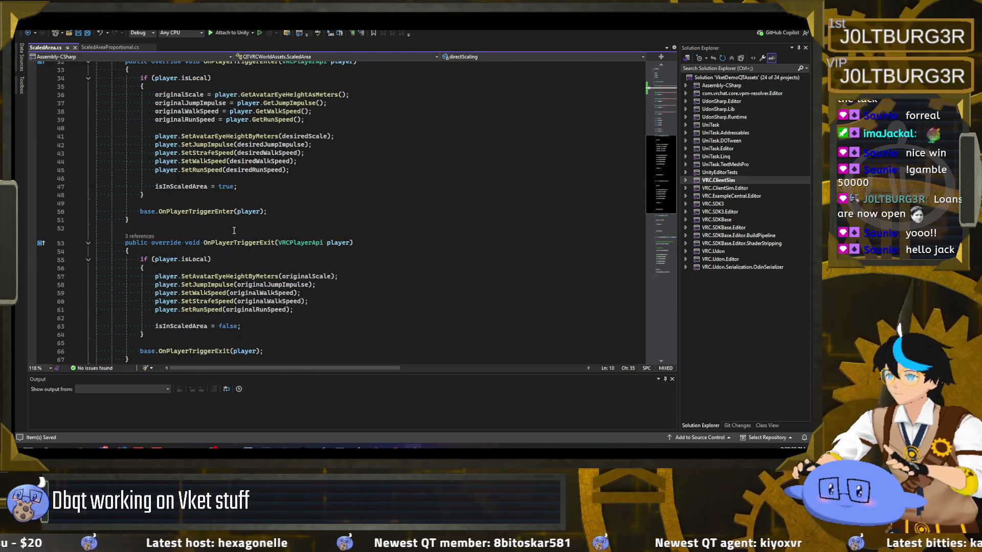
scroll(234, 231, "down", 2)
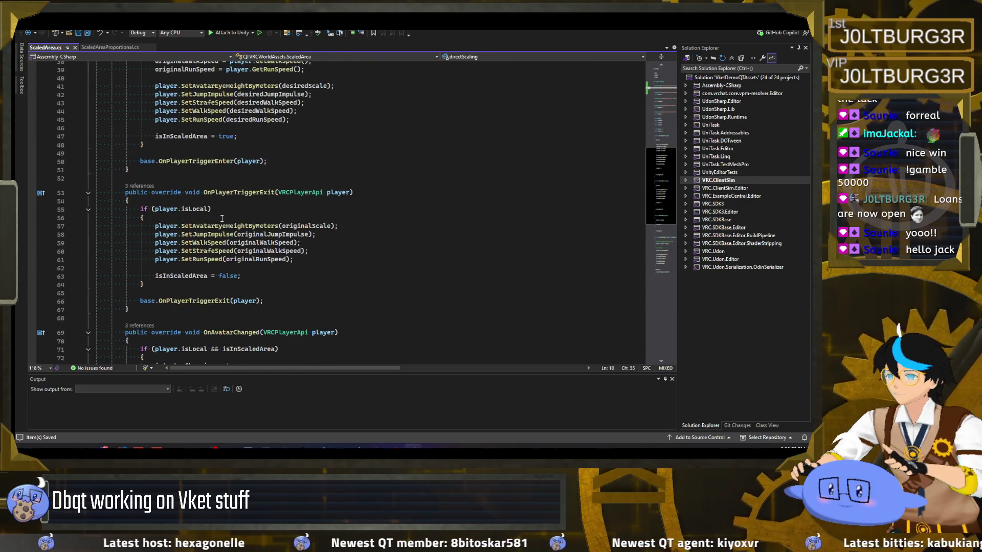
scroll(219, 219, "up", 5)
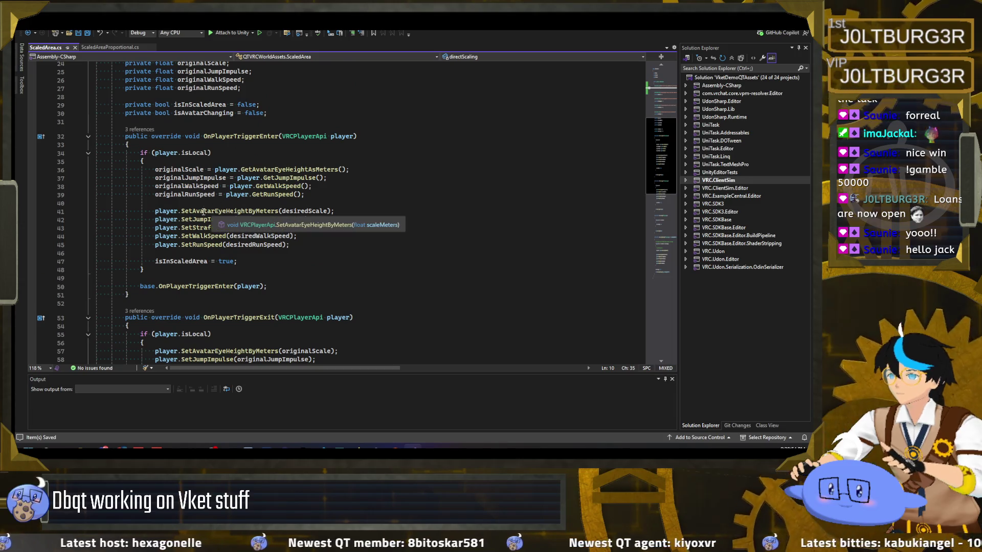
left_click(205, 205)
Add an if (directScaling) / else block above the avatar height call in OnPlayerTriggerEnter.
key("Return")
type("if (directScaling) {")
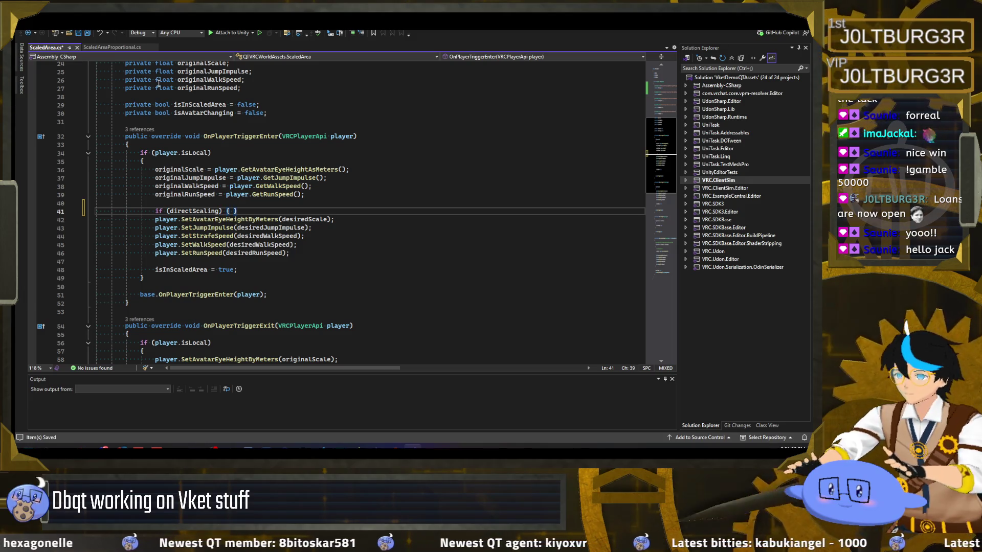
key("Return")
type("else {")
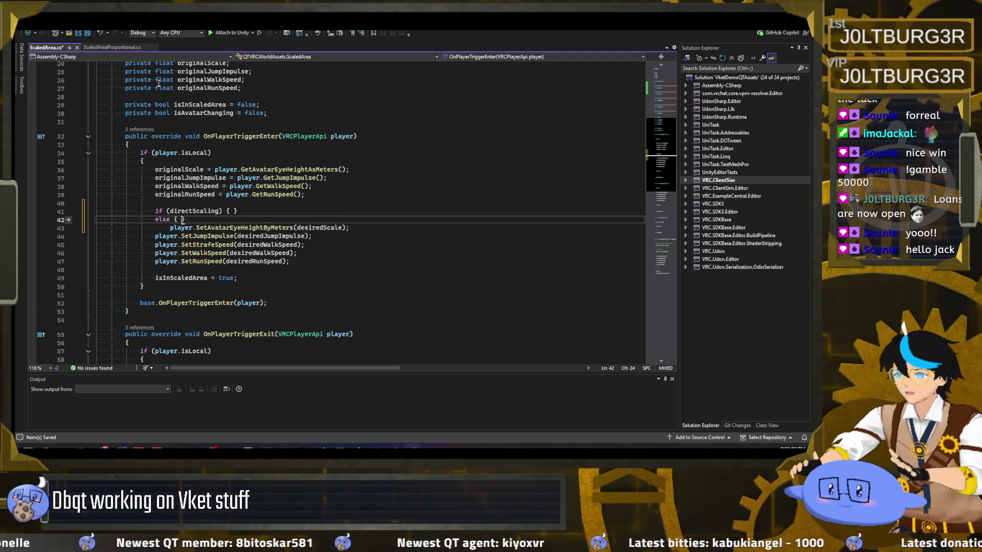
key("Return")
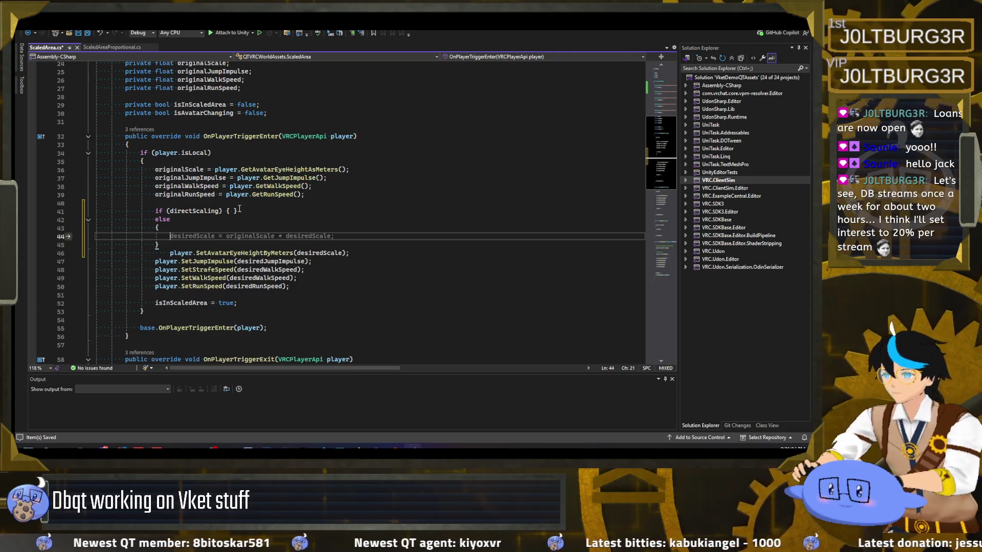
left_click(231, 211)
key("Return")
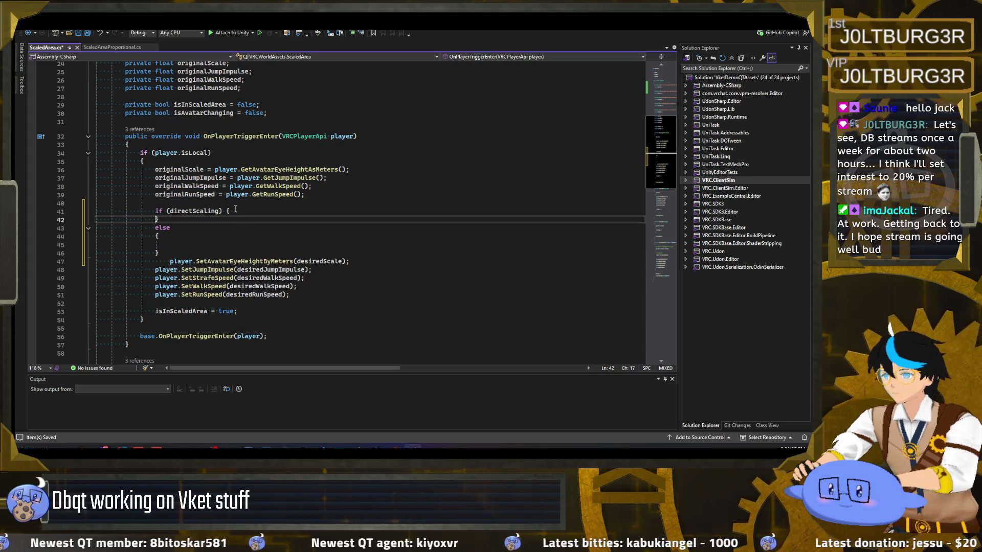
left_click(225, 211)
key("Return")
Move the SetAvatarEyeHeightByMeters(desiredScale) call into both the if and else branches.
mouse_move(170, 270)
left_mouse_down()
mouse_move(310, 261)
mouse_move(349, 270)
left_mouse_up()
key("ctrl+x")
left_click(169, 219)
key("Return")
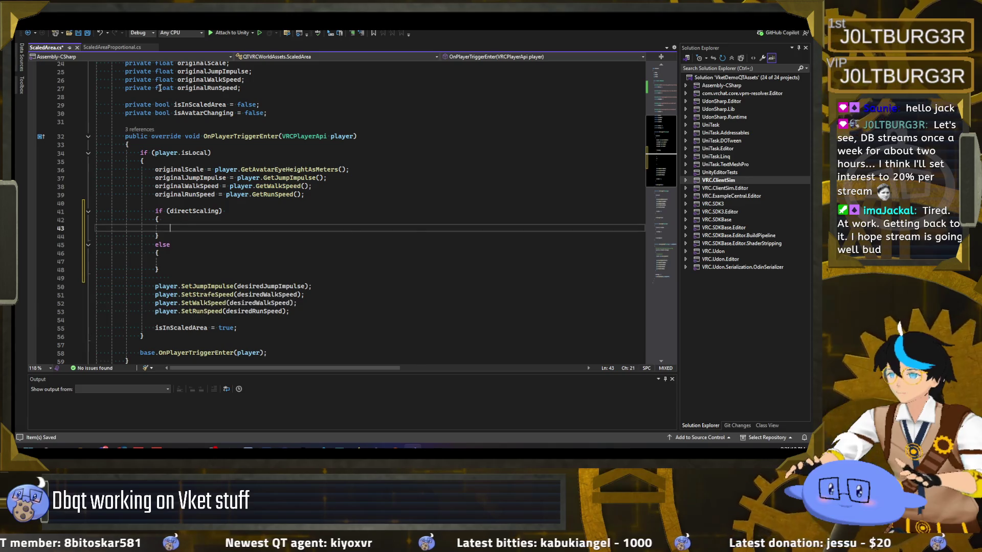
key("ctrl+v")
left_click(176, 262)
key("ctrl+v")
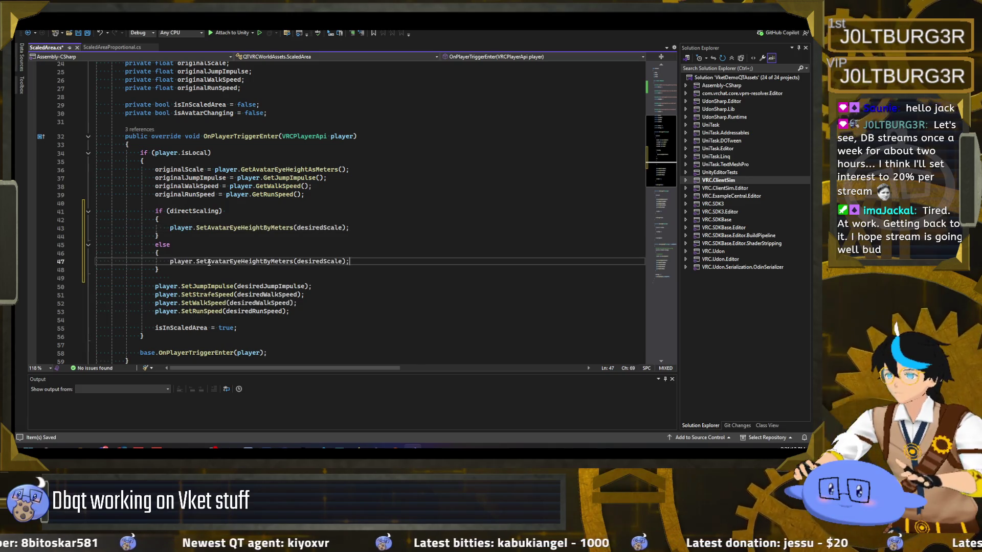
Change the else branch call to SetAvatarEyeHeightByMultiplier(desiredScale) and save.
left_click(220, 262)
type("SetAv")
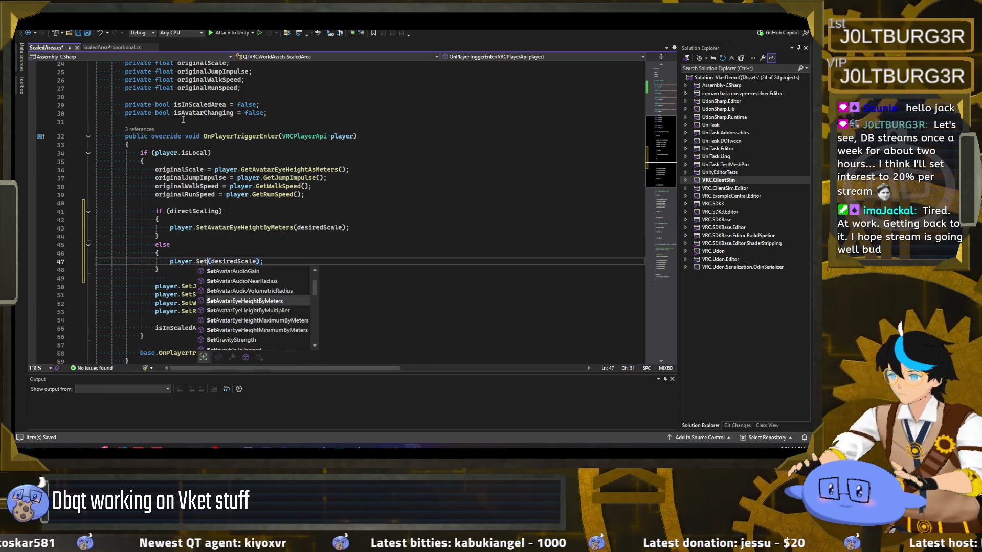
key("Down")
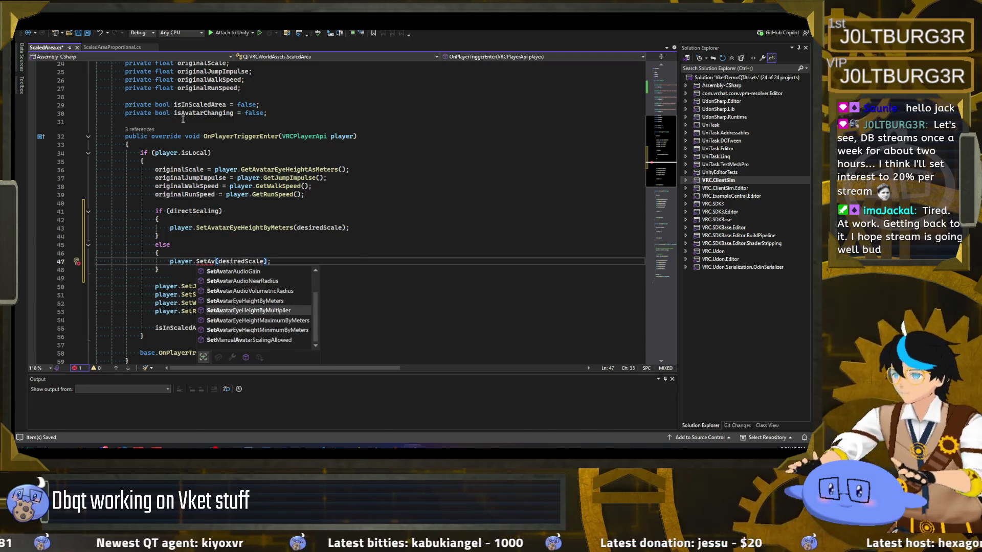
key("Tab")
left_click(373, 262)
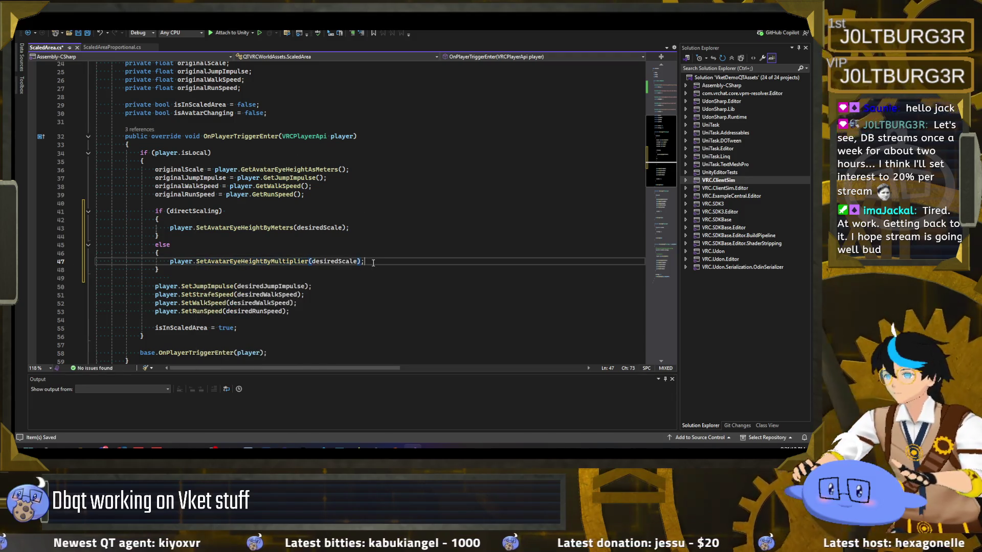
key("ctrl+s")
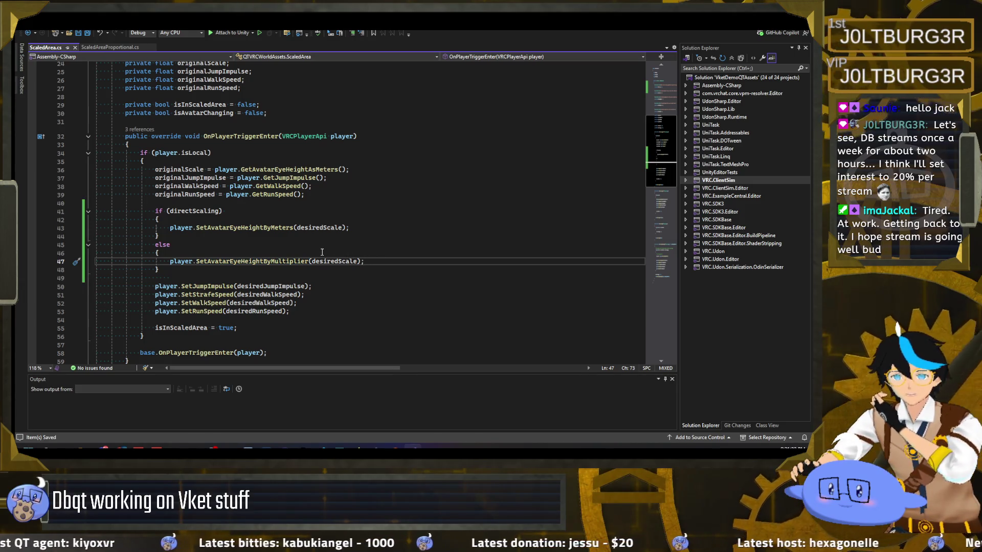
Delete stray whitespace on line 49, save again, and check which if the else belongs to.
mouse_move(318, 232)
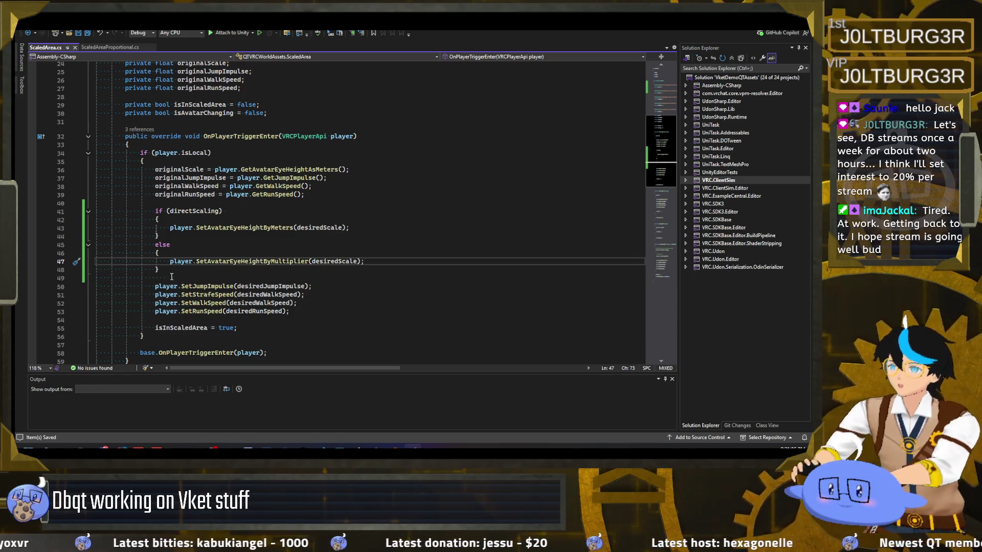
left_click_drag(174, 279, 96, 280)
key("BackSpace")
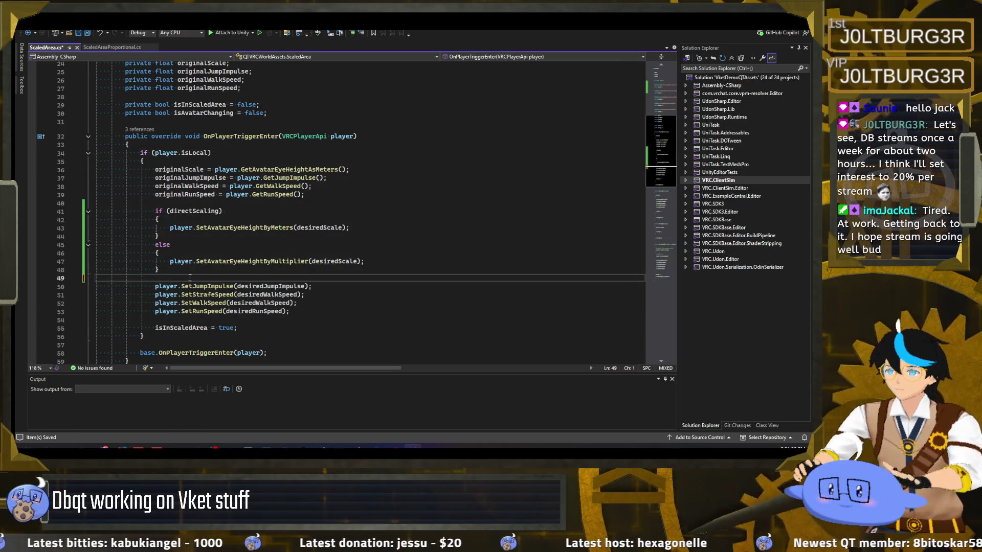
left_click(163, 270)
key("ctrl+s")
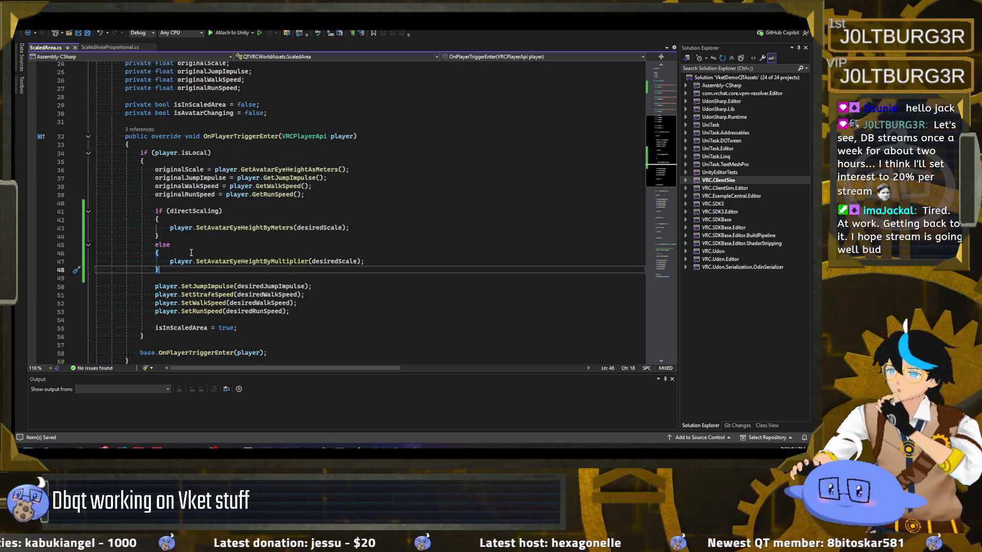
left_click(191, 250)
left_click(193, 245)
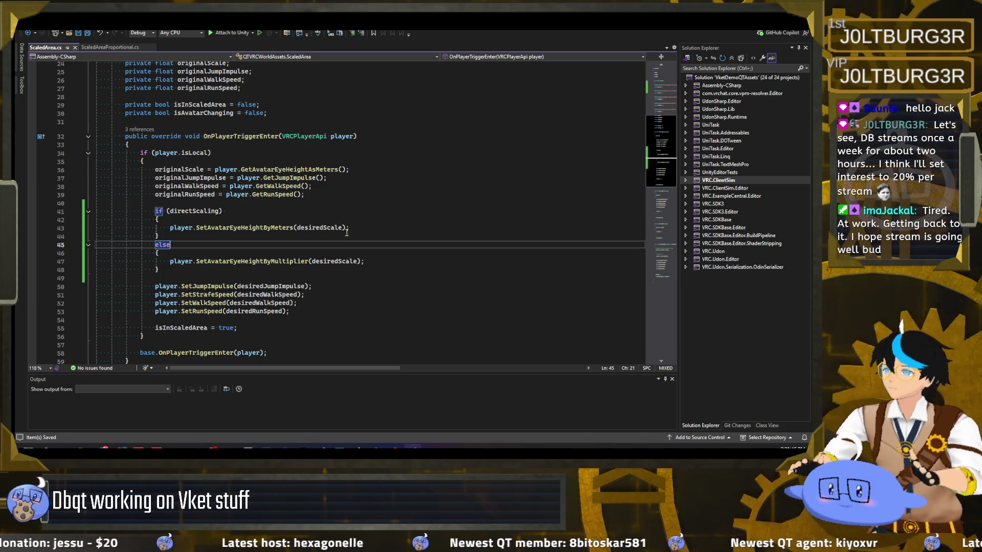
left_click(365, 228)
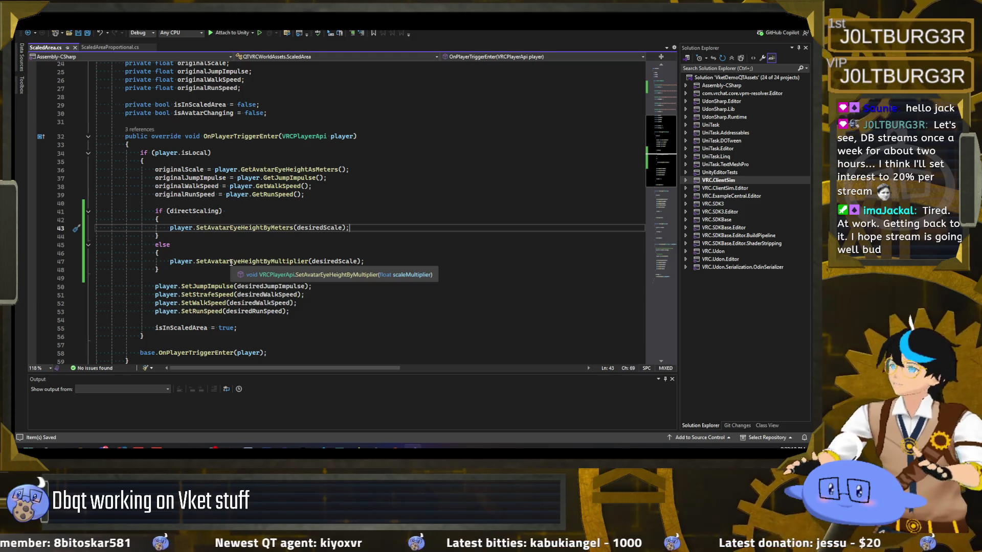
scroll(239, 264, "down", 5)
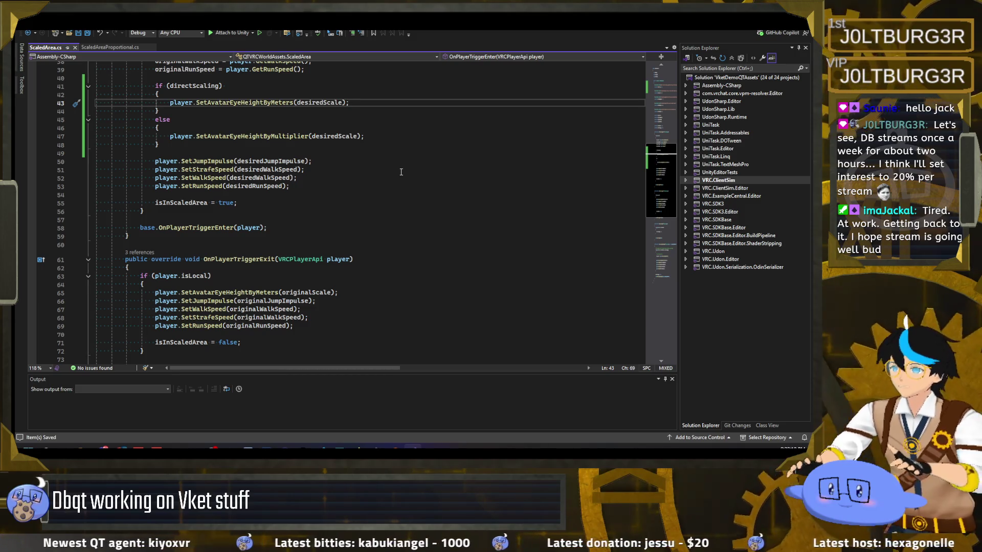
scroll(251, 232, "up", 3)
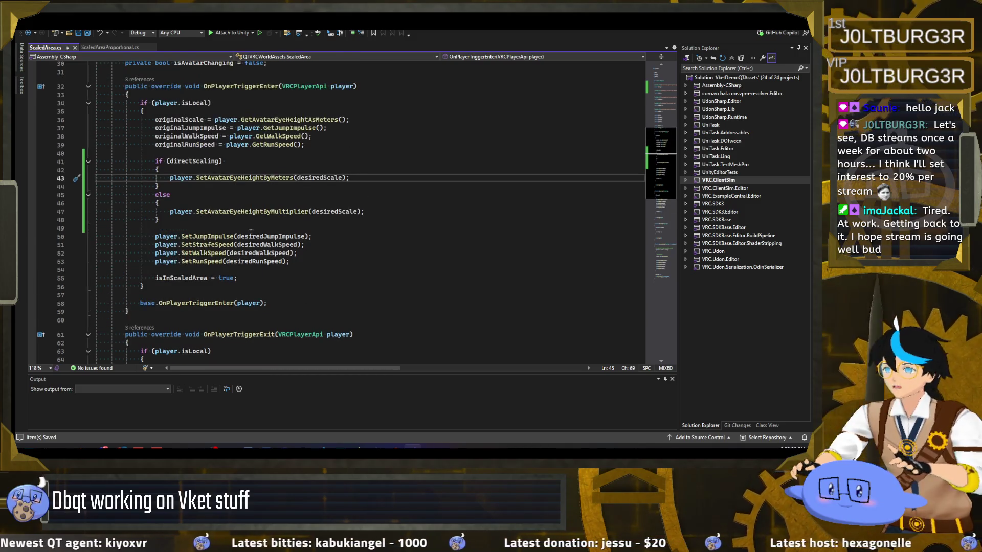
scroll(250, 232, "down", 14)
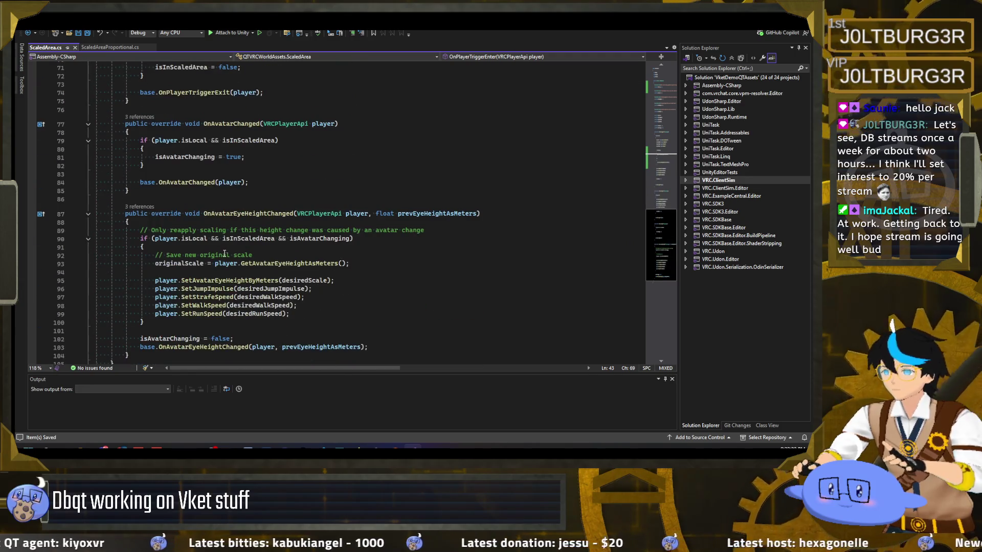
scroll(225, 254, "up", 17)
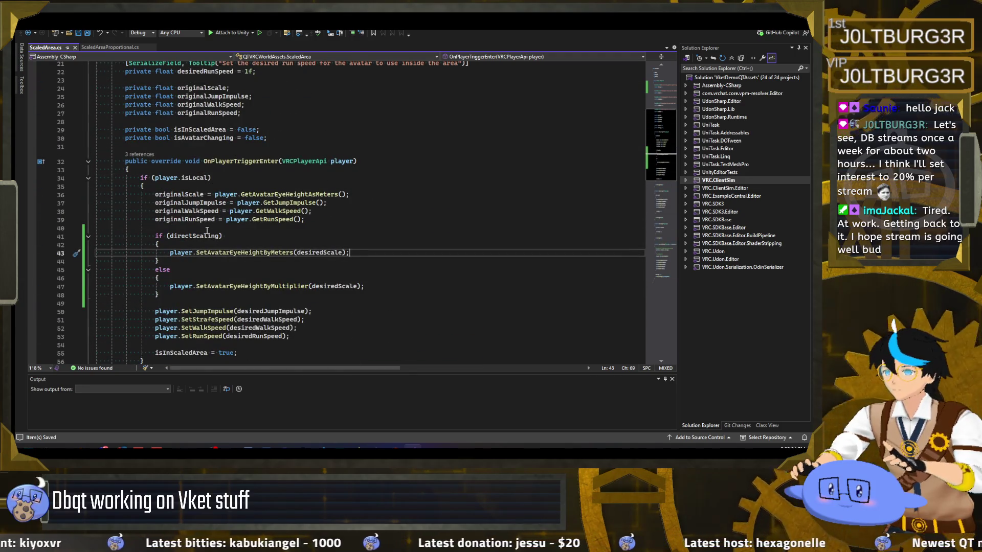
scroll(207, 230, "down", 2)
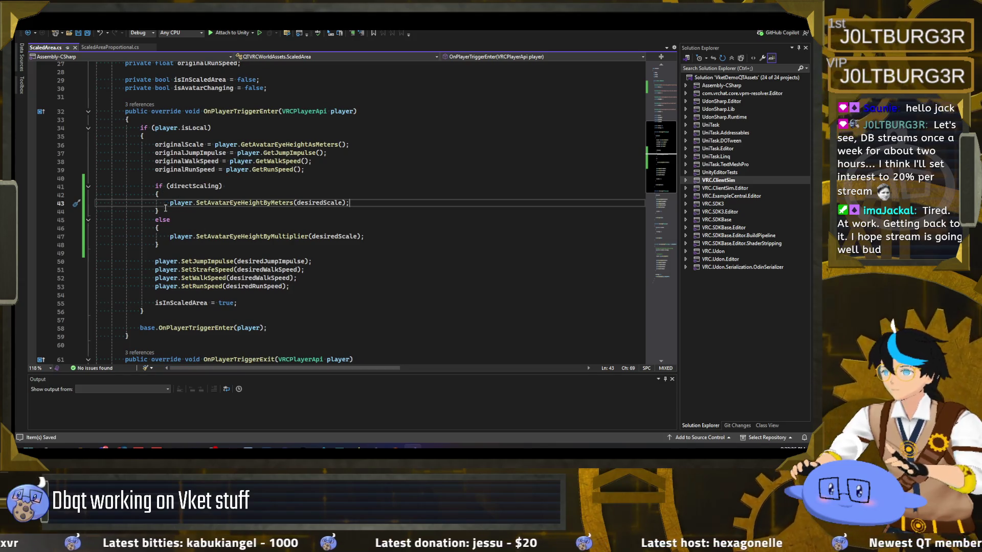
scroll(165, 208, "down", 15)
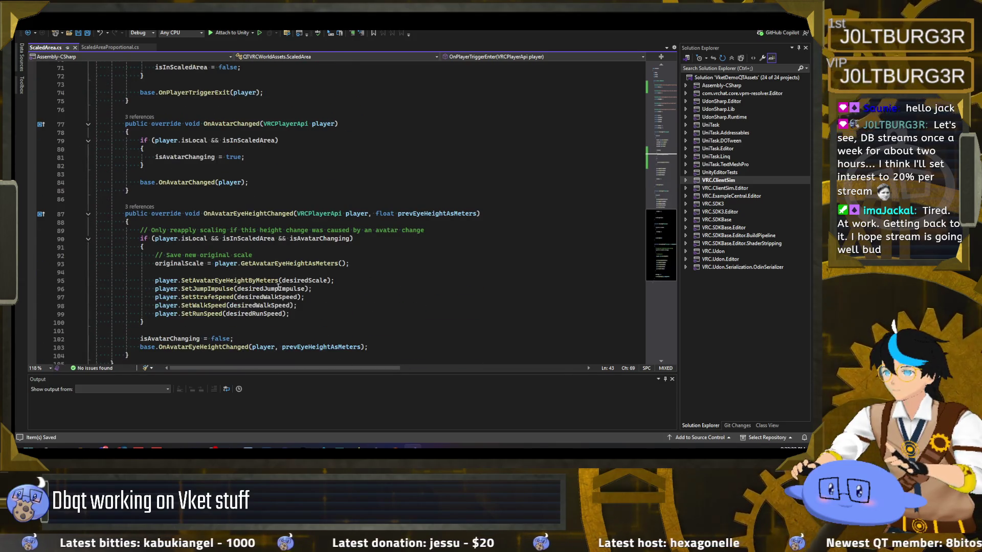
scroll(279, 288, "down", 3)
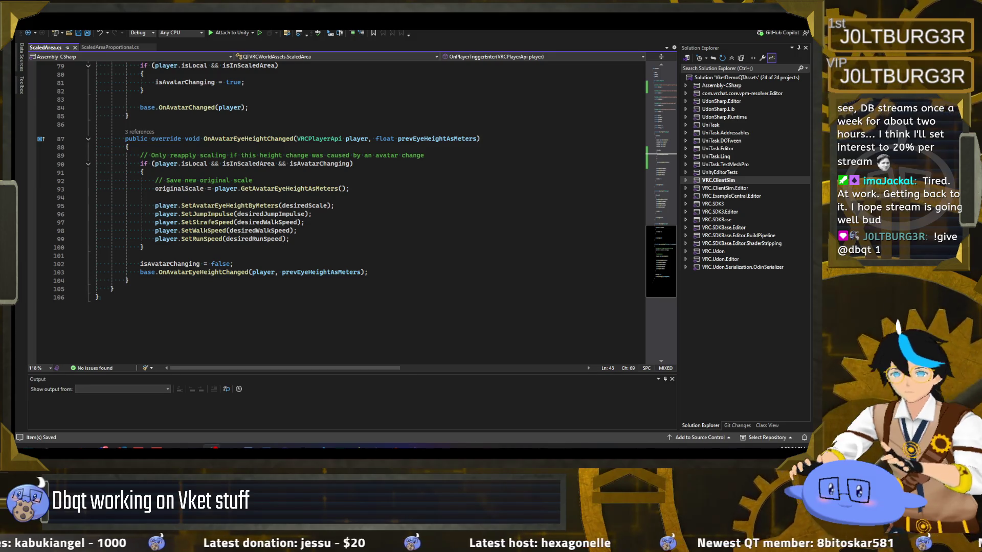
left_click(374, 240)
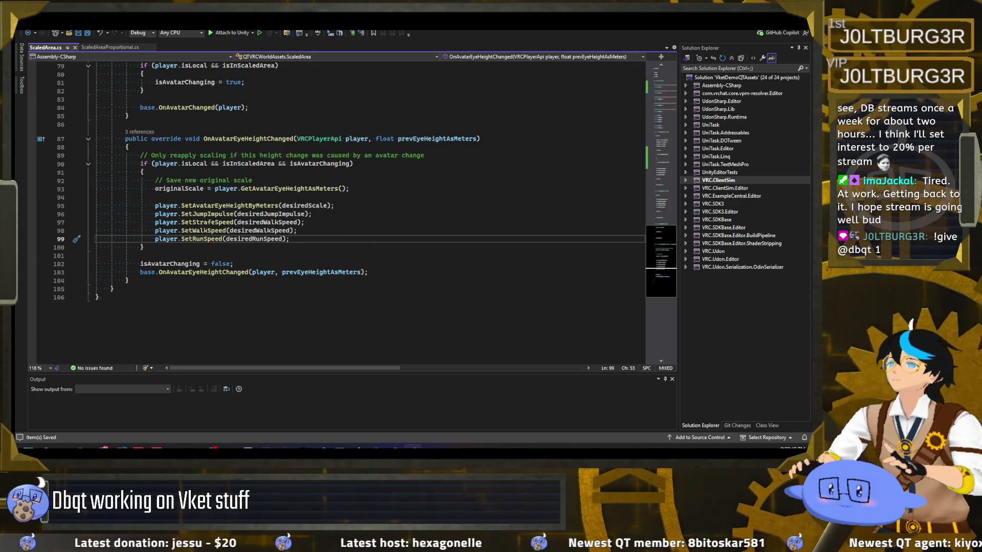
scroll(299, 247, "up", 2)
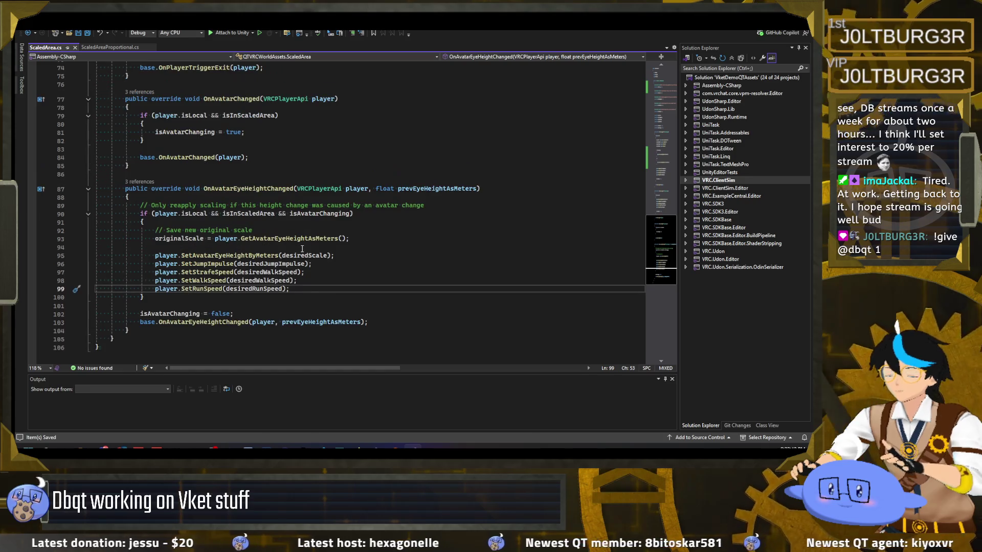
mouse_move(257, 218)
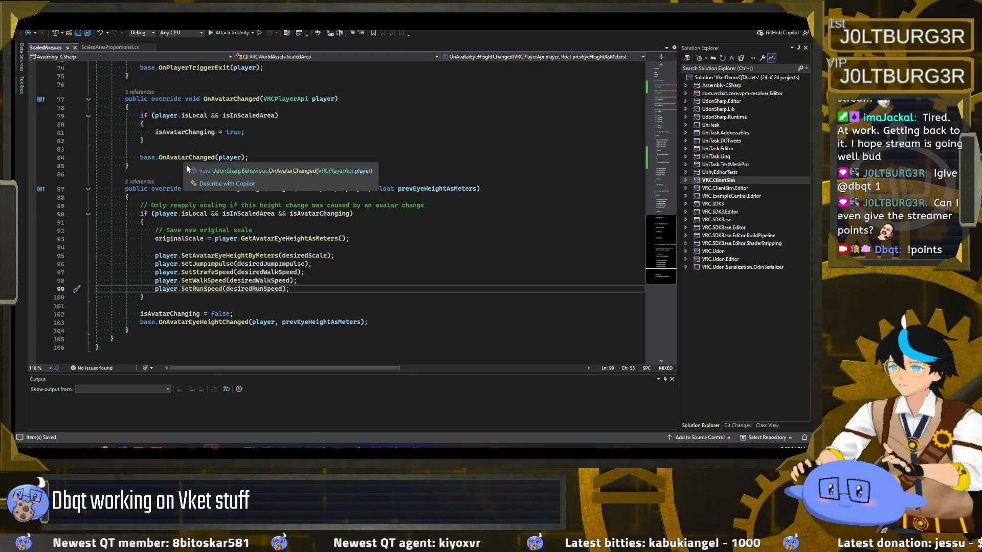
left_click(139, 166)
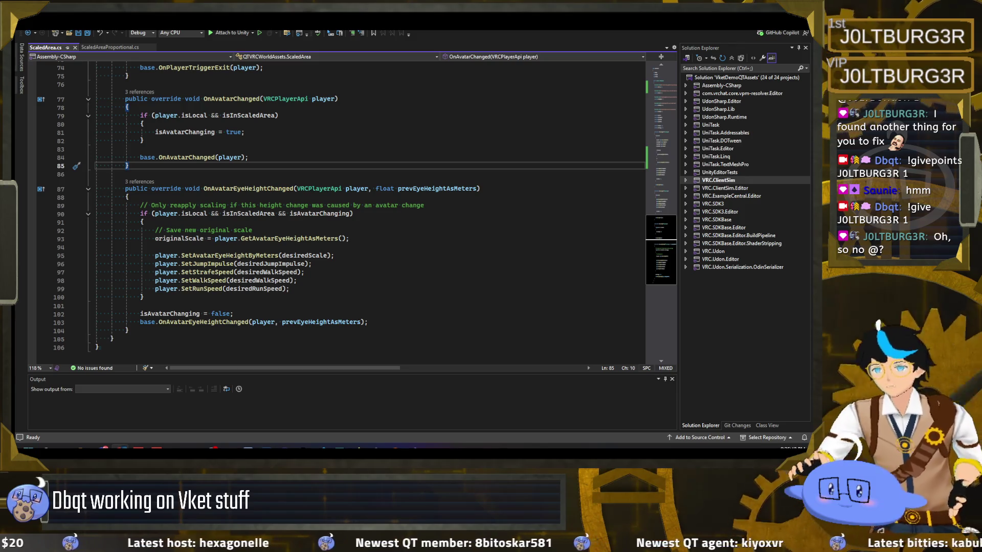
left_click(361, 292)
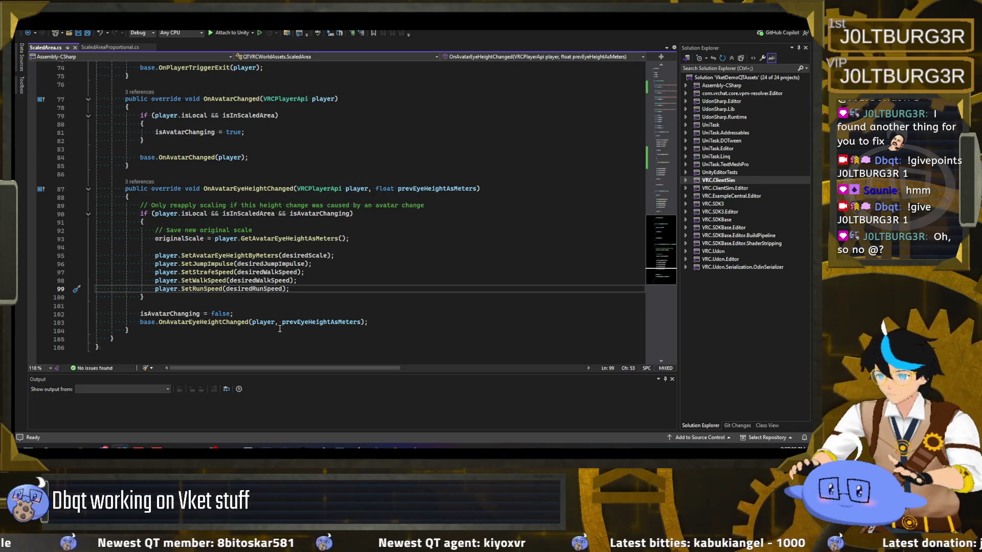
Scroll up to OnPlayerTriggerExit, then return to Unity so the 11 UdonSharp scripts recompile.
scroll(301, 287, "up", 8)
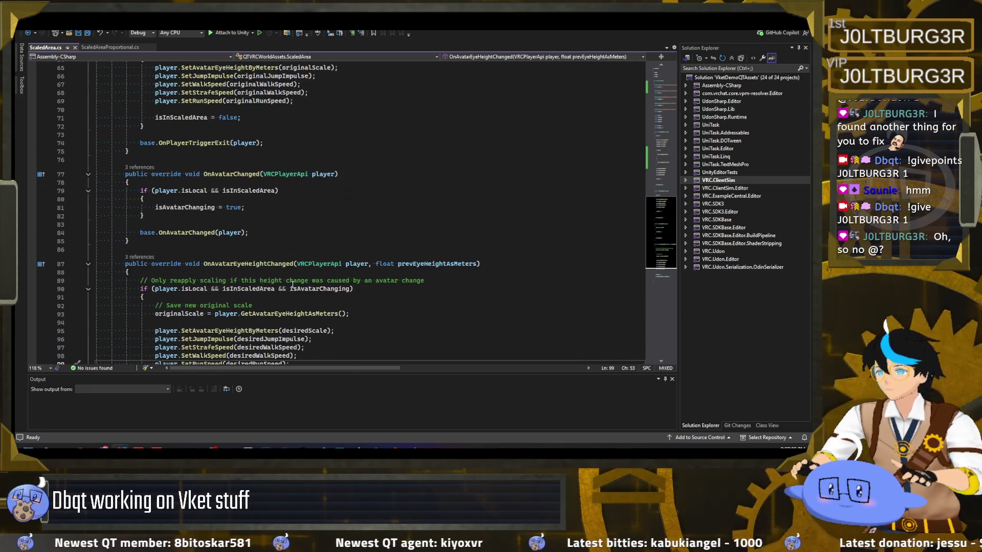
left_click(304, 248)
scroll(303, 248, "up", 2)
mouse_move(359, 444)
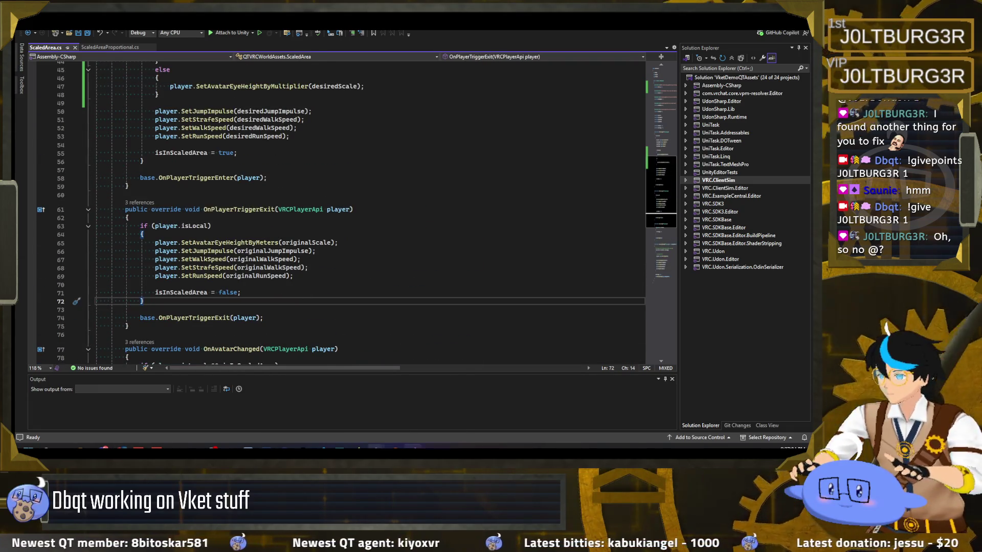
left_click(385, 420)
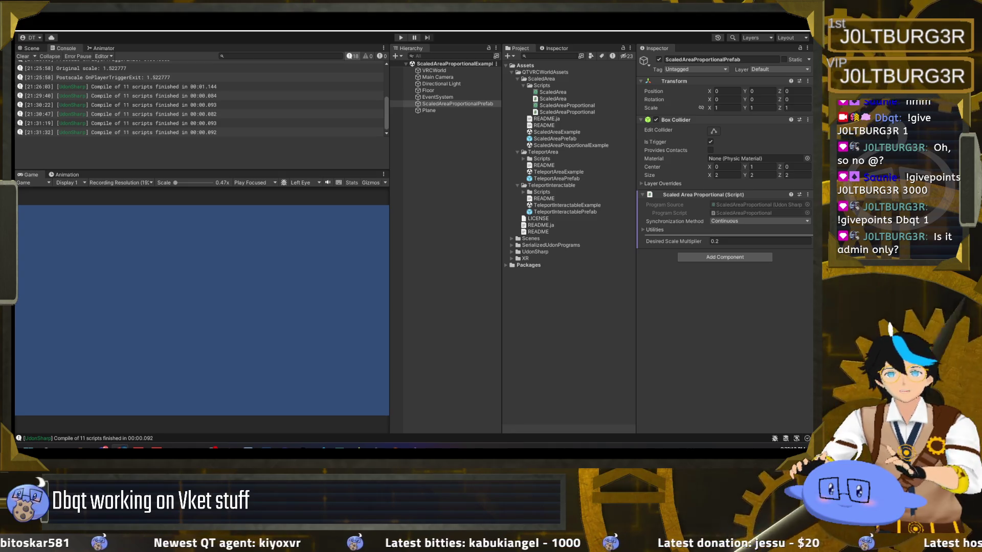
Review the !givepoints command settings in StreamElements, keeping user level Everyone, then return to Unity.
key("alt+Tab")
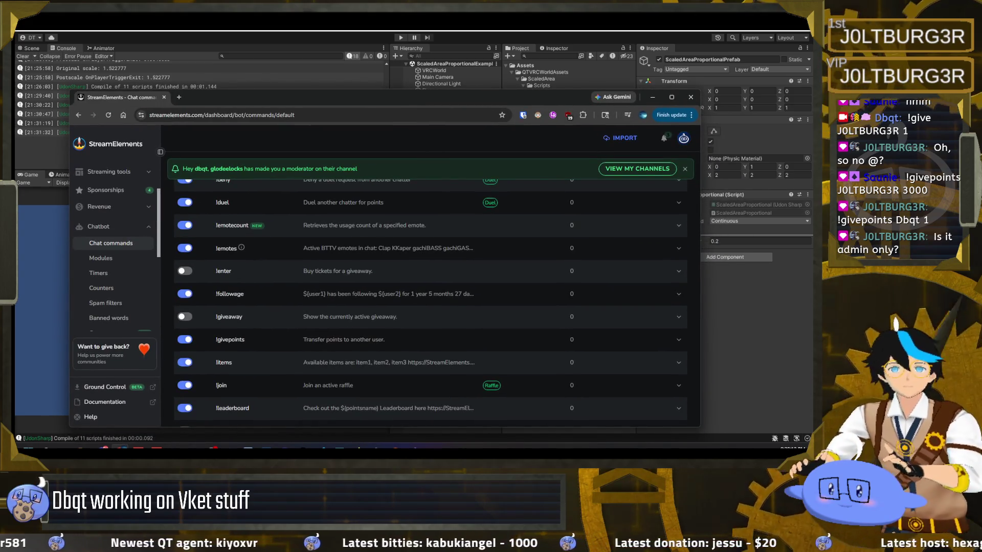
double_click(382, 97)
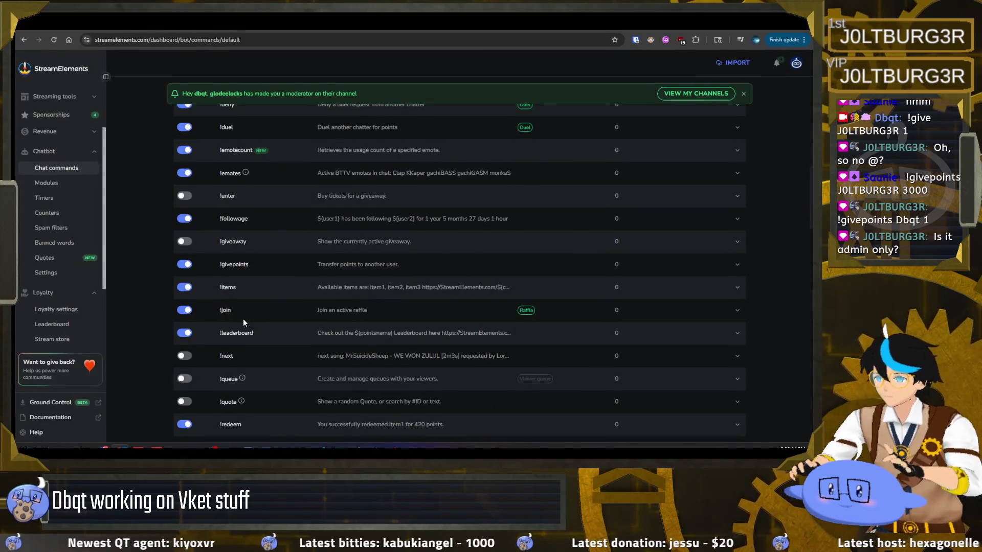
scroll(244, 327, "down", 7)
scroll(250, 333, "up", 6)
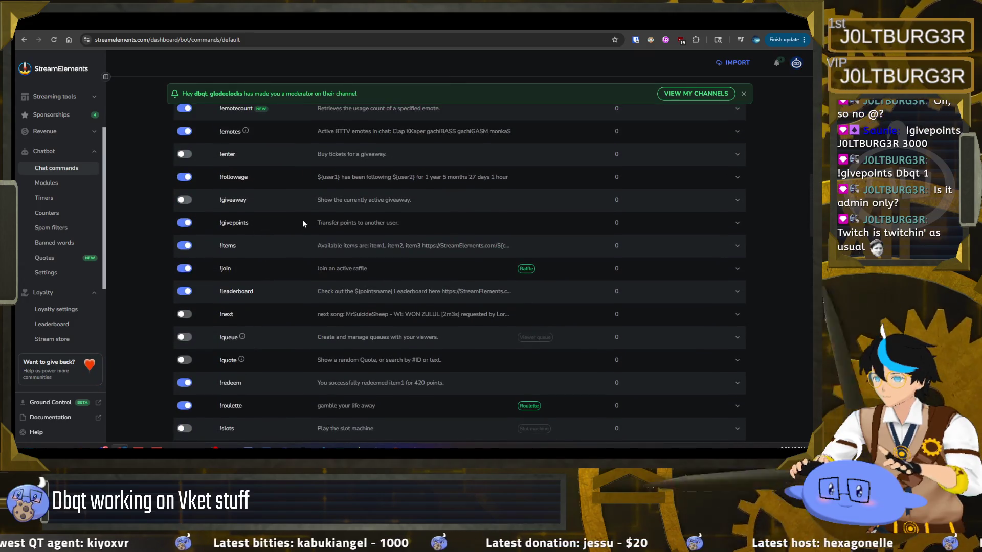
left_click(737, 223)
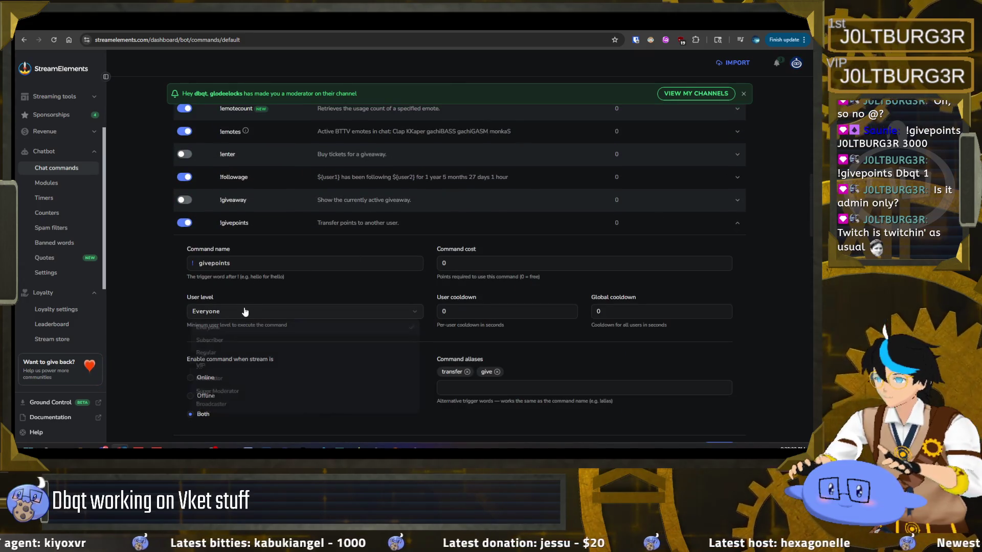
left_click(218, 329)
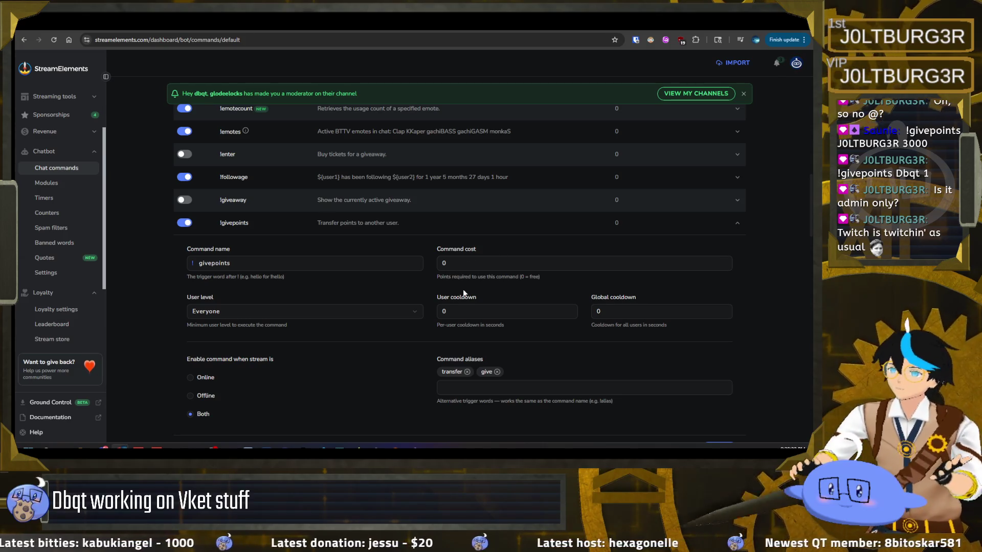
scroll(299, 253, "down", 2)
scroll(296, 259, "up", 1)
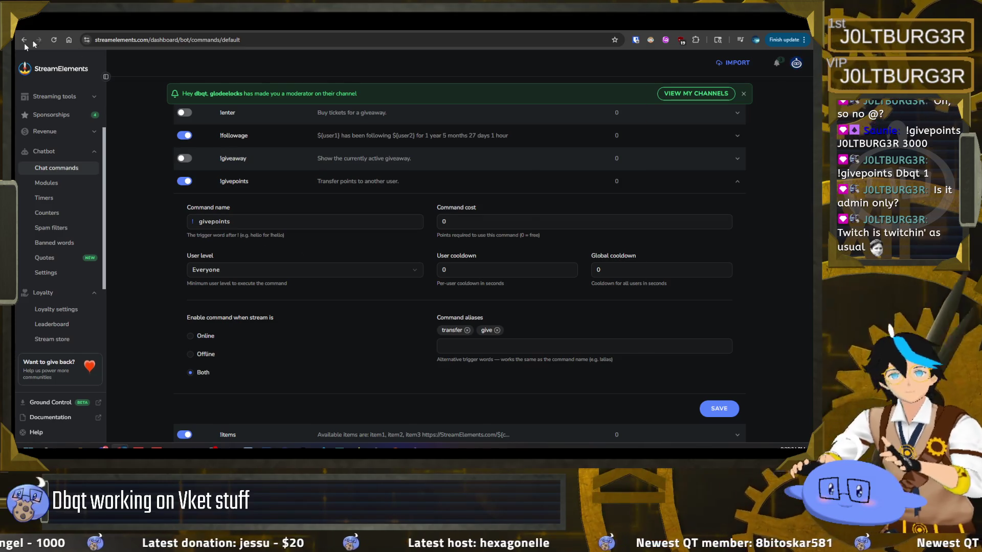
key("alt+Tab")
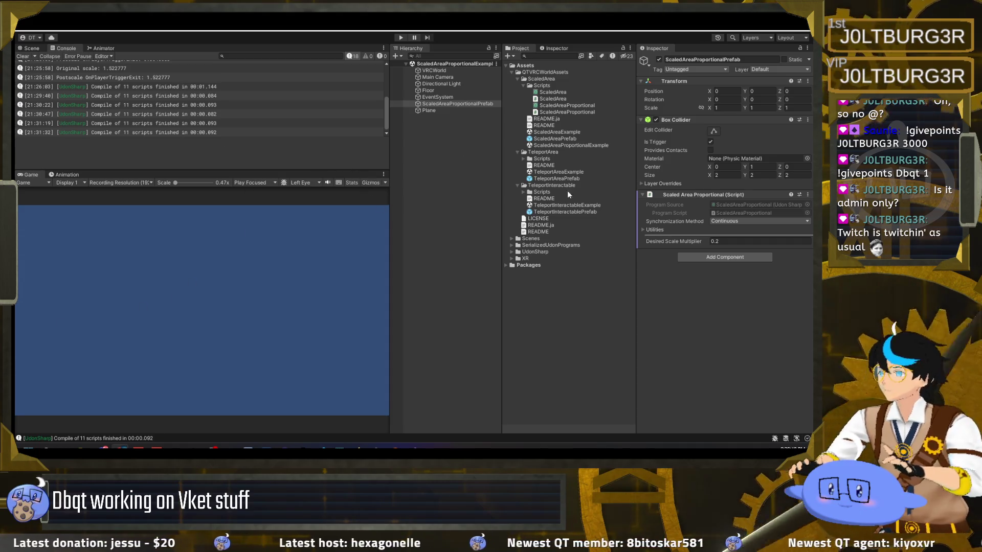
Open the ScaledAreaExample scene, answering the save prompt for the current scene.
left_click(450, 143)
double_click(566, 133)
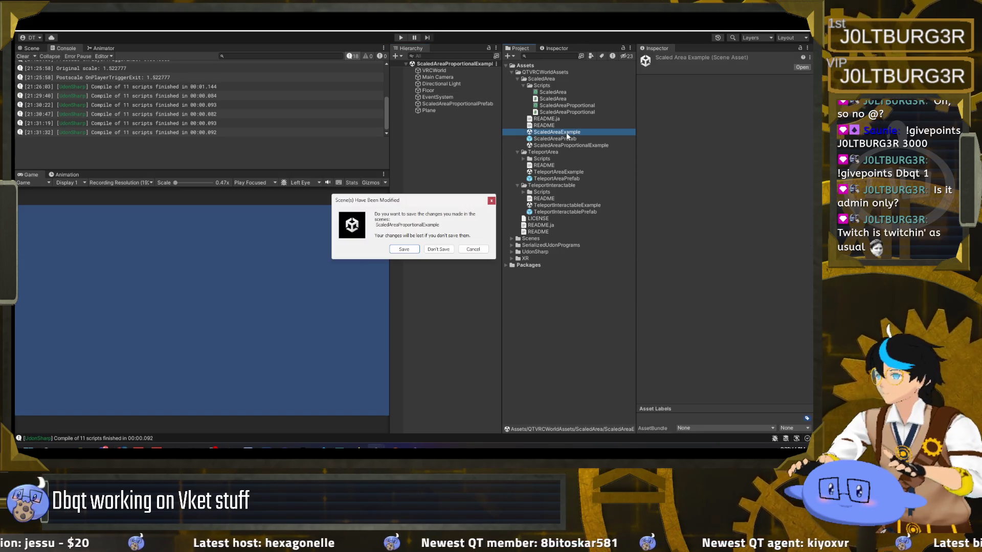
left_click(414, 250)
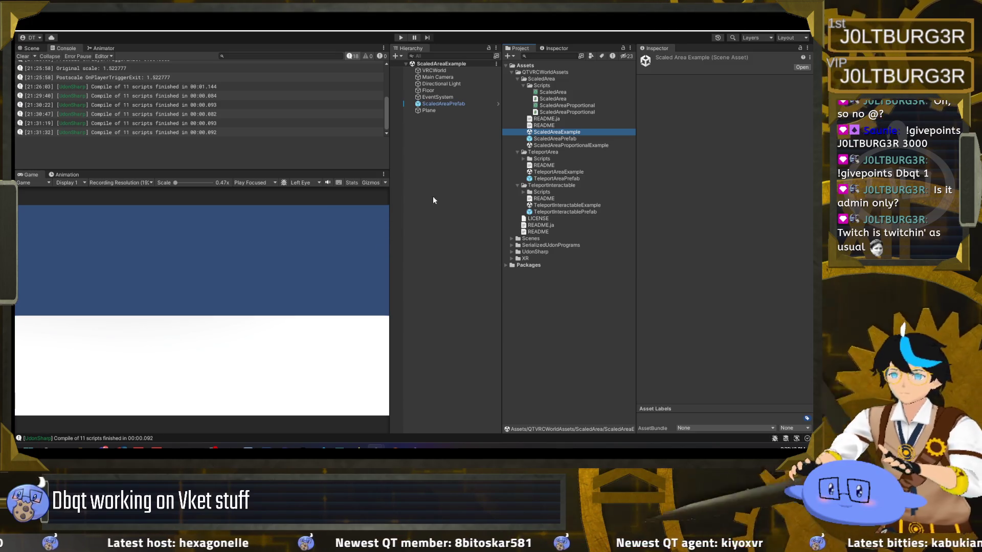
Select ScaledAreaPrefab and confirm its Desired Scale stays at 0.1.
left_click(422, 219)
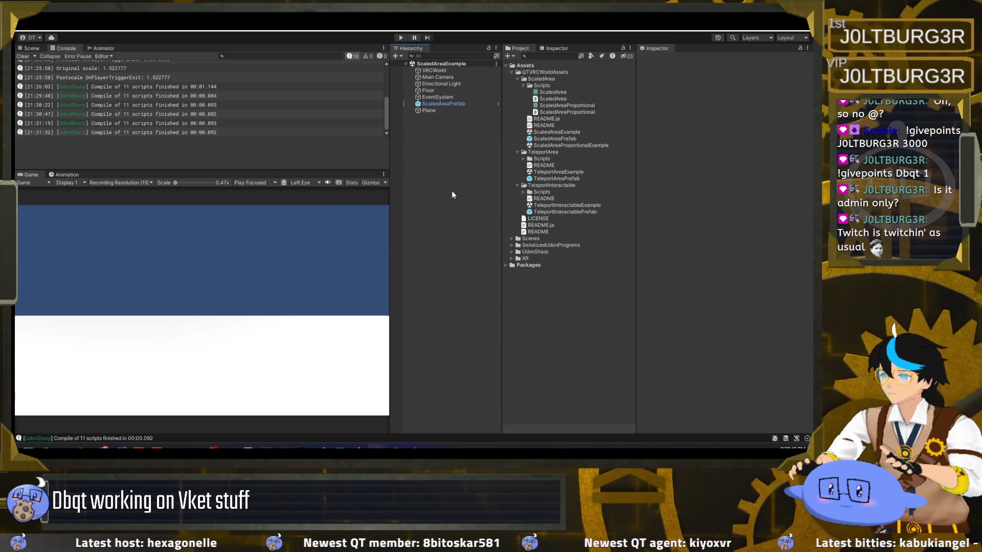
left_click(465, 104)
left_click(715, 196)
key("Return")
mouse_move(666, 192)
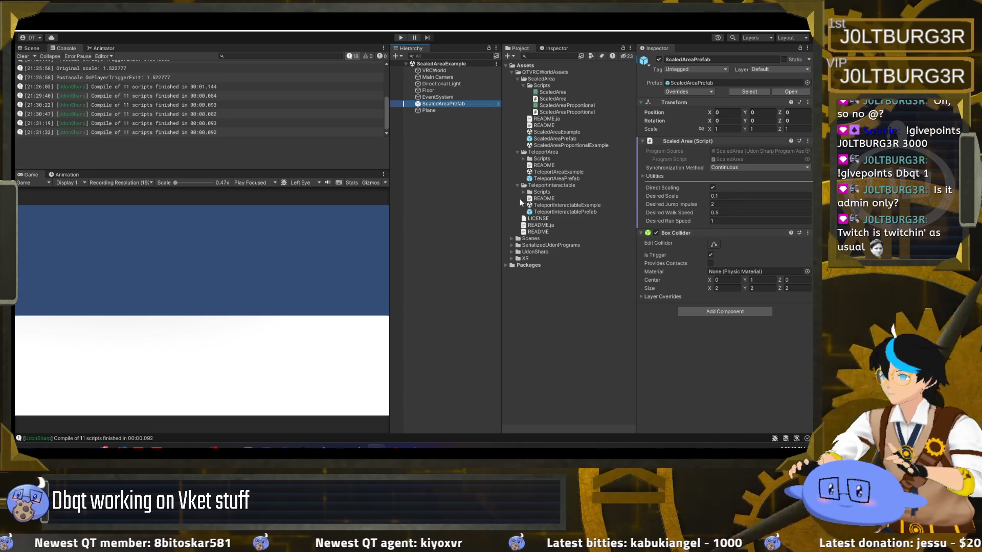
right_click(577, 146)
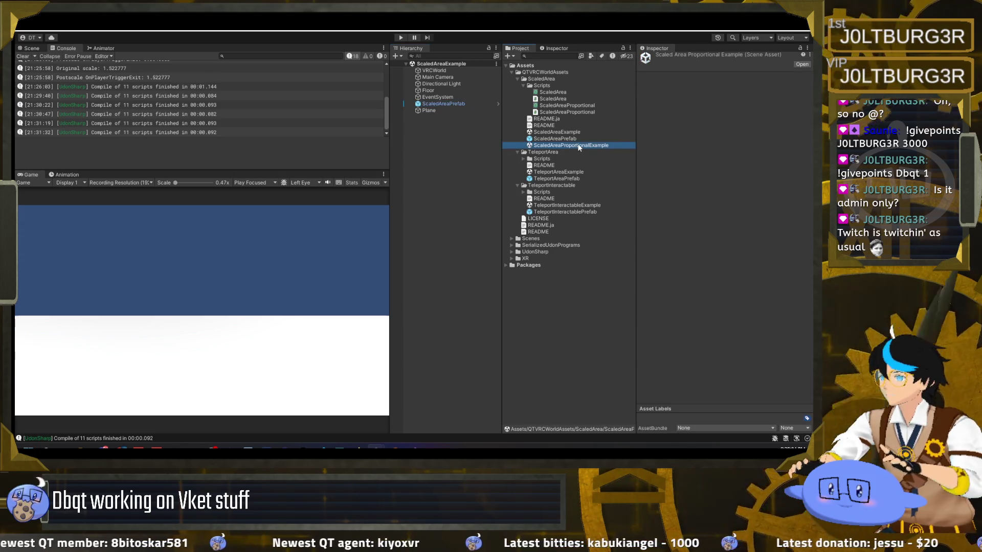
Delete the ScaledAreaProportionalExample scene and both ScaledAreaProportional files, confirming each deletion.
left_click(619, 183)
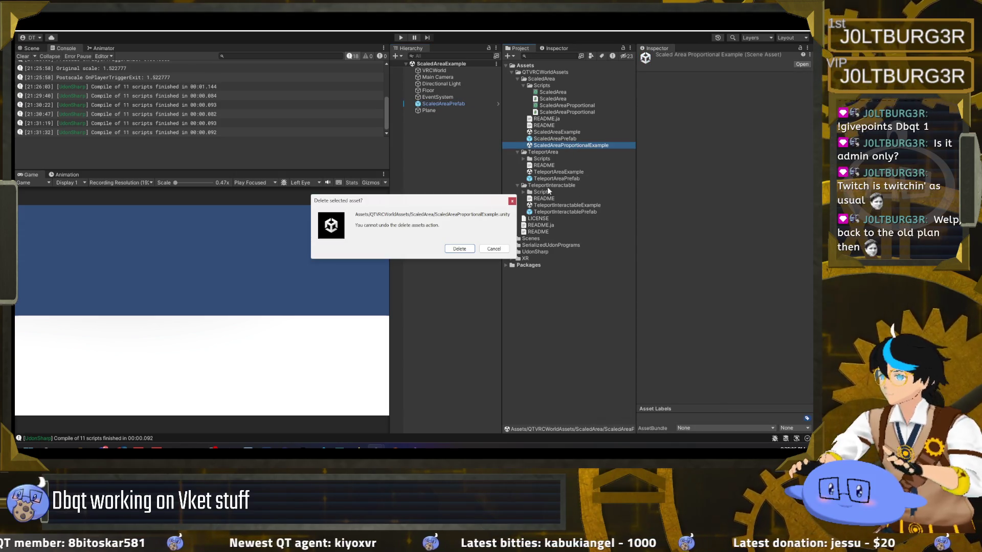
left_click(455, 247)
left_click(562, 107)
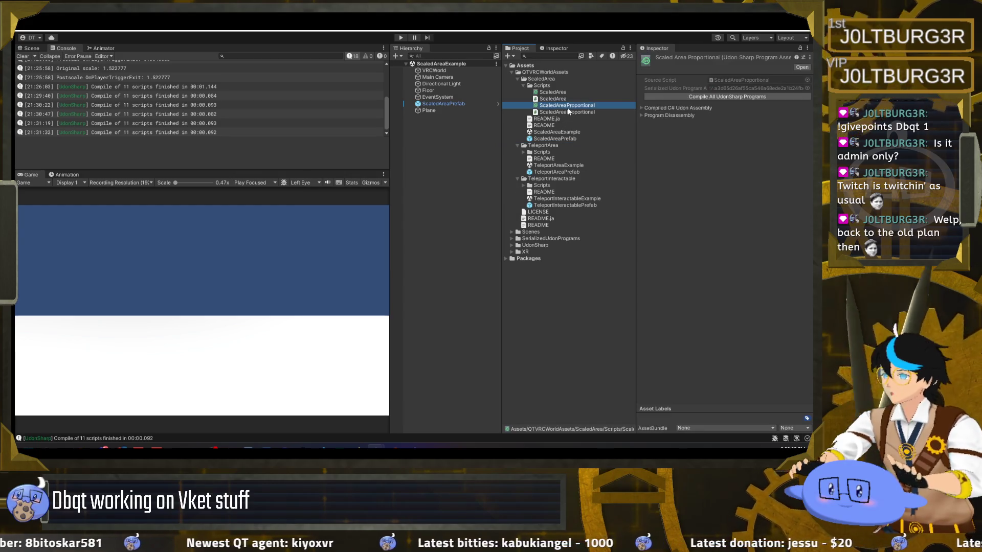
right_click(564, 111)
left_click(569, 109)
left_click(570, 112, "ctrl")
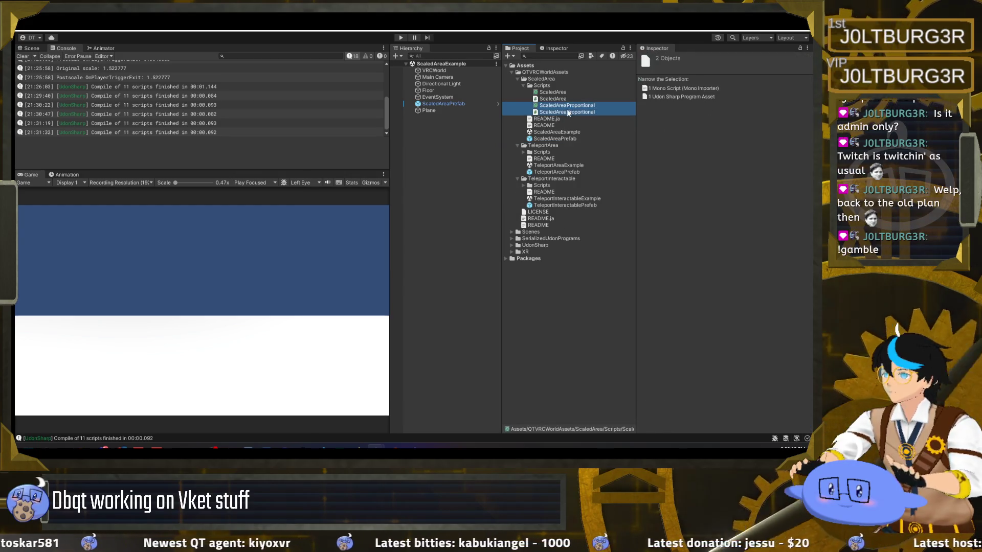
right_click(569, 111)
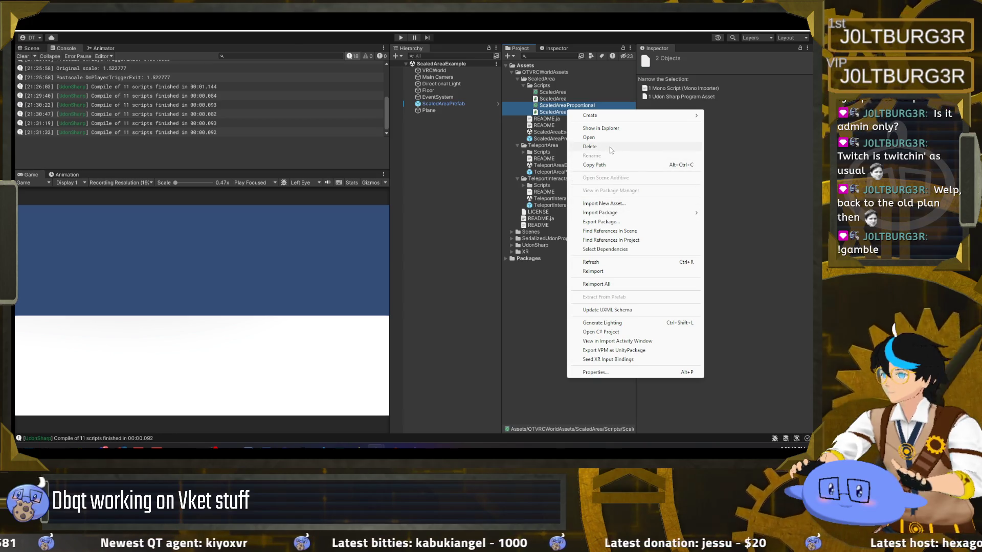
left_click(612, 147)
left_click(460, 249)
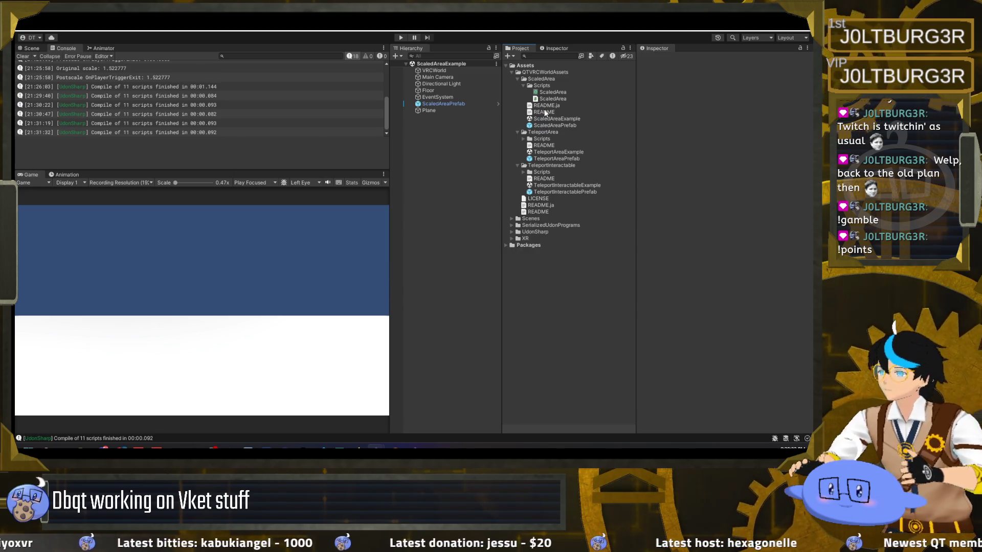
left_click(545, 112)
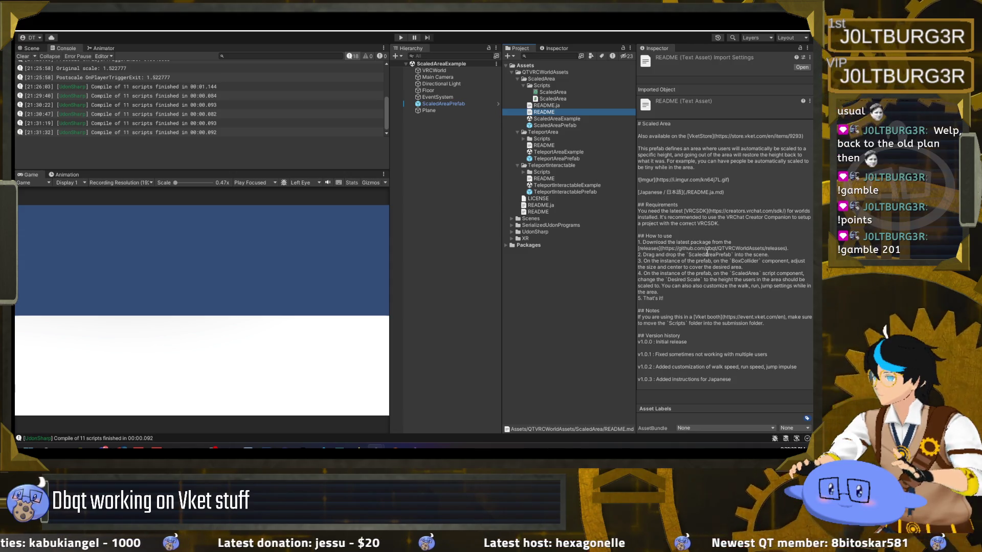
left_click(582, 119)
left_click(579, 124)
left_click(573, 106)
left_click(572, 112)
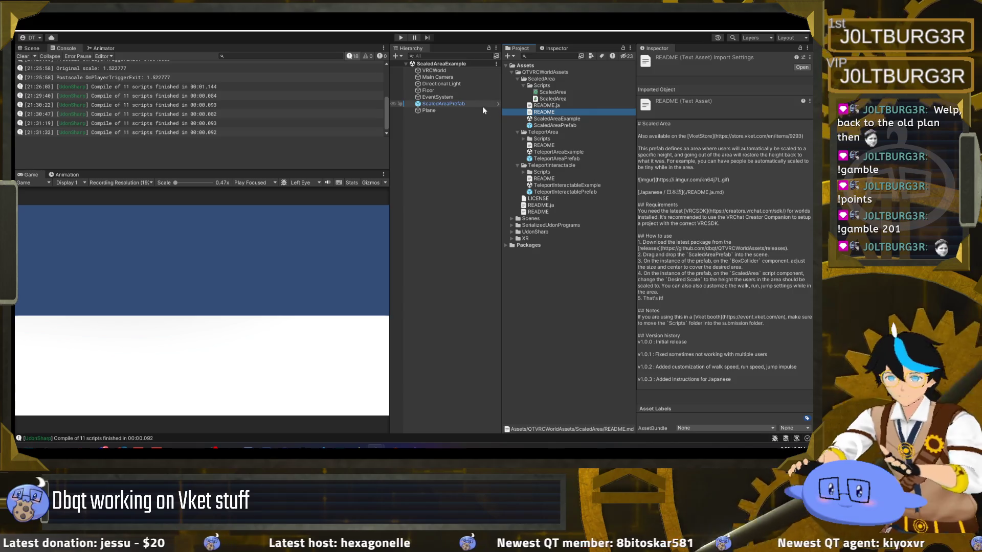
left_click(452, 104)
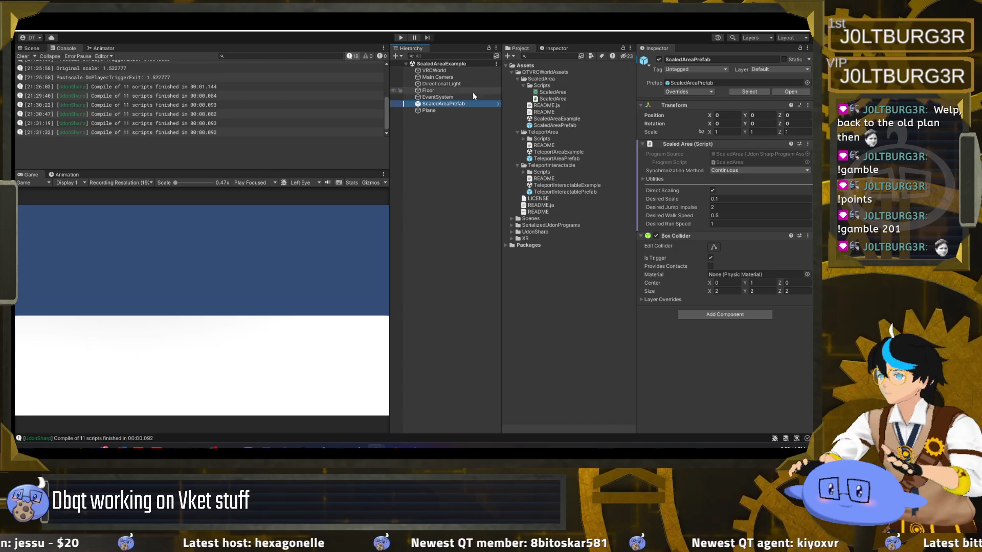
Remove the Mesh Renderer from Floor in ScaledAreaExample and save the scene.
left_click(443, 91)
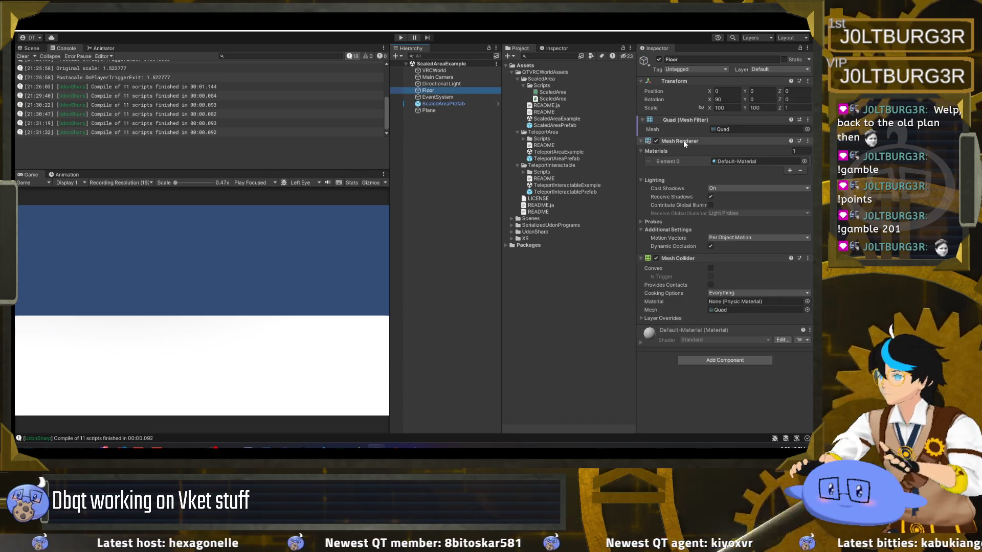
right_click(683, 140)
left_click(732, 159)
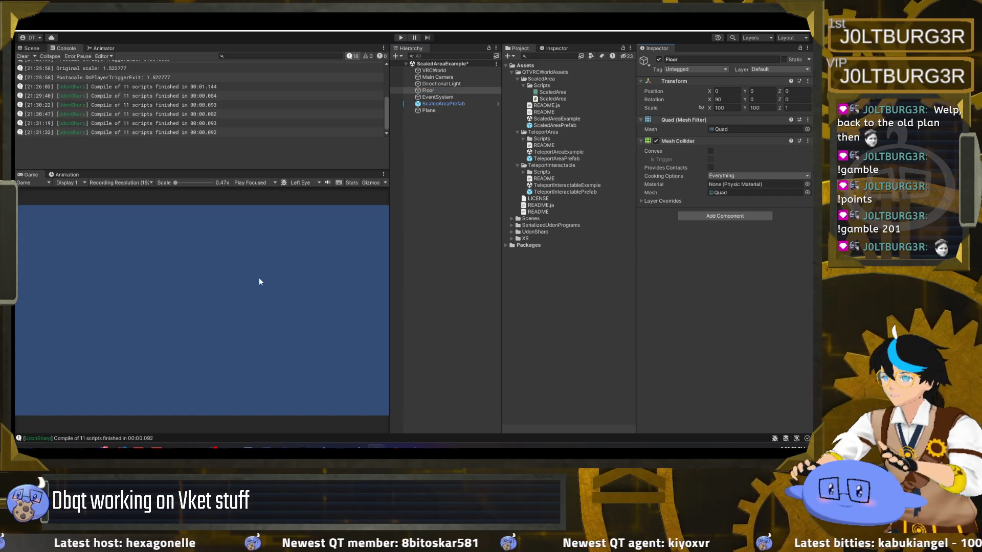
left_click(38, 49)
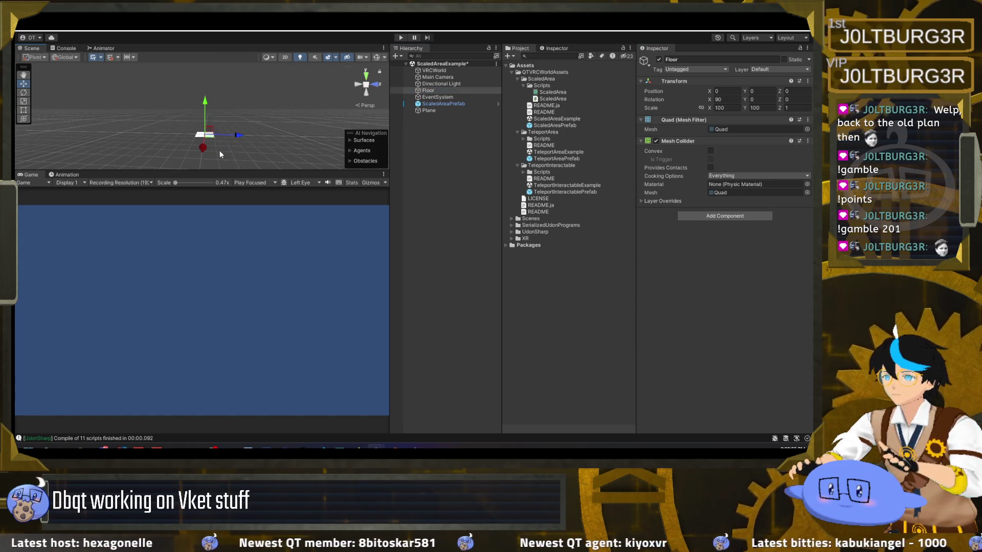
left_click(453, 132)
key("ctrl+s")
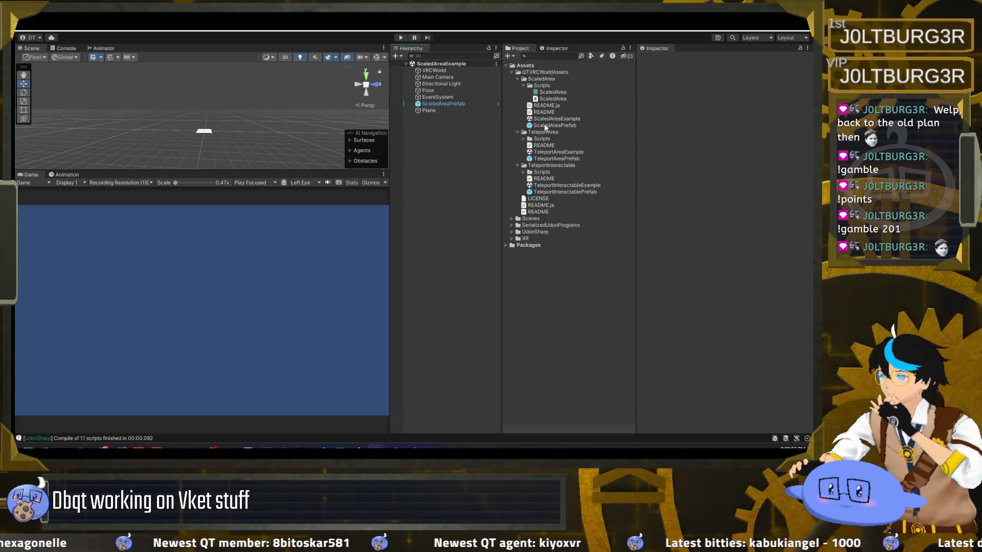
In TeleportAreaExample, remove the Floor's Mesh Renderer, keeping only its Mesh Collider.
double_click(545, 153)
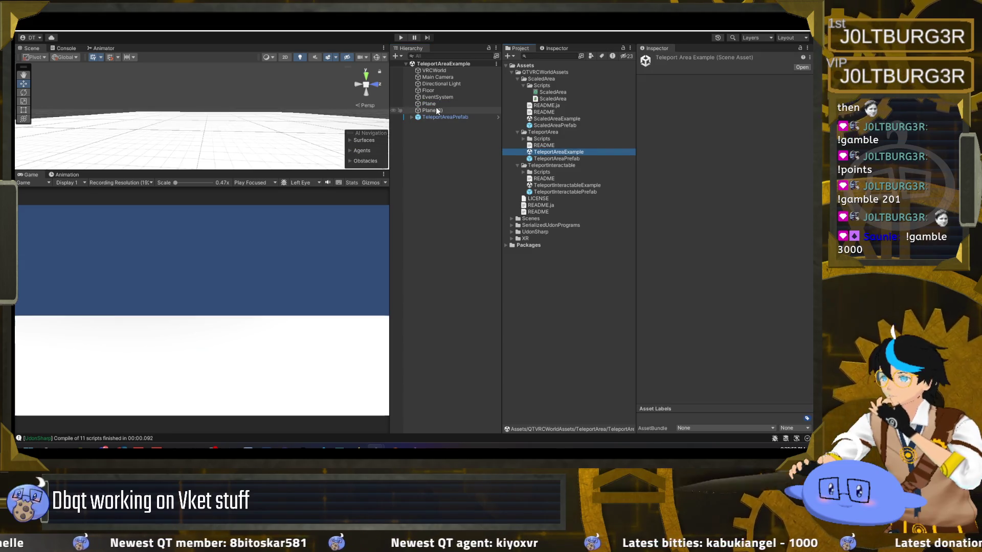
left_click(429, 90)
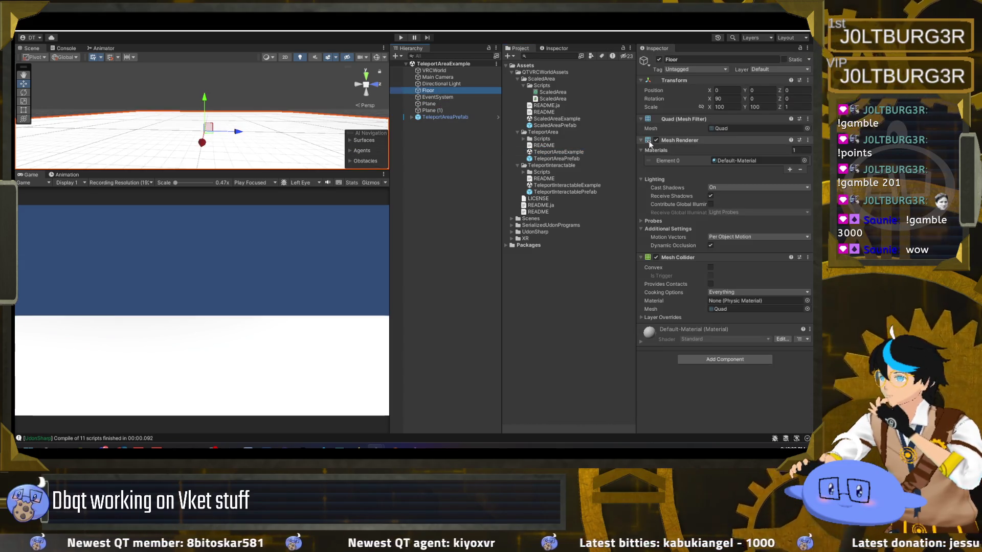
left_click(656, 140)
right_click(451, 92)
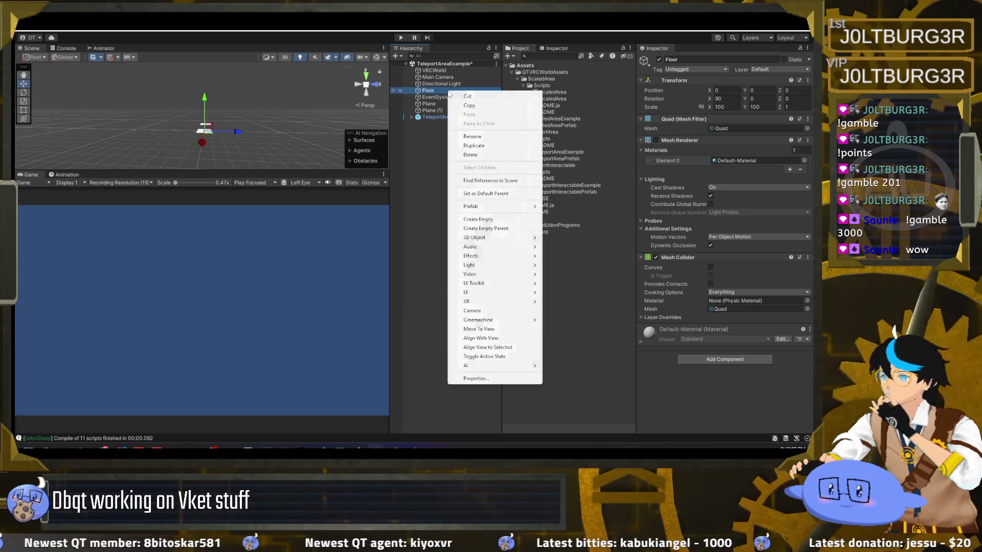
left_click(569, 175)
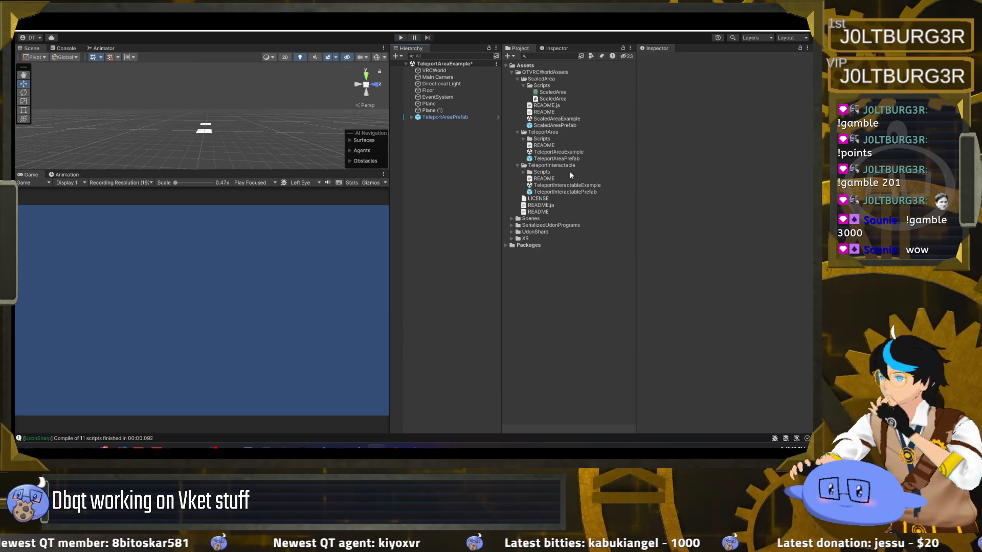
left_click(456, 90)
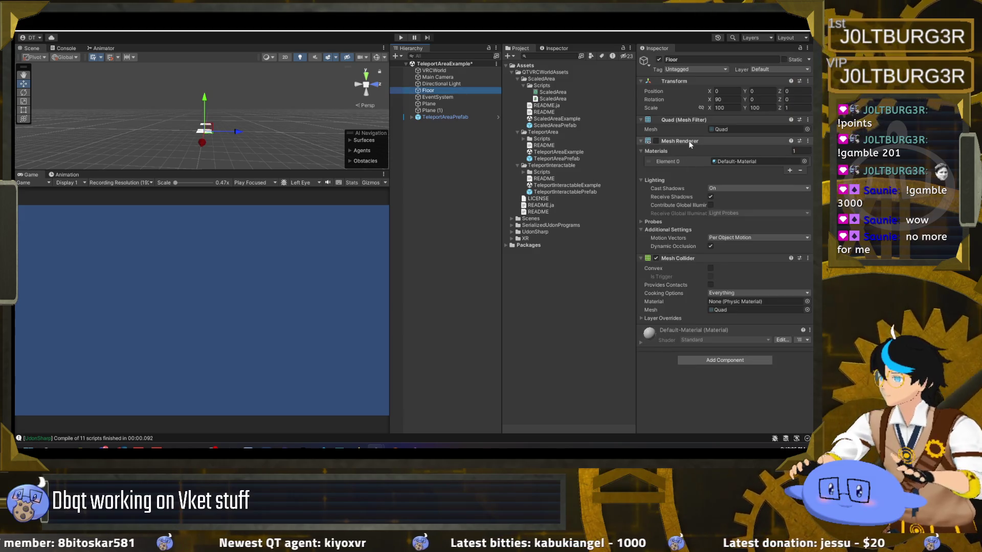
right_click(690, 144)
left_click(724, 164)
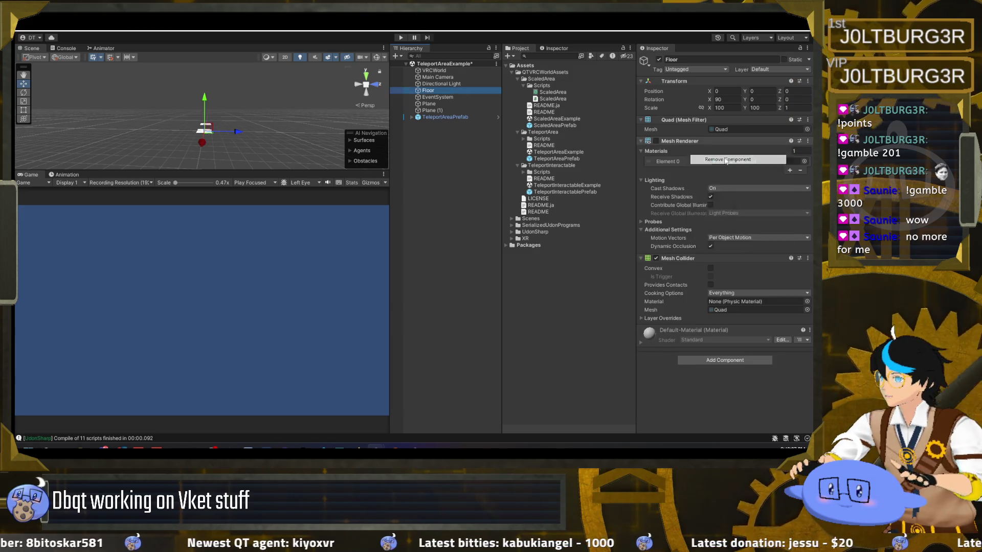
left_click(461, 154)
double_click(551, 185)
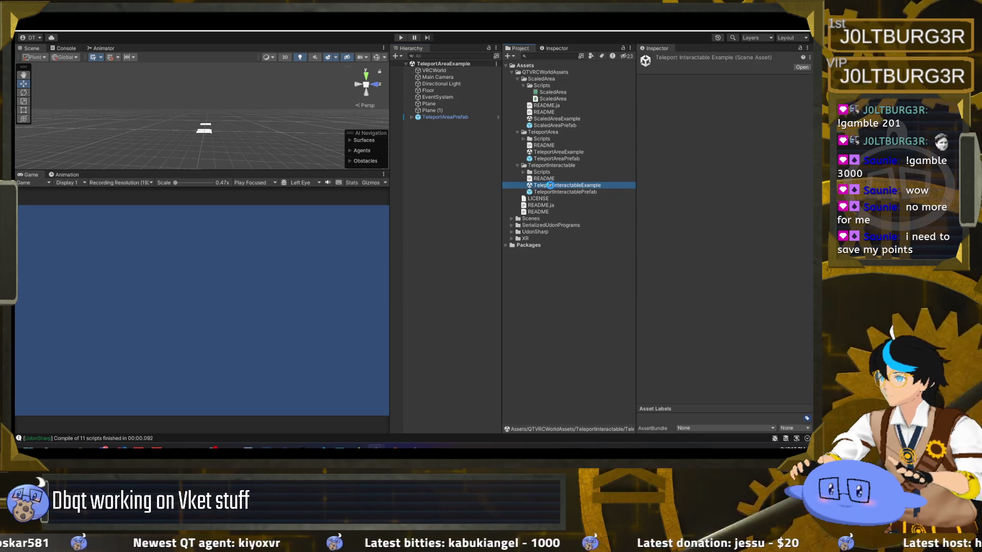
Remove the Mesh Renderer from Floor in TeleportInteractableExample, leaving its Mesh Collider.
left_click(451, 90)
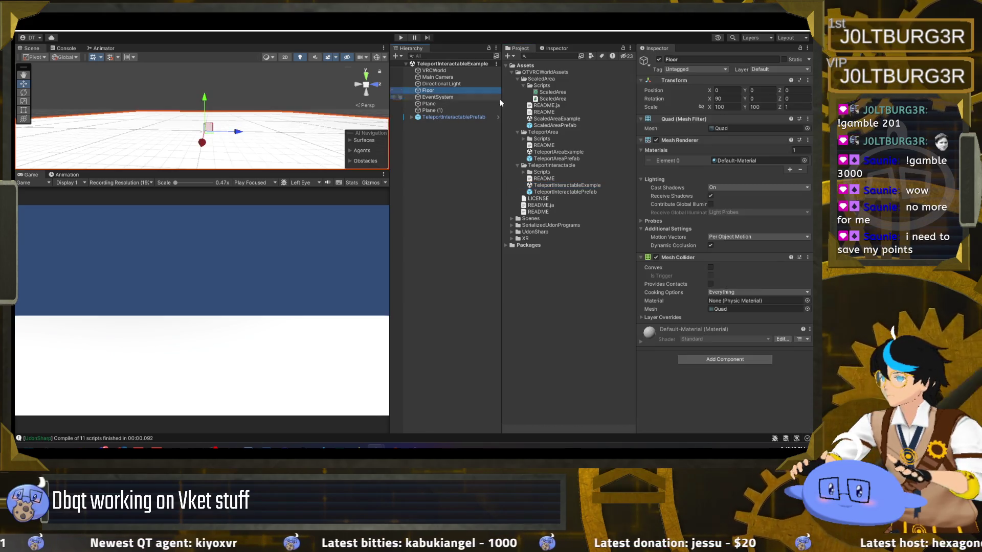
right_click(694, 146)
left_click(724, 162)
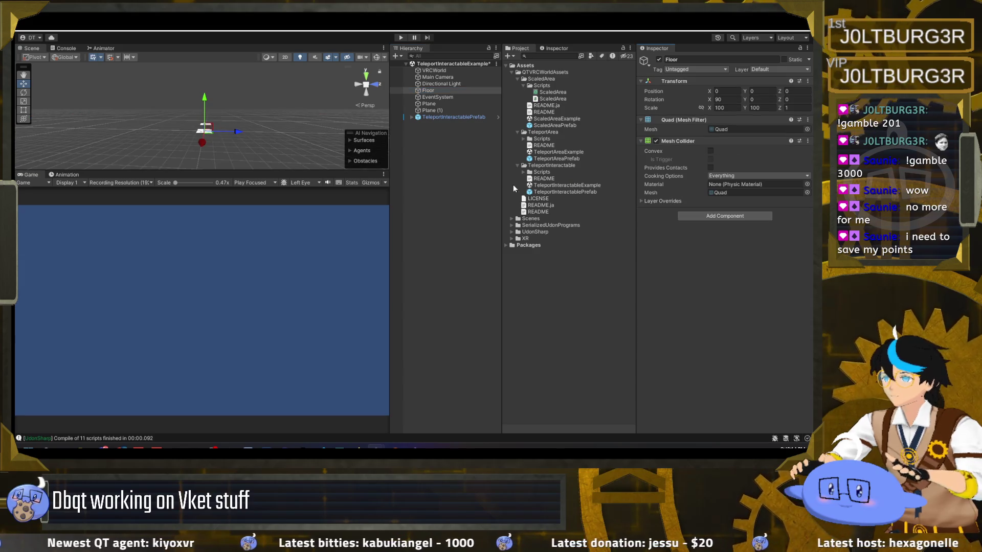
left_click(482, 175)
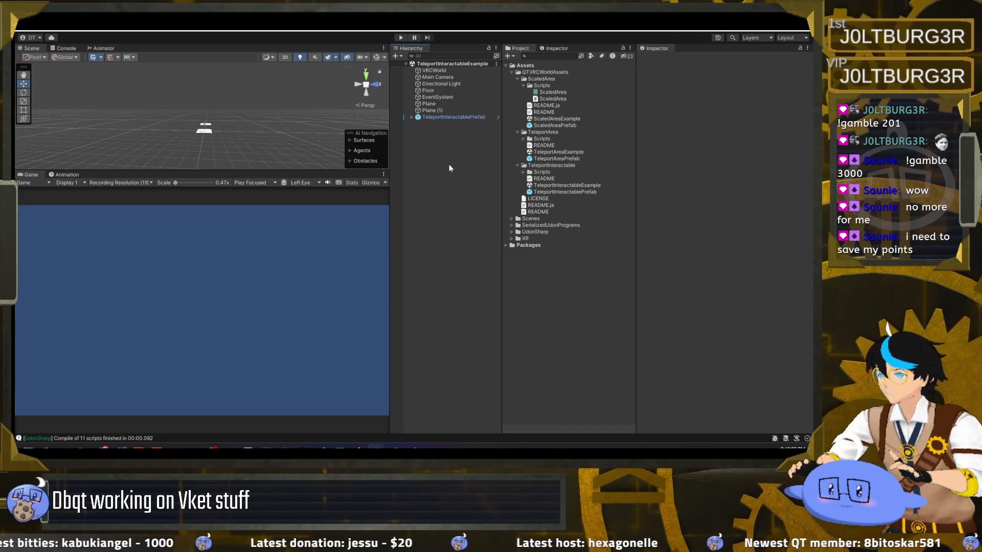
Play-test TeleportInteractablePrefab in ClientSim, interacting with the cube to teleport to (-5.32, 0, 0).
left_click(444, 116)
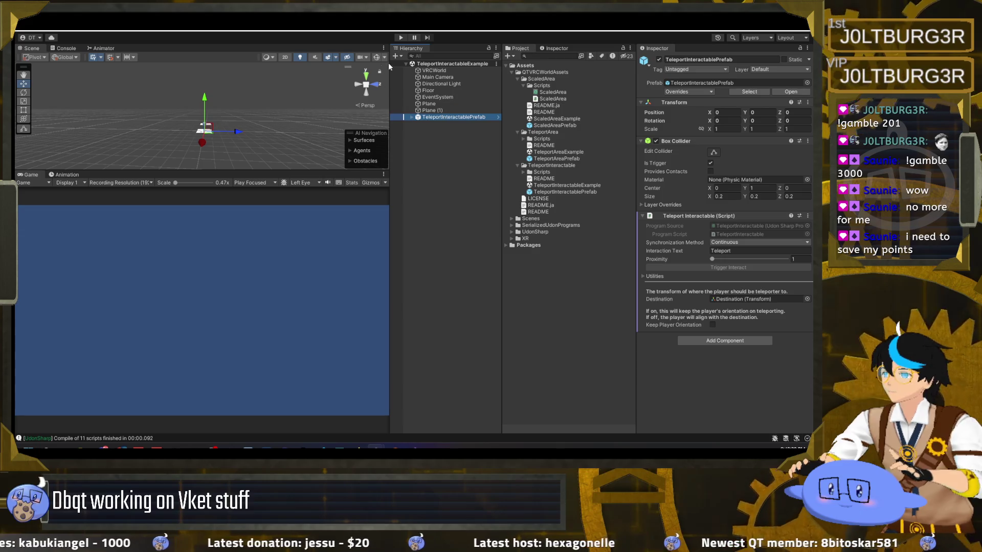
left_click(400, 38)
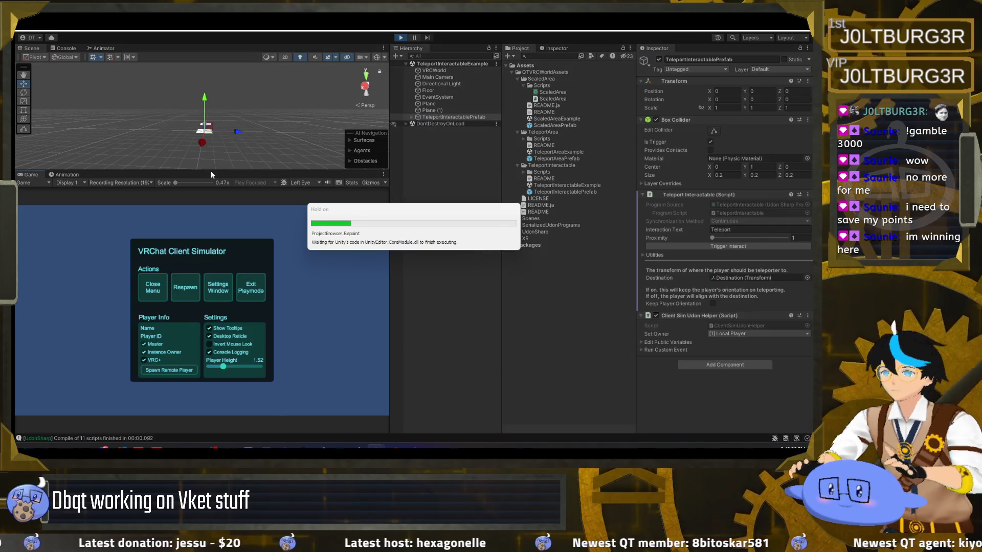
left_click_drag(211, 172, 210, 213)
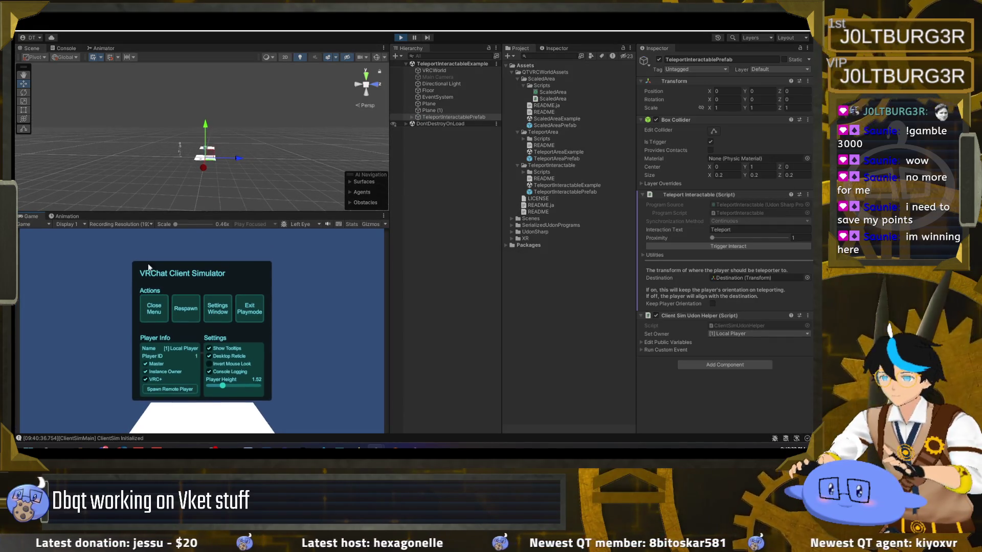
key("Escape")
key("w")
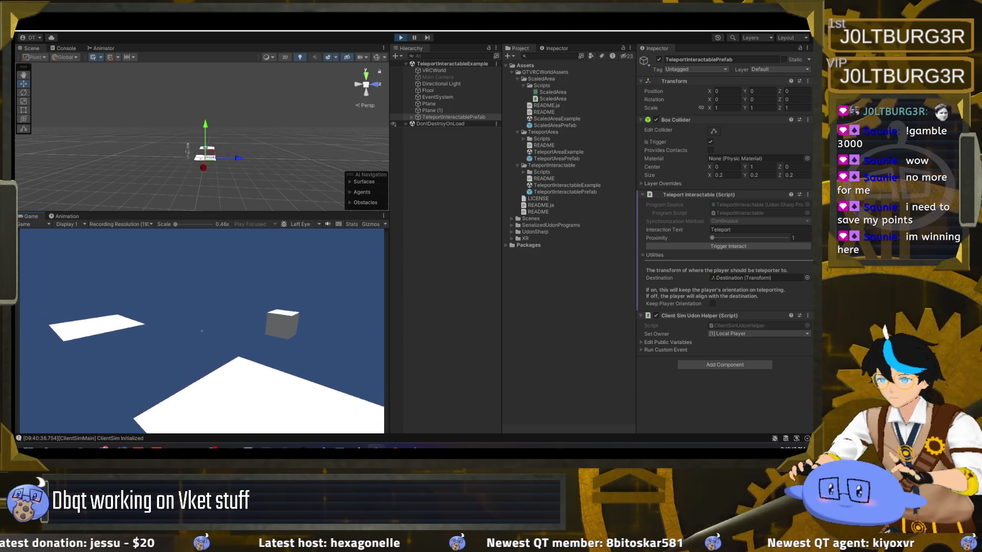
left_click(202, 331)
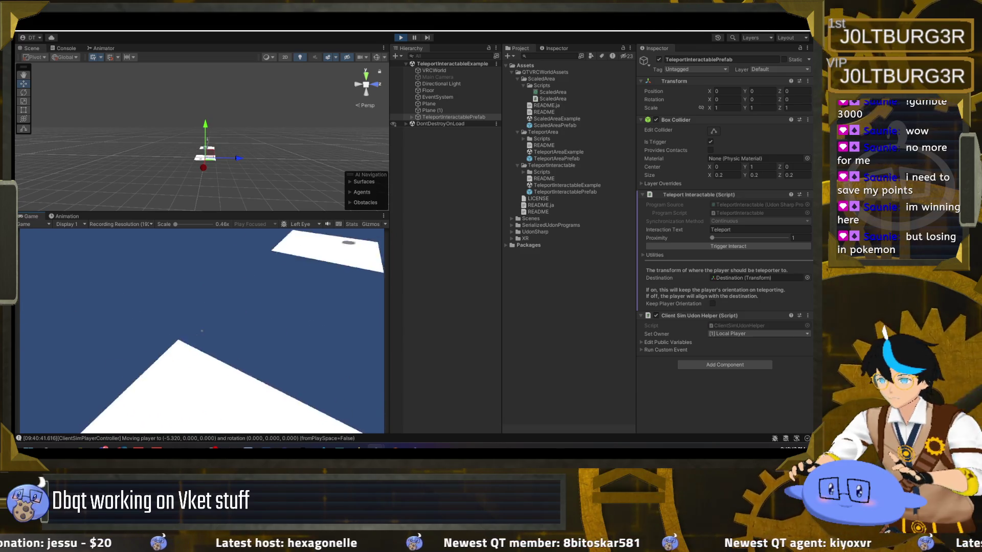
key("w")
left_click(202, 331)
key("Escape")
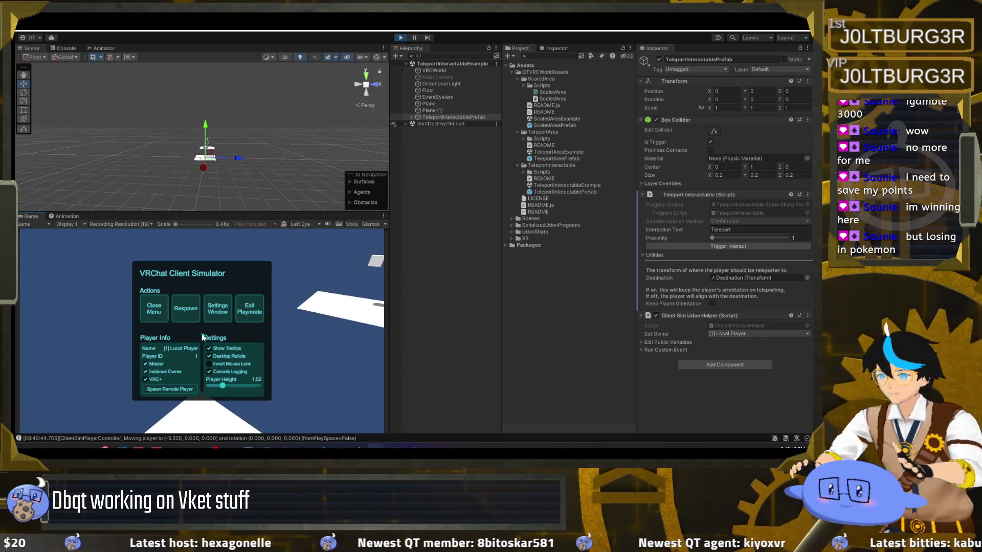
left_click(401, 37)
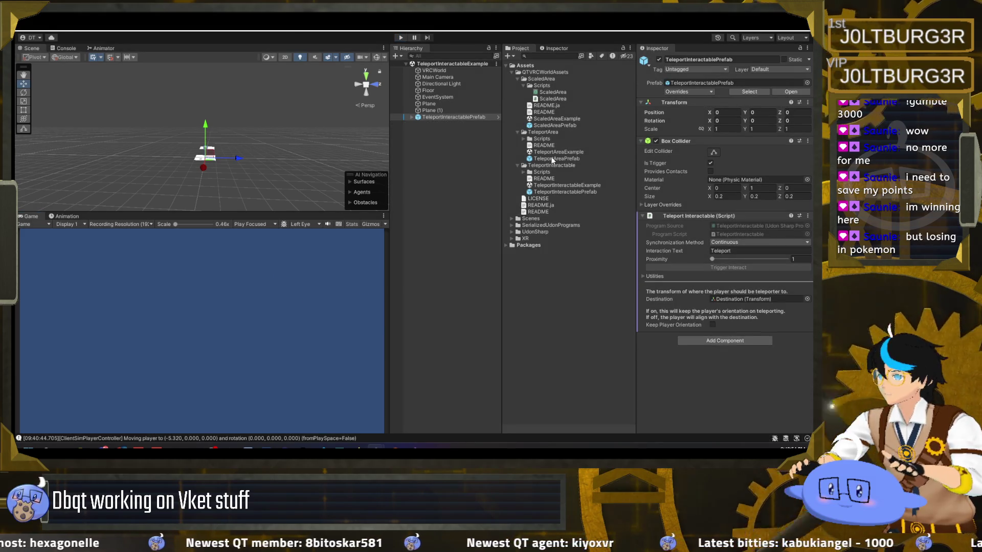
Open TeleportAreaExample and play-test it, walking onto the white plane to teleport to (-5.32, 0, 0).
left_click(556, 152)
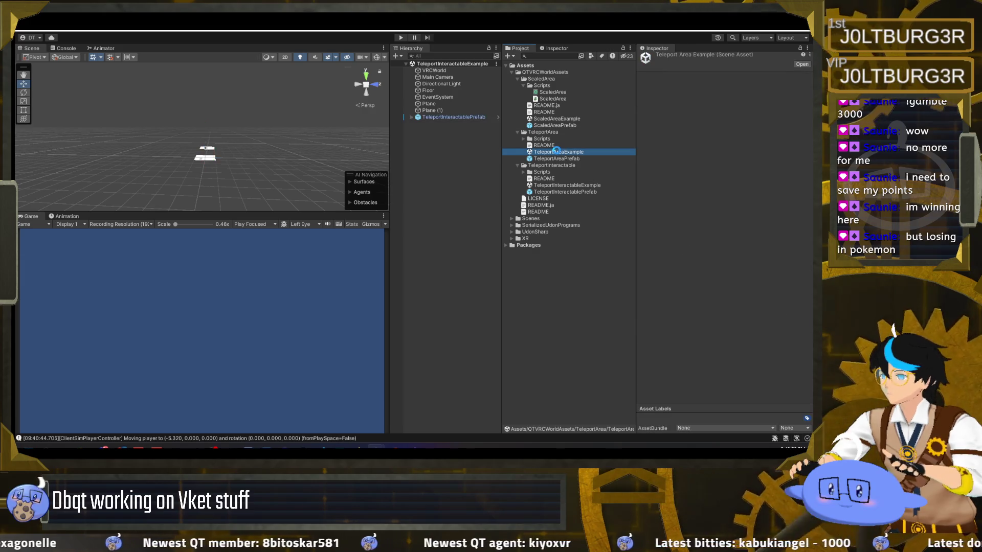
left_click(450, 117)
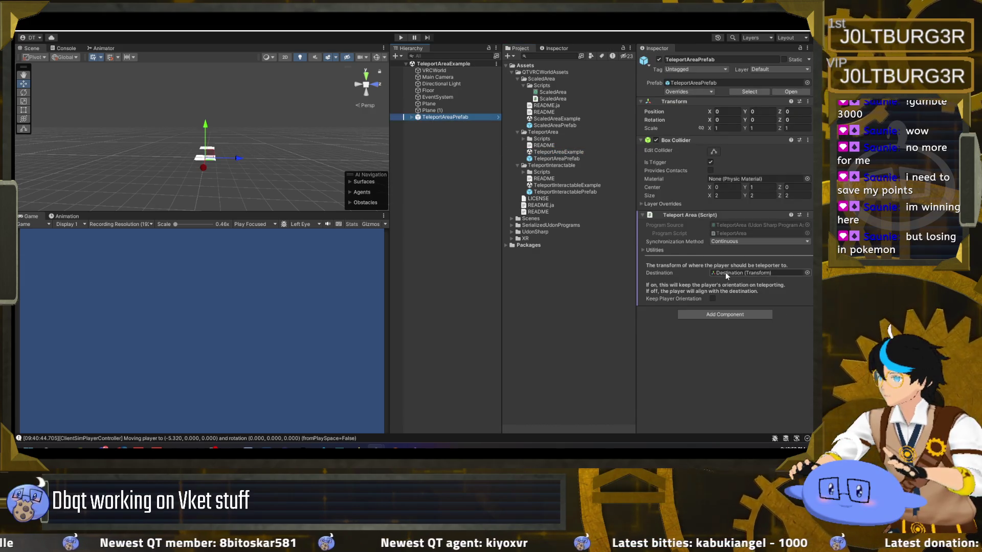
left_click(401, 38)
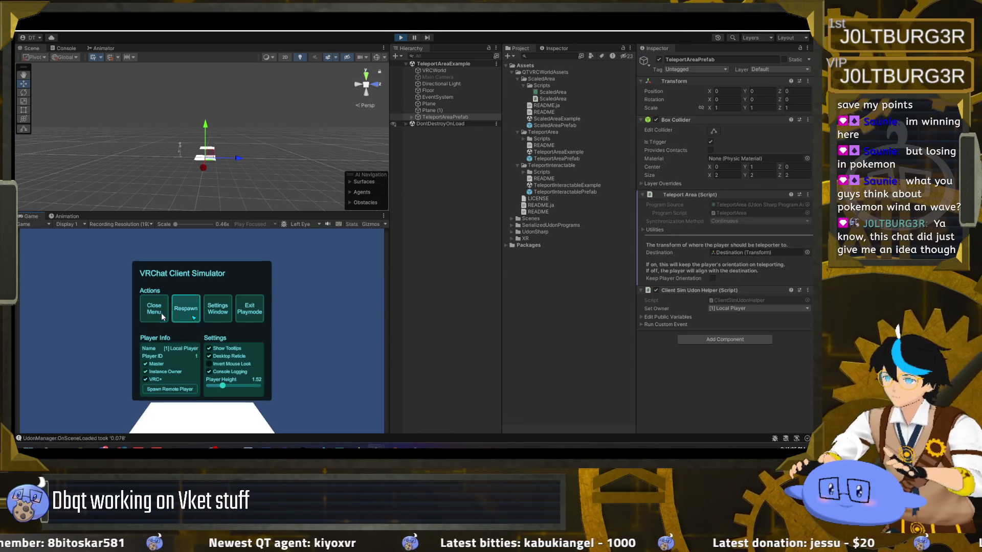
left_click(154, 308)
key("w")
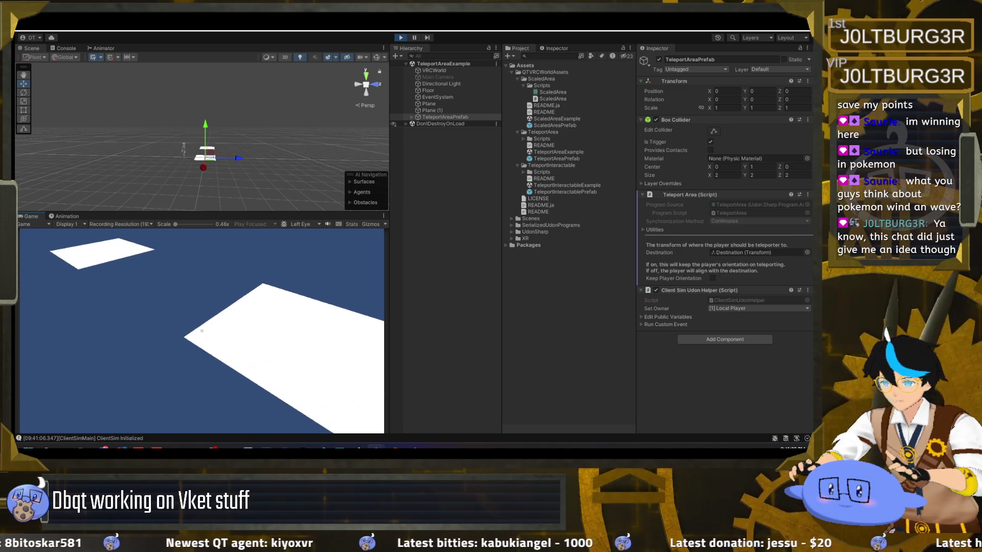
key("w")
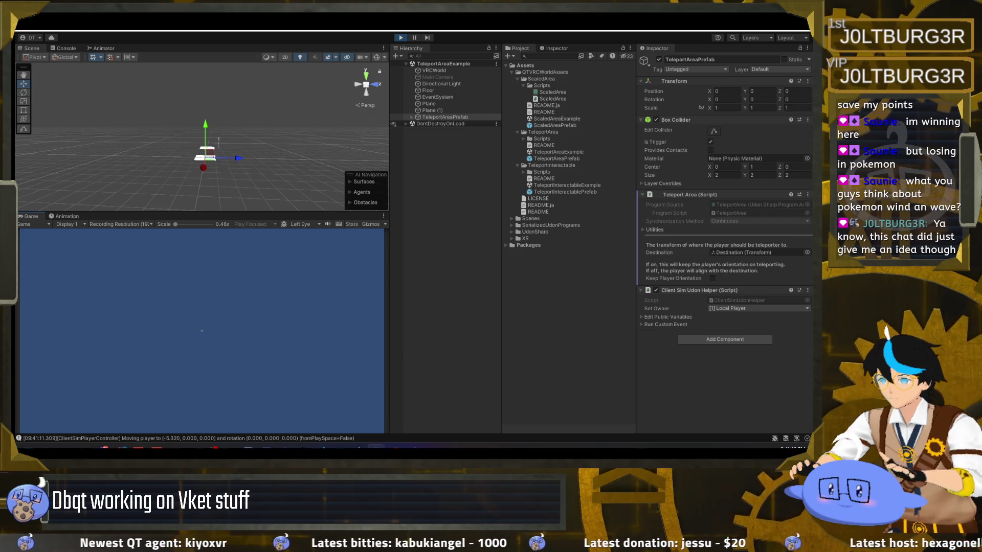
key("Escape")
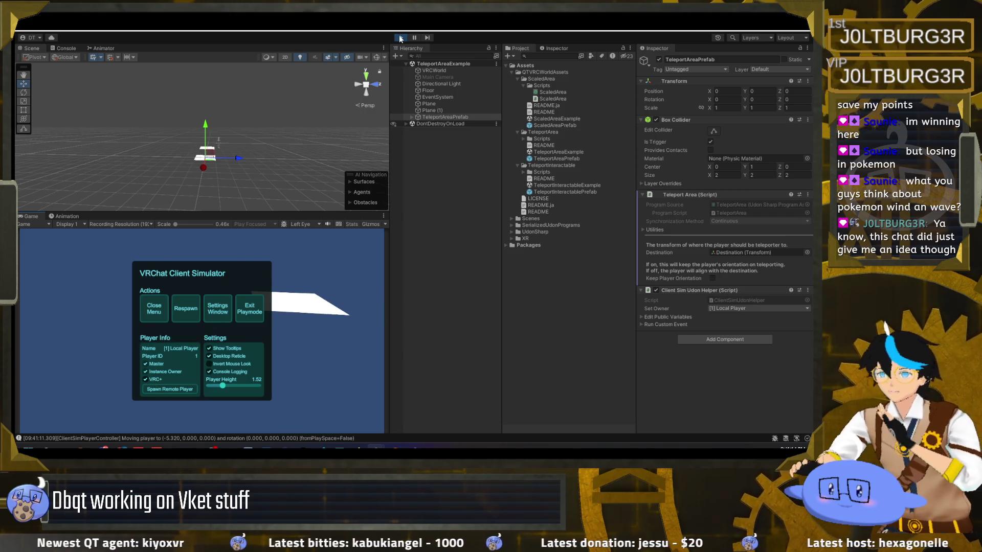
left_click(400, 37)
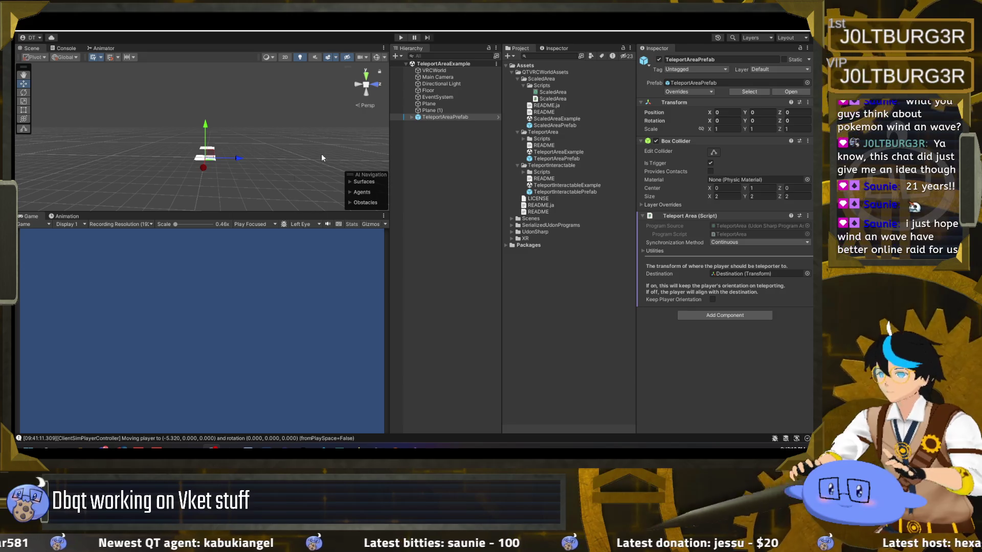
left_click(415, 119)
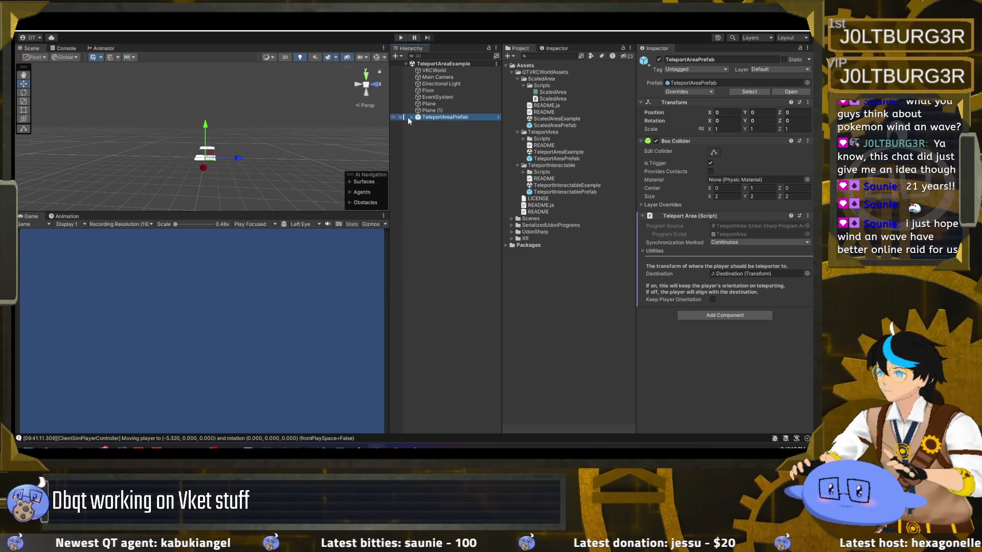
Set the TeleportAreaPrefab Destination's Y rotation to 90 and start play mode.
left_click(412, 118)
left_click(437, 123)
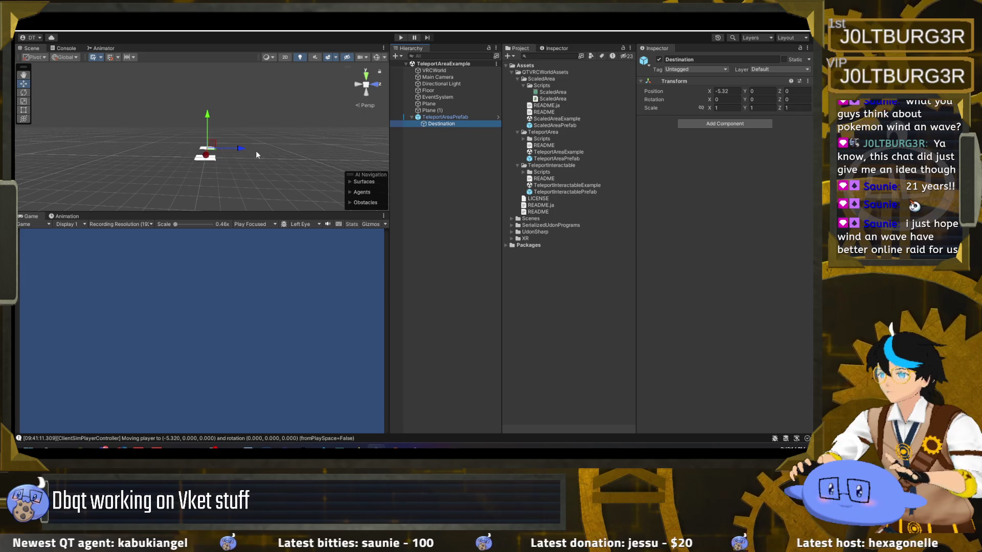
left_click_drag(743, 101, 793, 90)
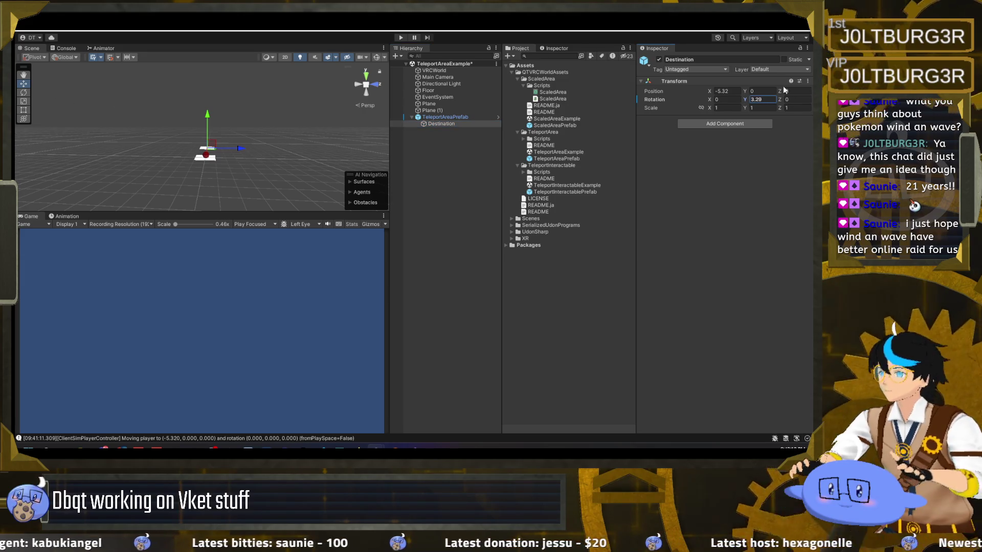
key("ctrl+z")
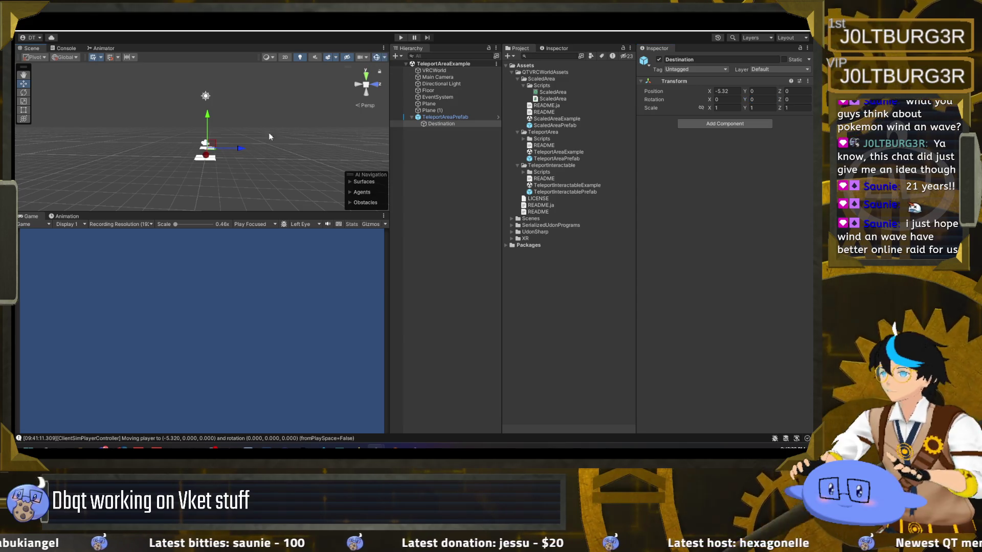
left_click(762, 100)
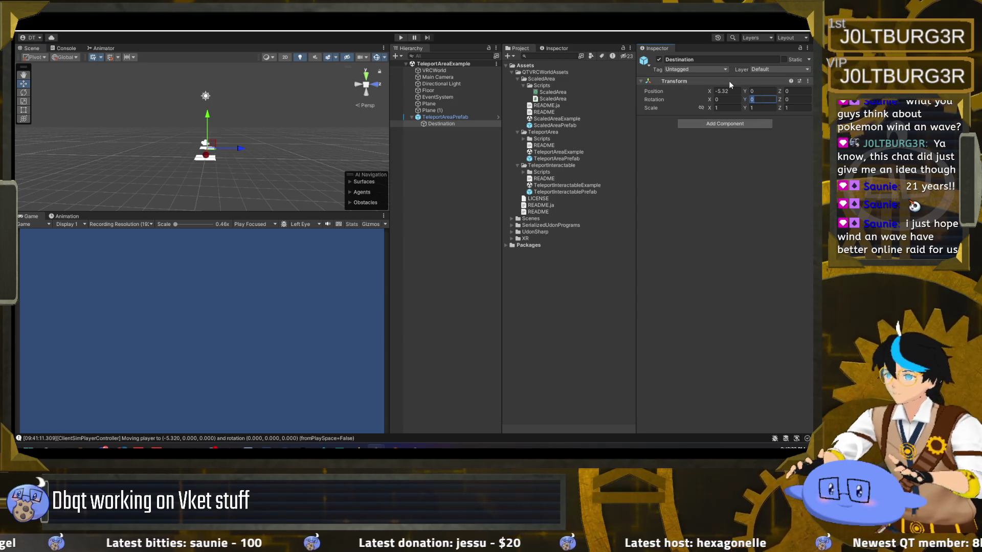
type("90")
left_click(401, 38)
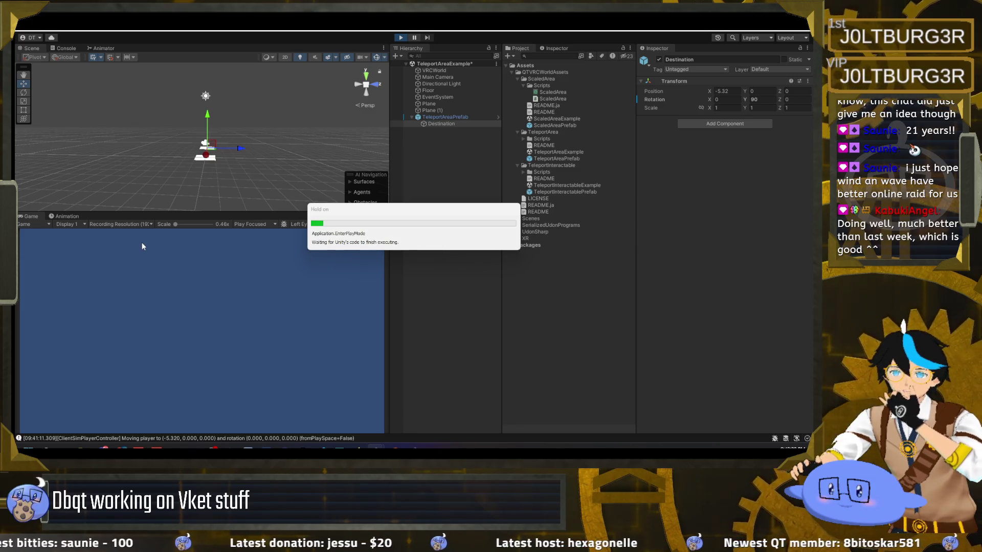
Teleport via the plane and confirm the player lands at (-5.32, 0, 0) with rotation (0, 90, 0).
left_click(154, 309)
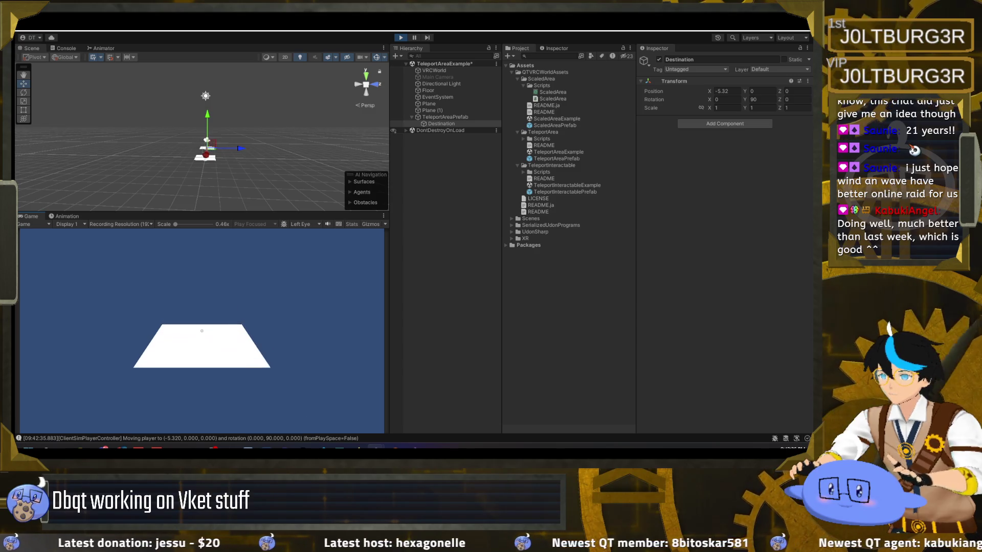
key("Escape")
left_click_drag(222, 177, 424, 186)
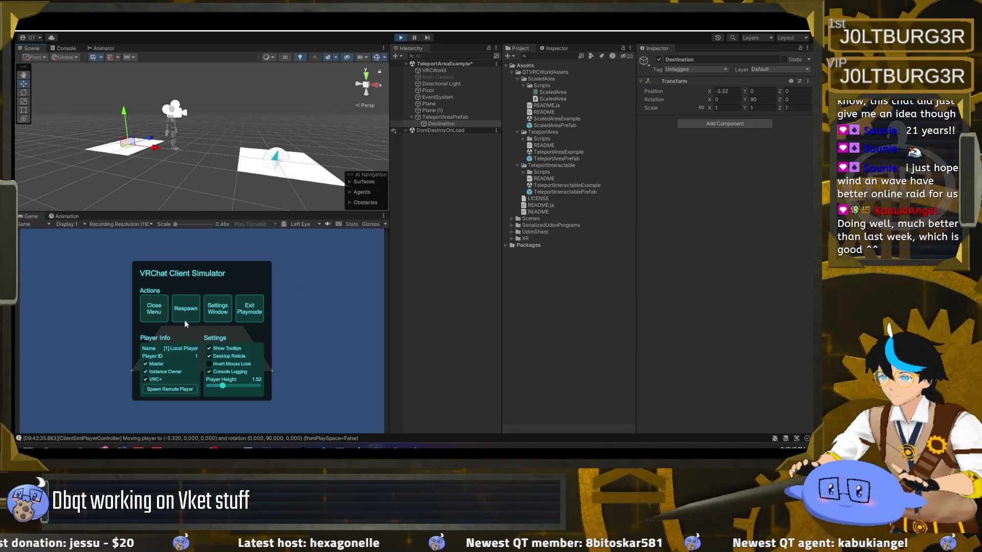
left_click(162, 313)
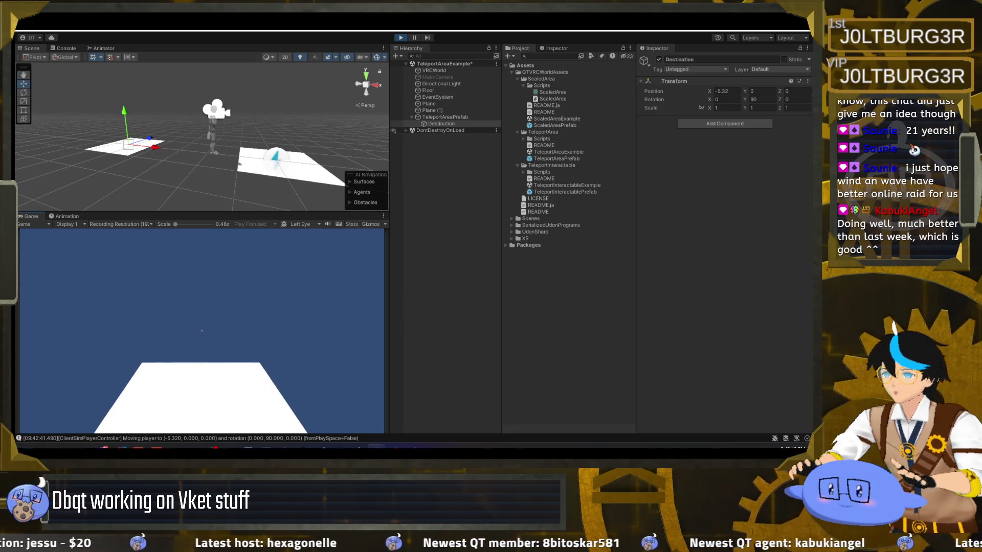
key("Escape")
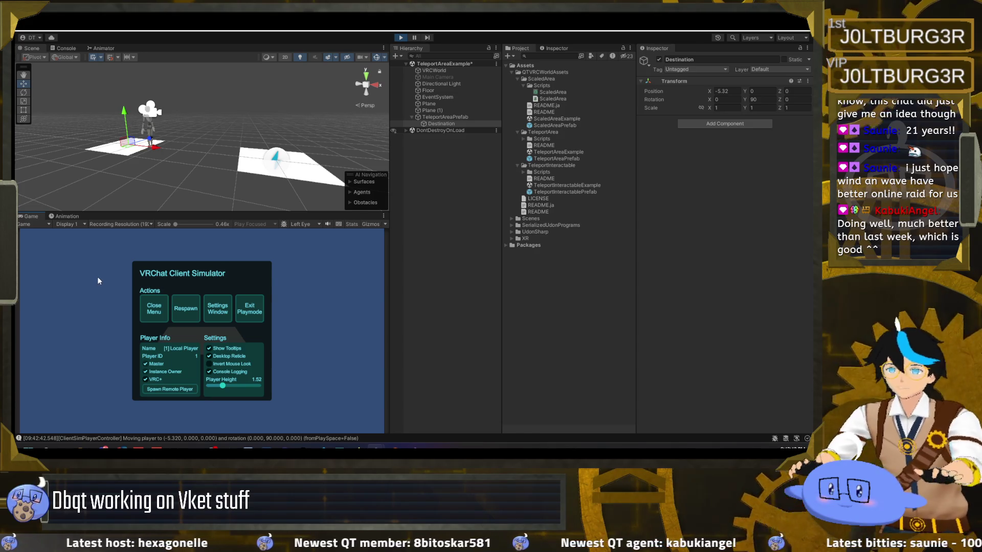
left_click(154, 309)
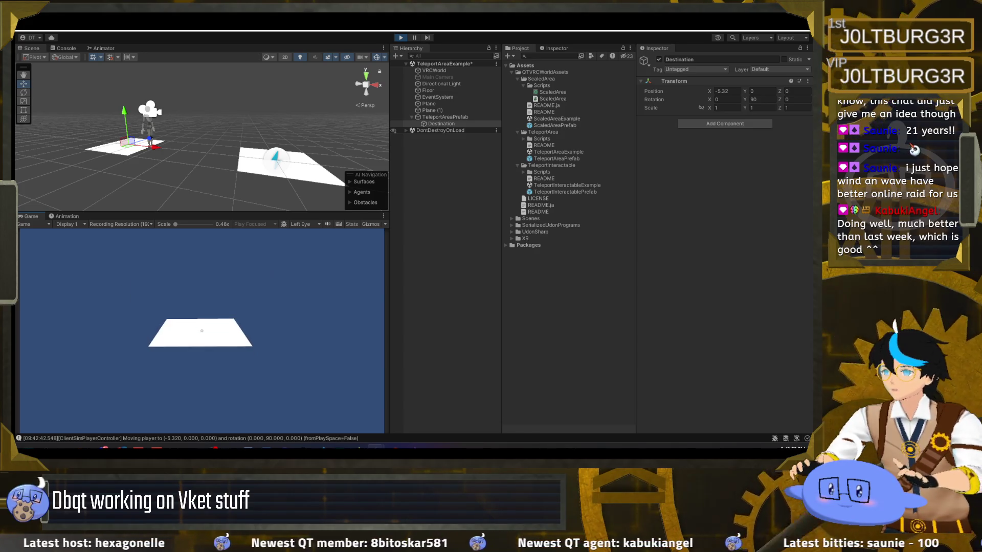
key("Escape")
left_click(400, 38)
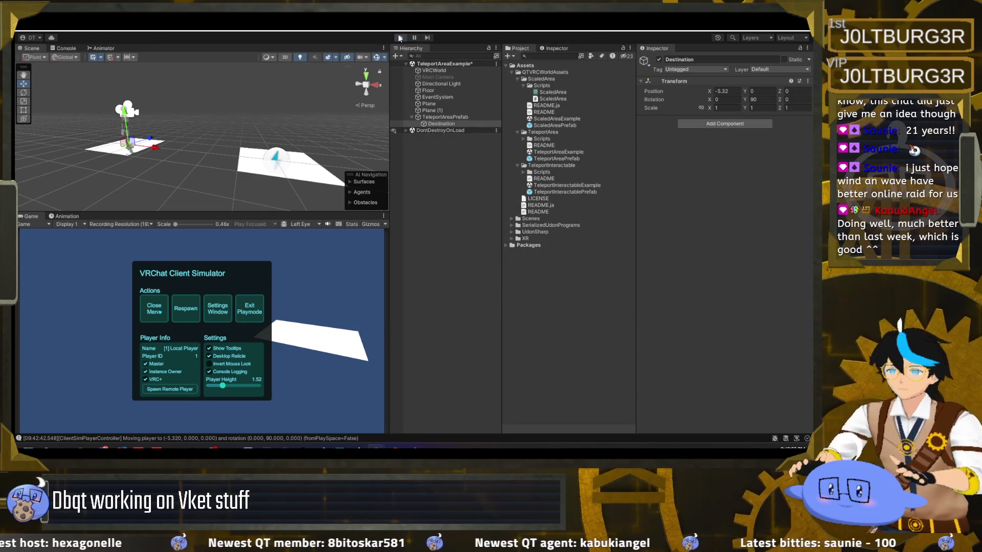
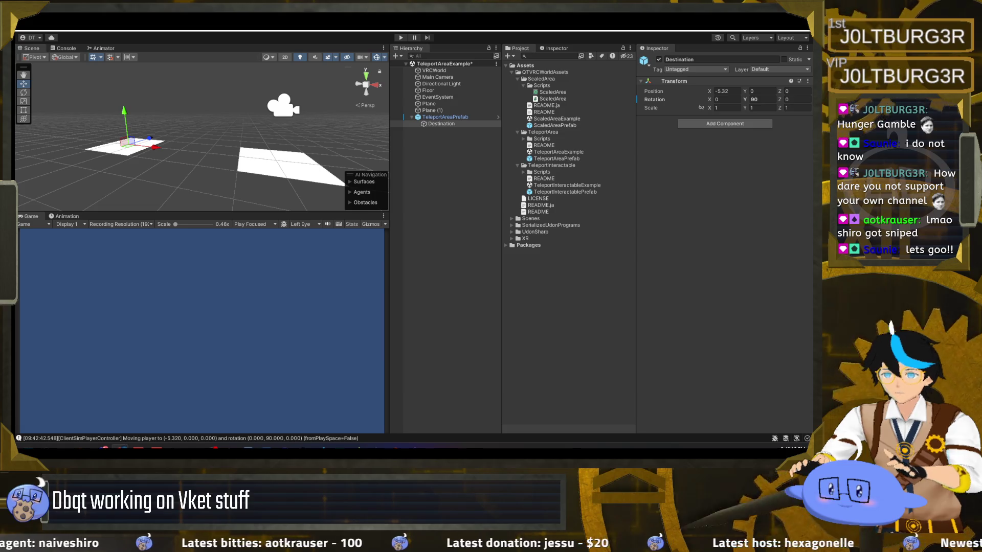
Inspect TeleportAreaPrefab's 2×2×2 Box Collider and Destination child, then collapse the TeleportArea folder.
left_click(444, 117)
left_click(443, 124)
left_click(456, 119)
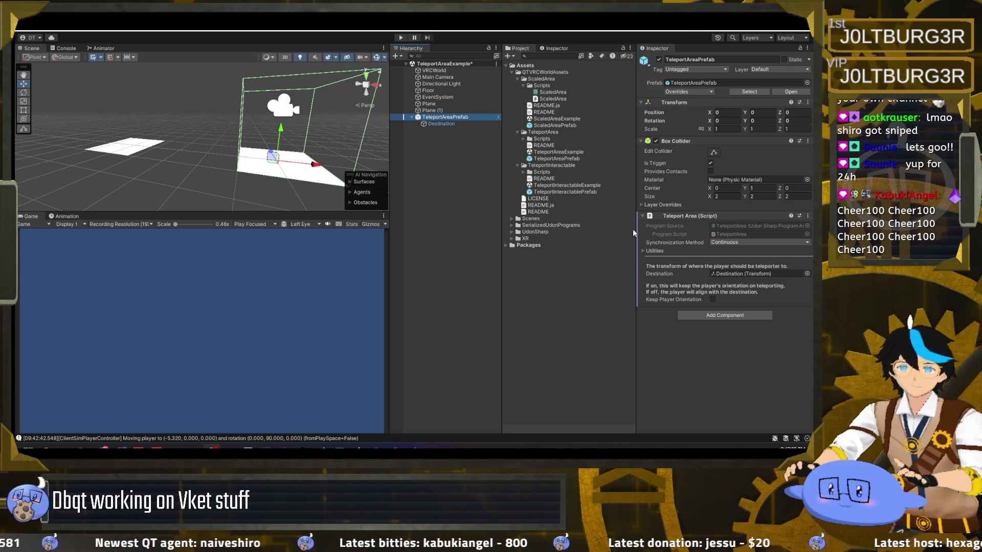
left_click(518, 132)
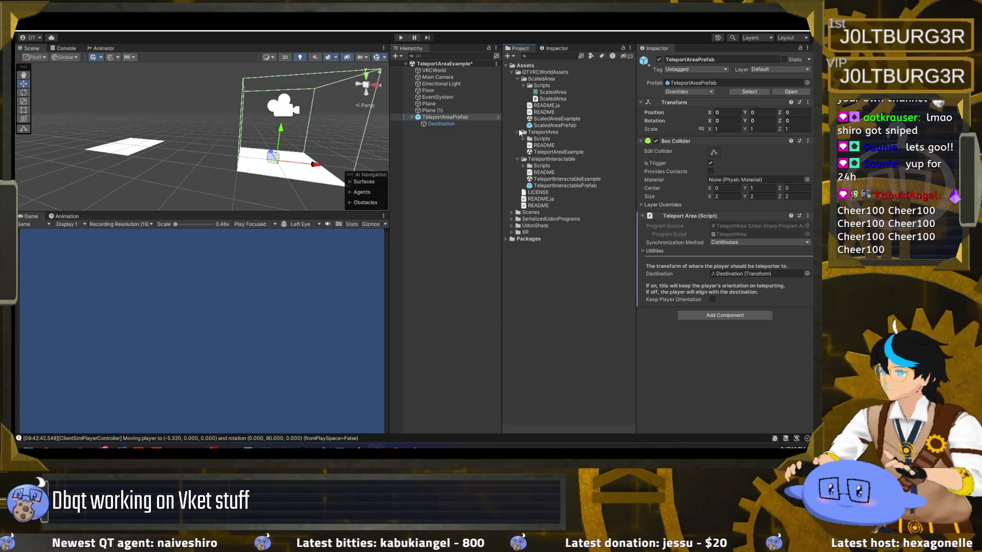
Collapse the ScaledArea folder and TeleportAreaPrefab's children, then save the TeleportAreaExample scene.
left_click(518, 78)
left_click(466, 125)
left_click(411, 117)
key("ctrl+s")
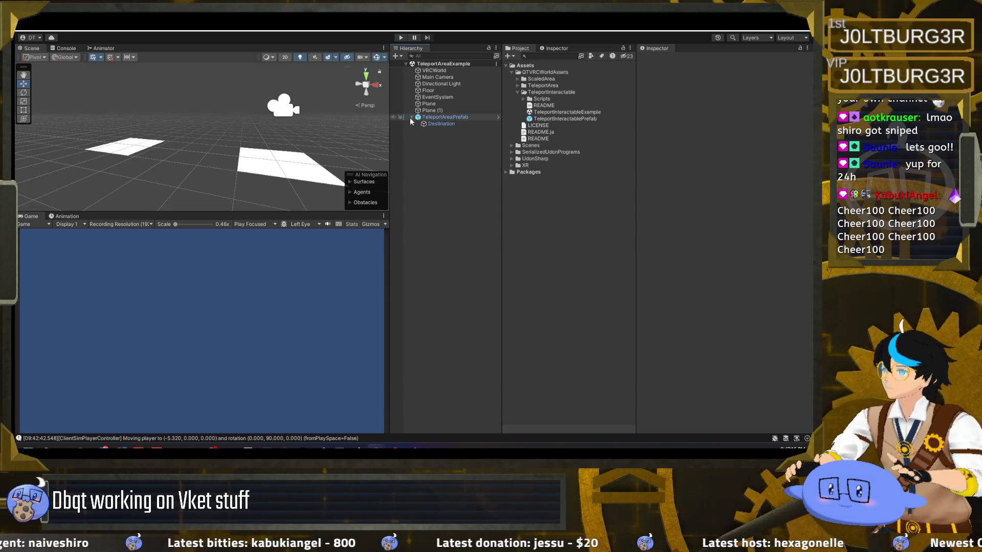
Read the top-level, Teleport Area and Scaled Area READMEs, opening the Scaled Area one for editing.
left_click(518, 92)
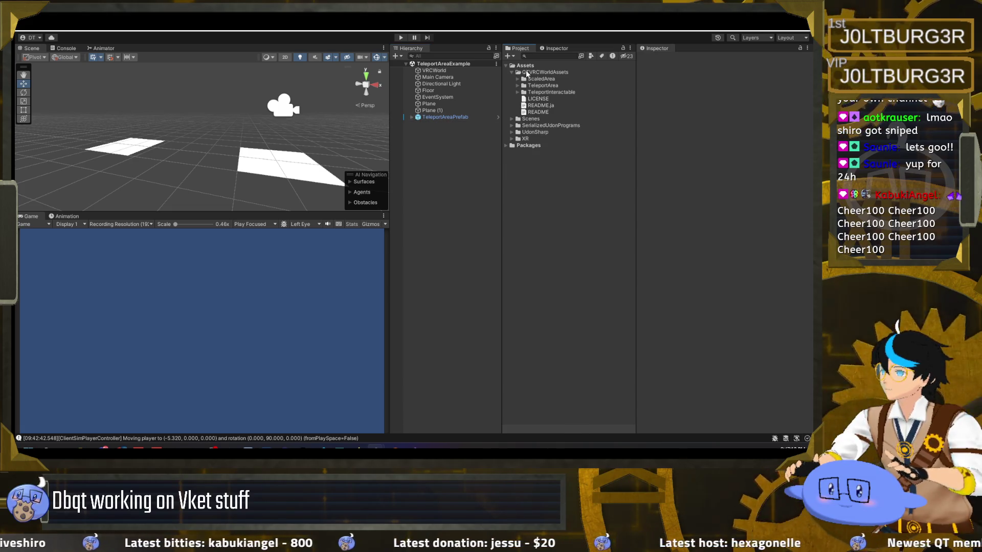
left_click(532, 113)
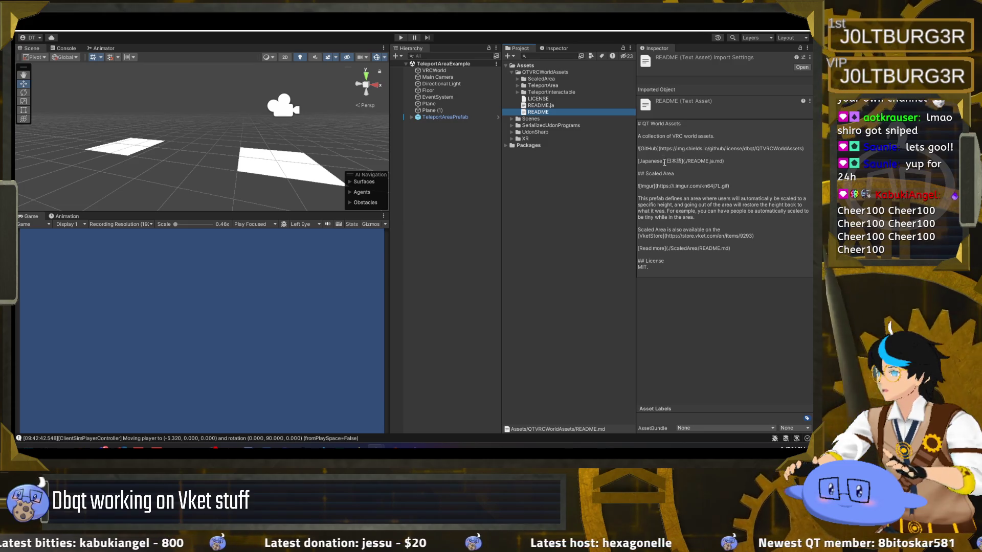
left_click(517, 86)
left_click(543, 99)
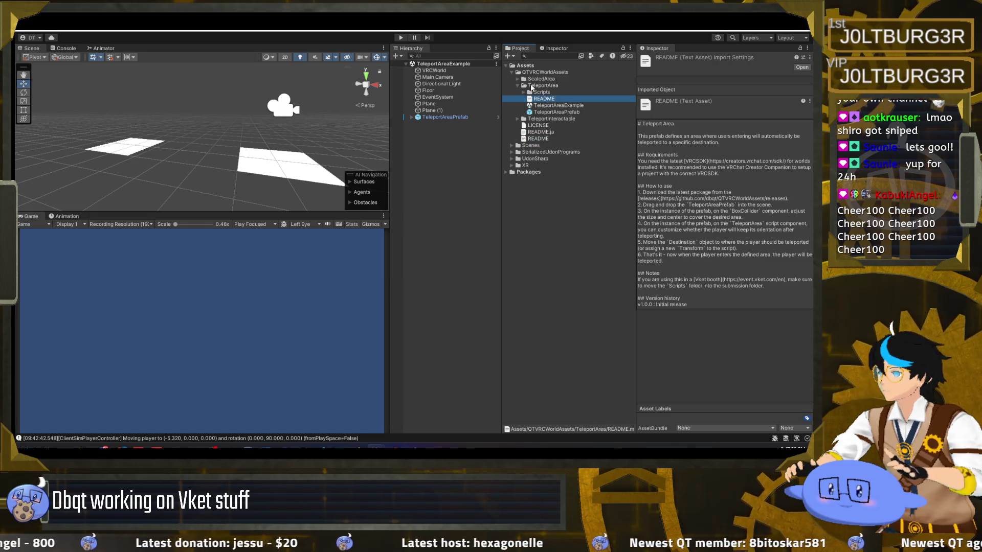
left_click(518, 79)
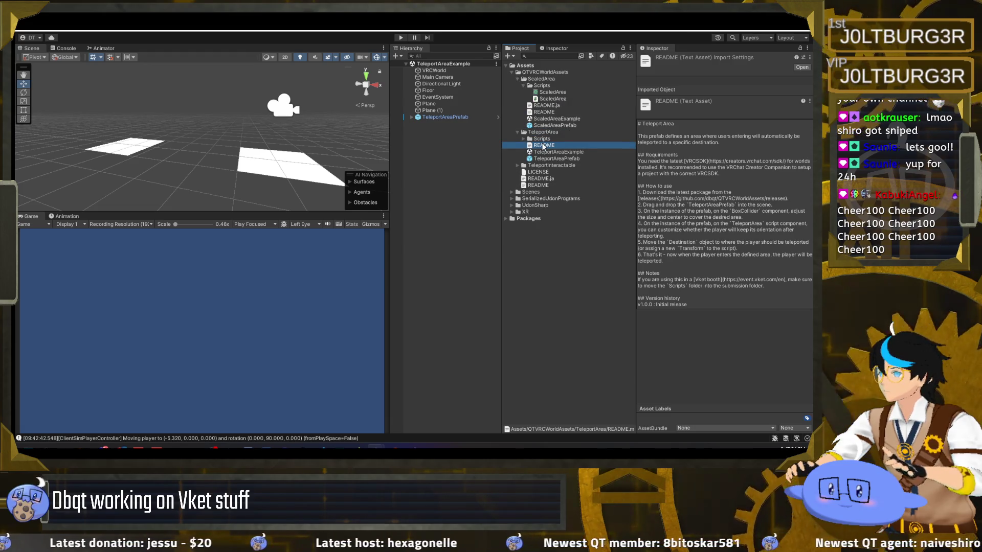
left_click(544, 112)
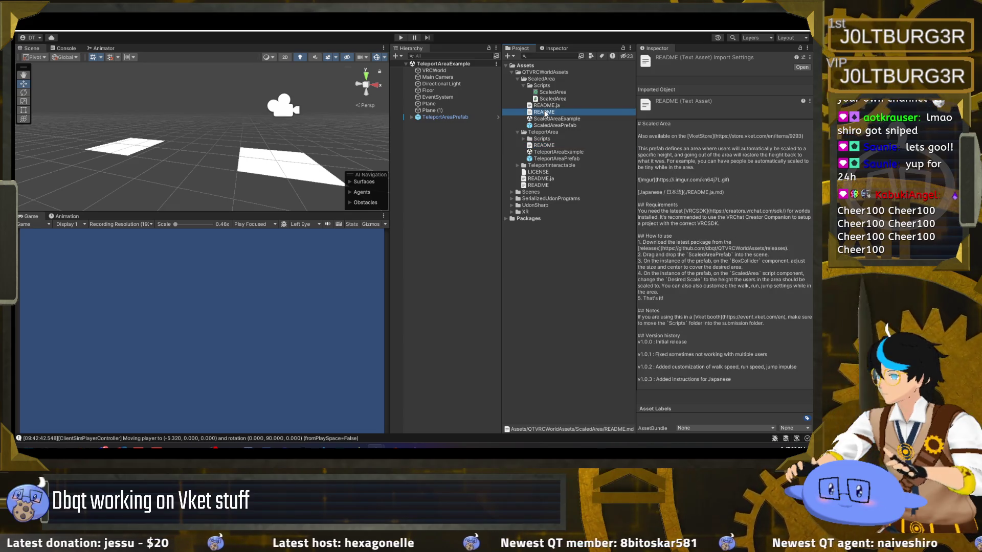
double_click(544, 112)
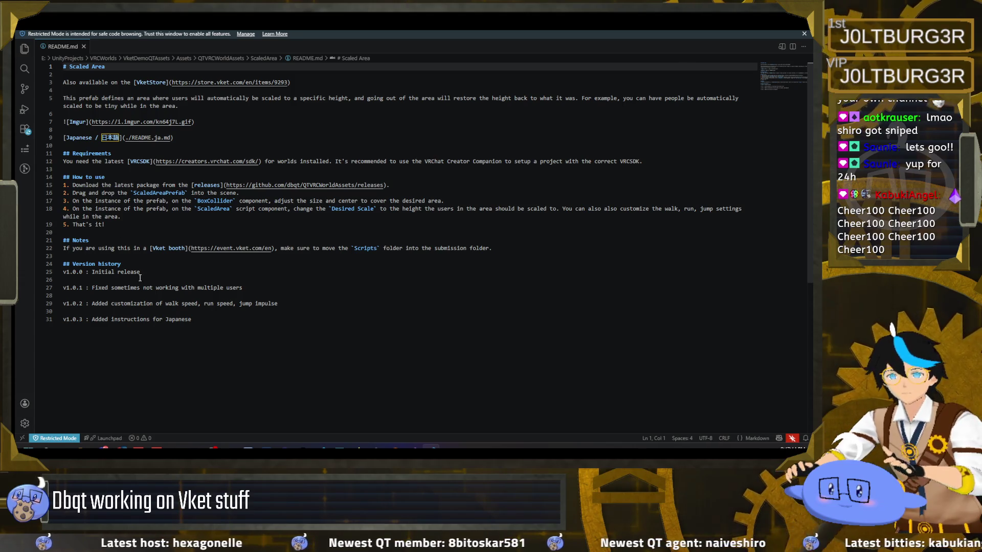
Start a new version entry below v1.0.3, retyping it as 'v..0' after one undone attempt.
left_click(226, 323)
key("Return")
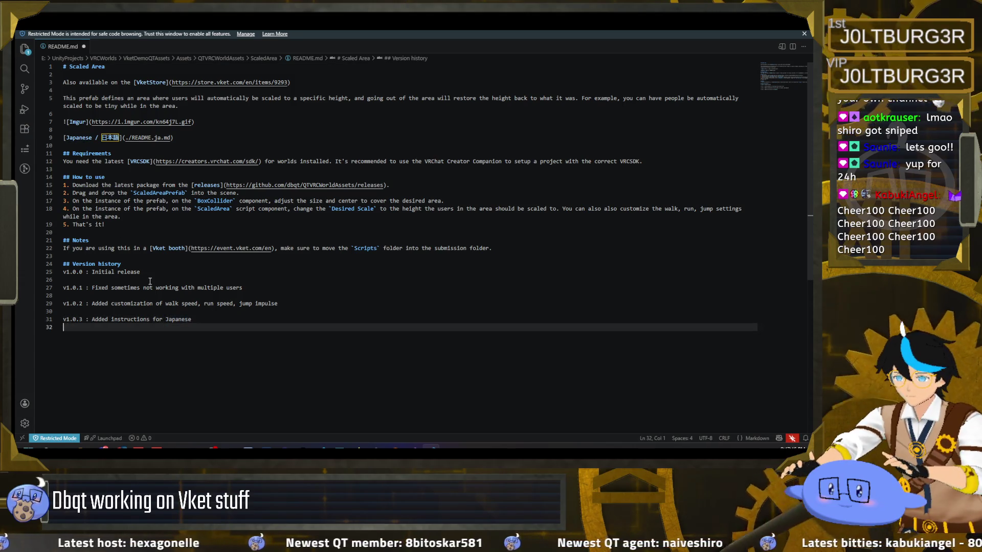
key("Return")
type("v.")
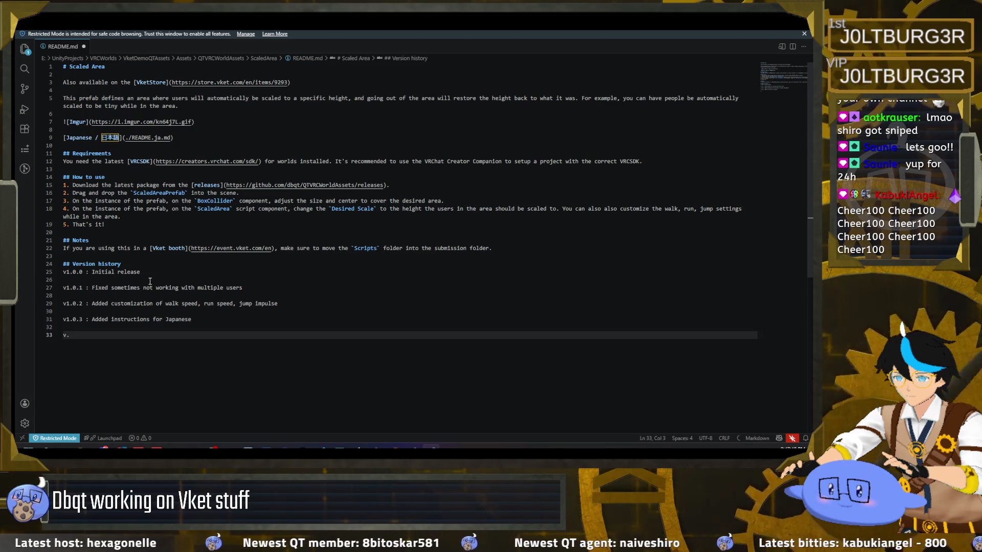
key("ctrl+z")
key("ctrl+z")
key("ctrl+z")
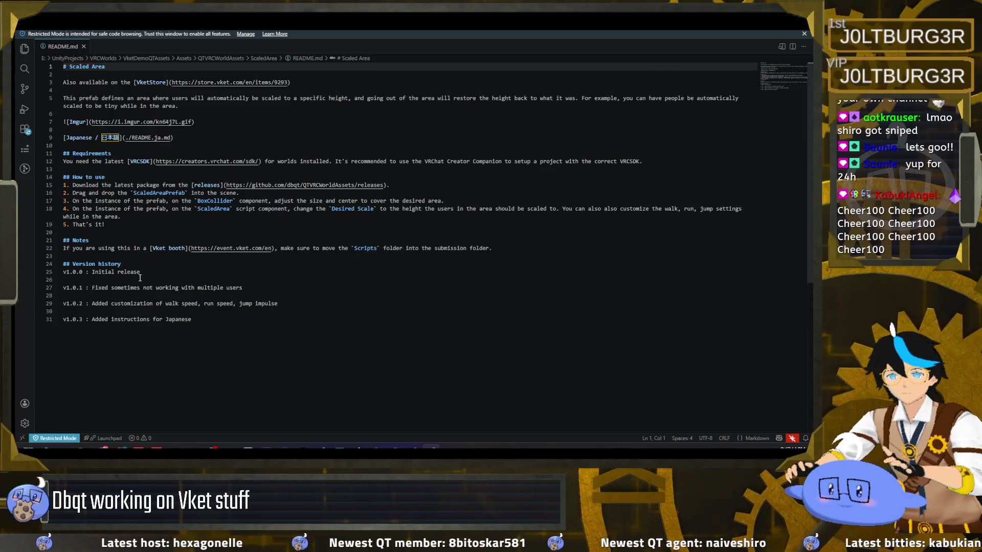
left_click(228, 322)
key("Return")
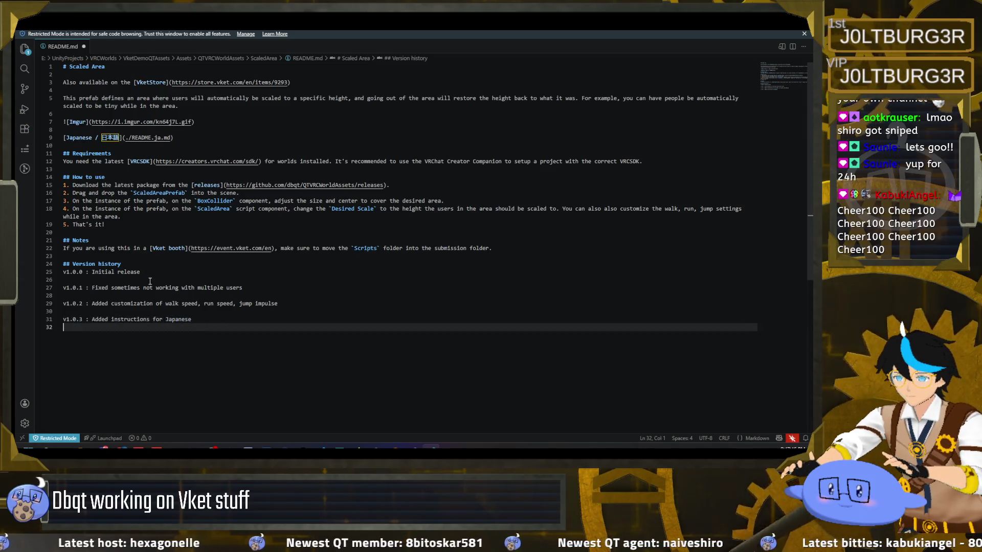
key("Return")
type("v.")
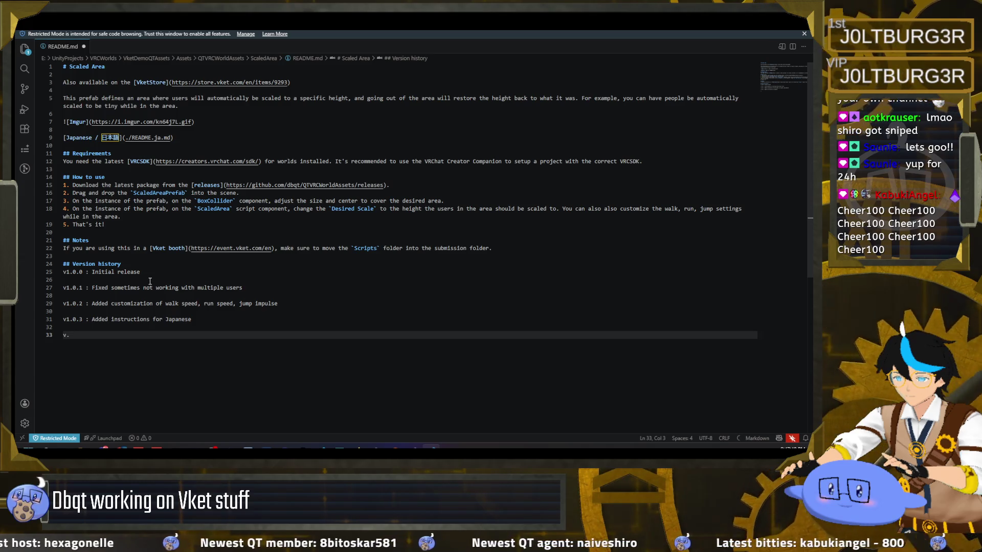
type(".0")
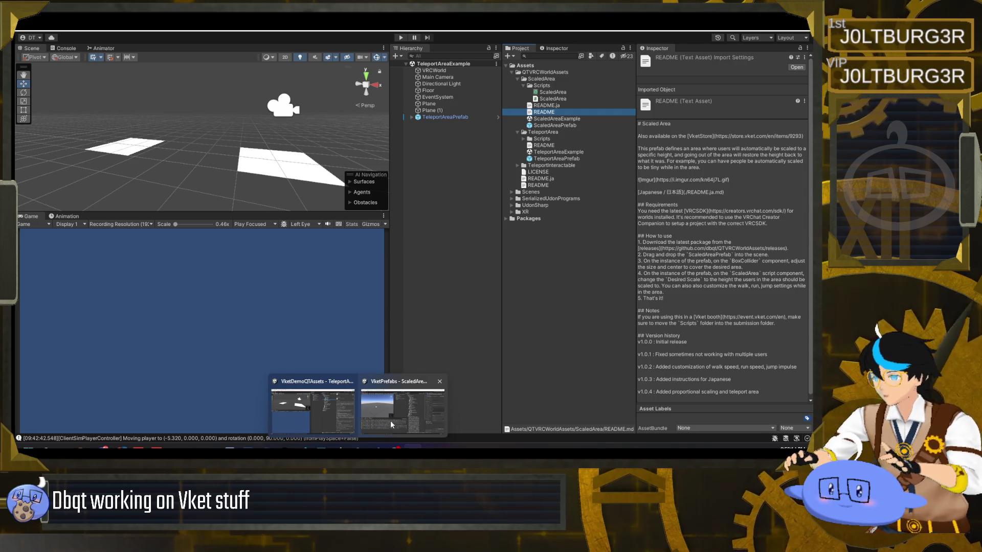
left_click(404, 419)
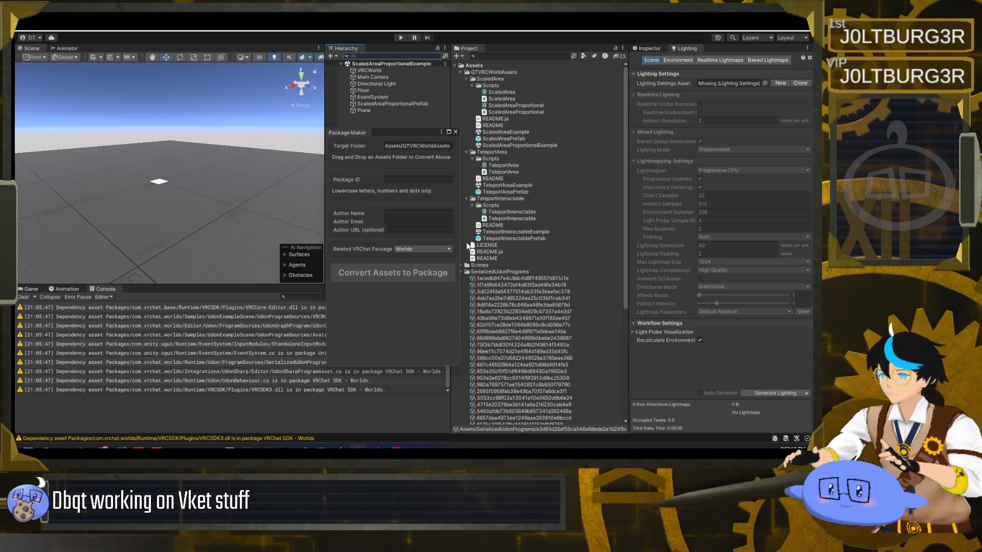
key("alt+Tab")
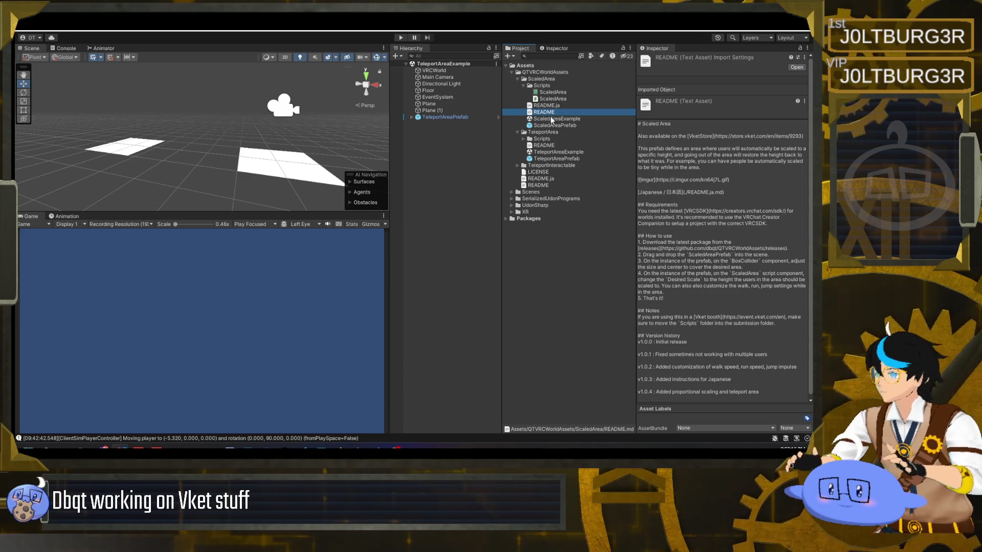
Scroll the Scaled Area README in the Inspector to view its version history through v1.0.4.
scroll(706, 343, "down", 1)
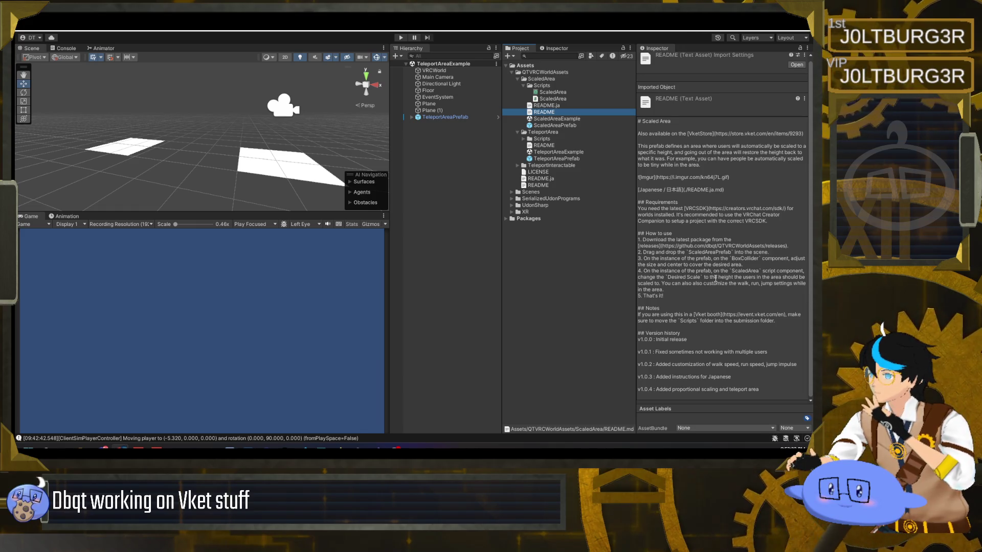
Delete ' and teleport area' from the README's v1.0.4 entry and close the file.
double_click(554, 113)
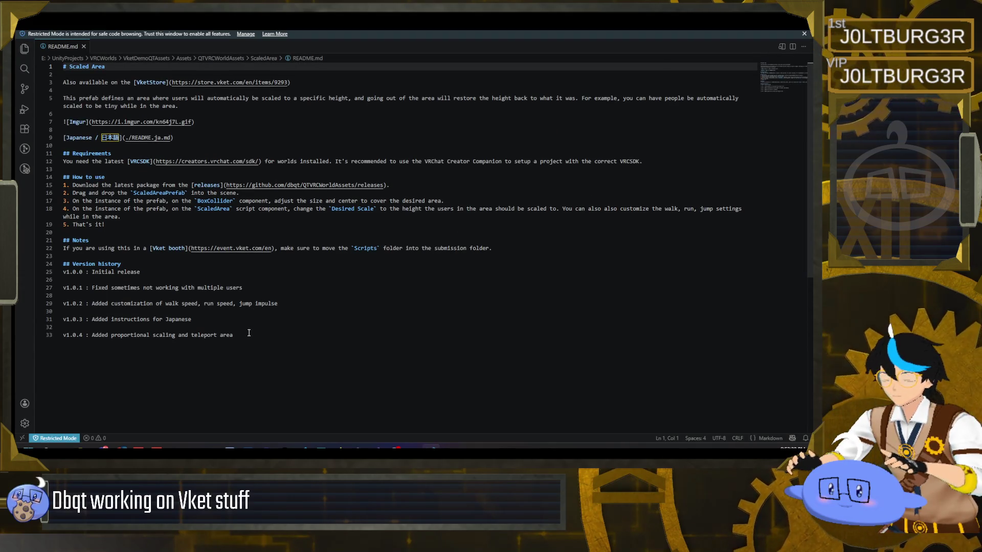
left_click_drag(249, 334, 176, 335)
key("BackSpace")
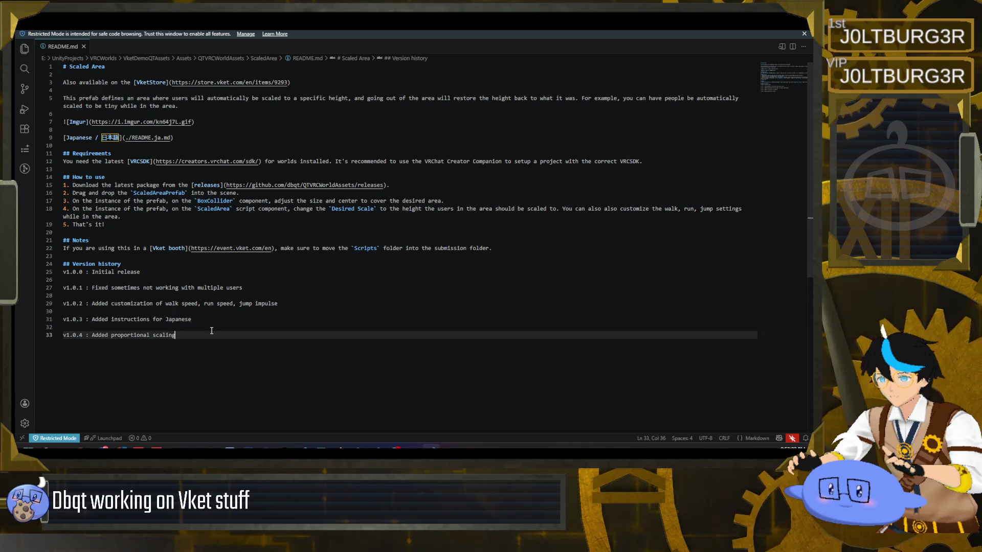
key("ctrl+w")
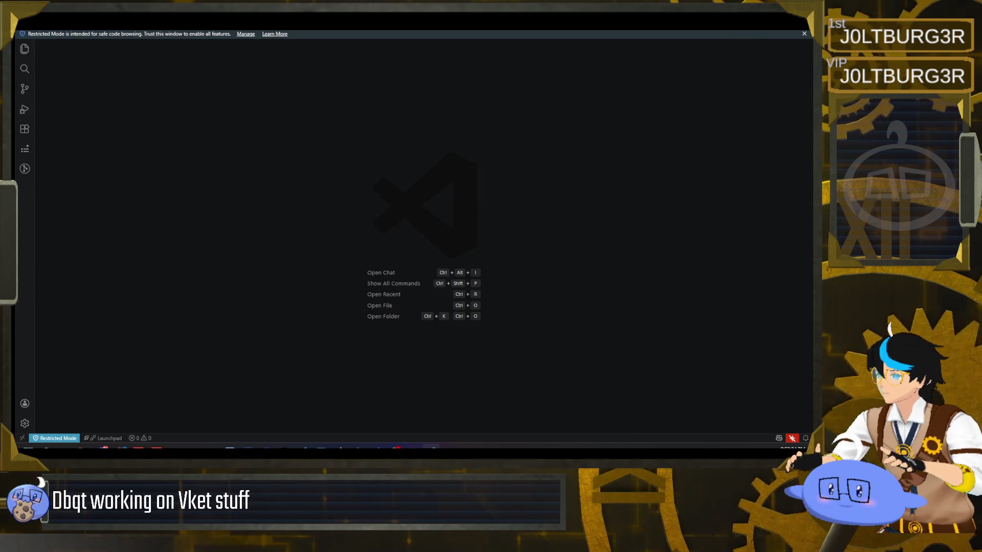
key("ctrl+w")
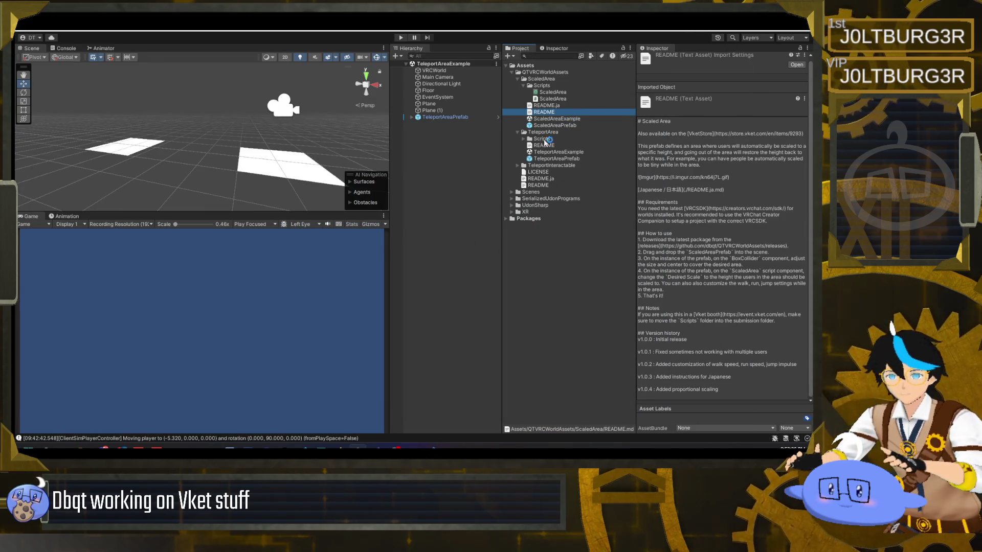
Back in Unity, read the TeleportArea, TeleportInteractable and top-level QTVRCWorldAssets READMEs.
left_click(434, 446)
key("alt+Tab")
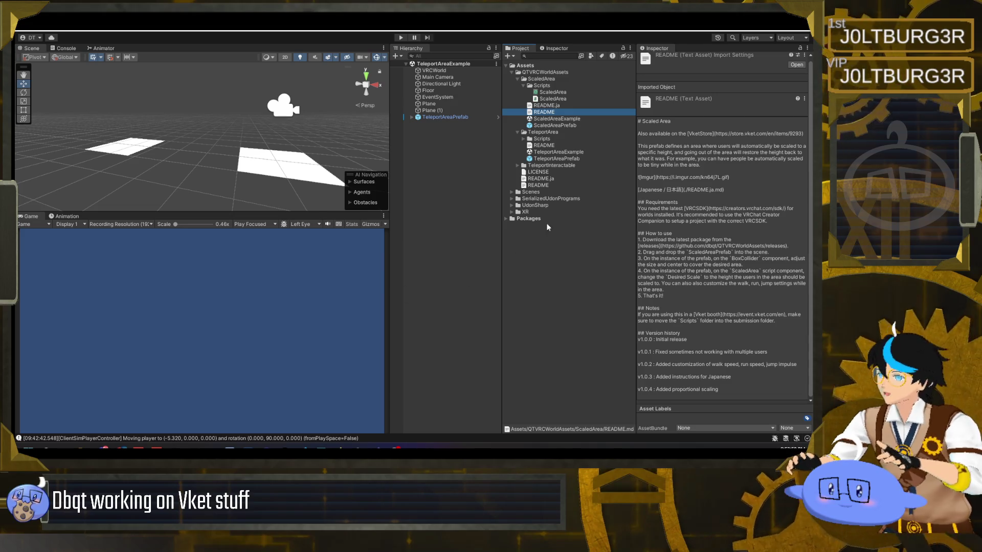
left_click(556, 146)
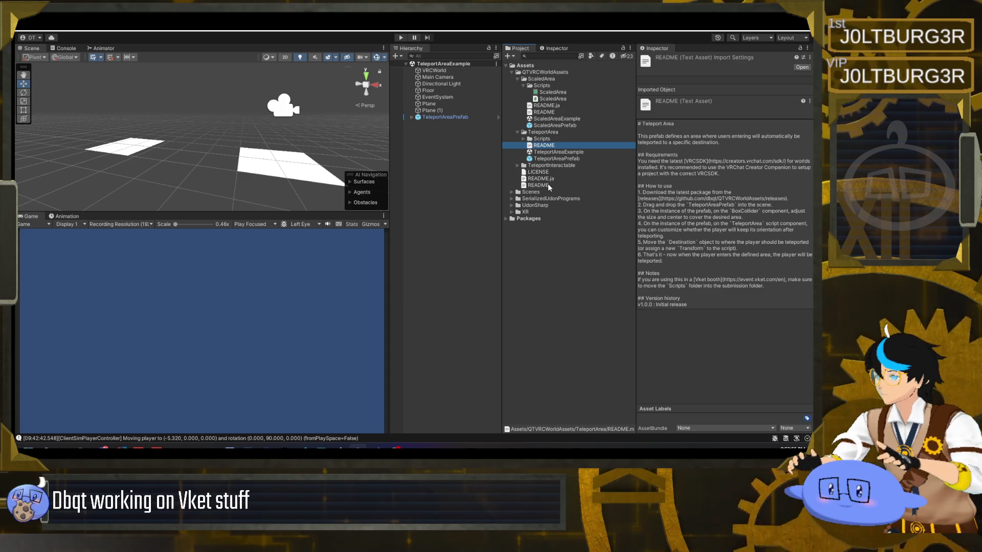
left_click(518, 165)
left_click(544, 179)
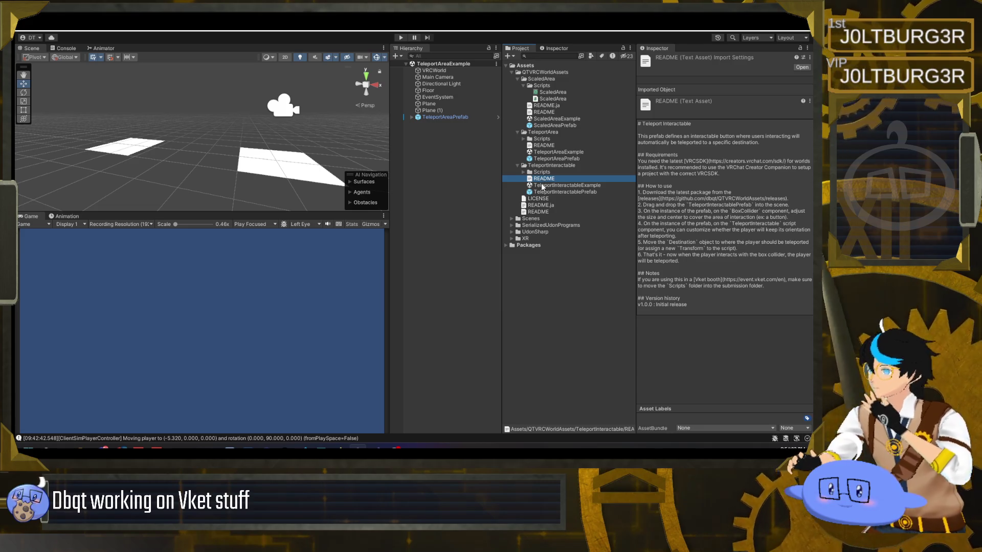
left_click(538, 211)
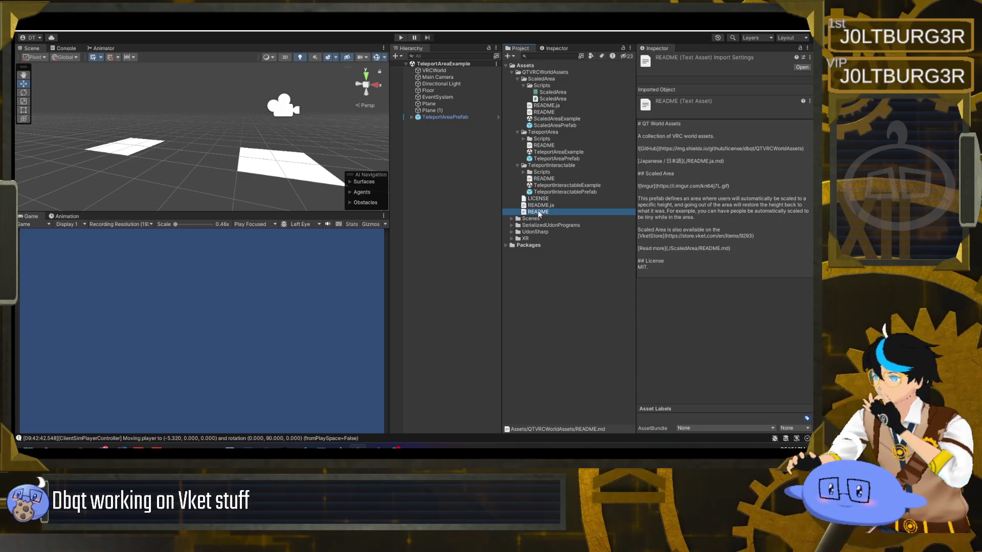
Show the root README in Explorer and bring Visual Studio to the front.
right_click(538, 210)
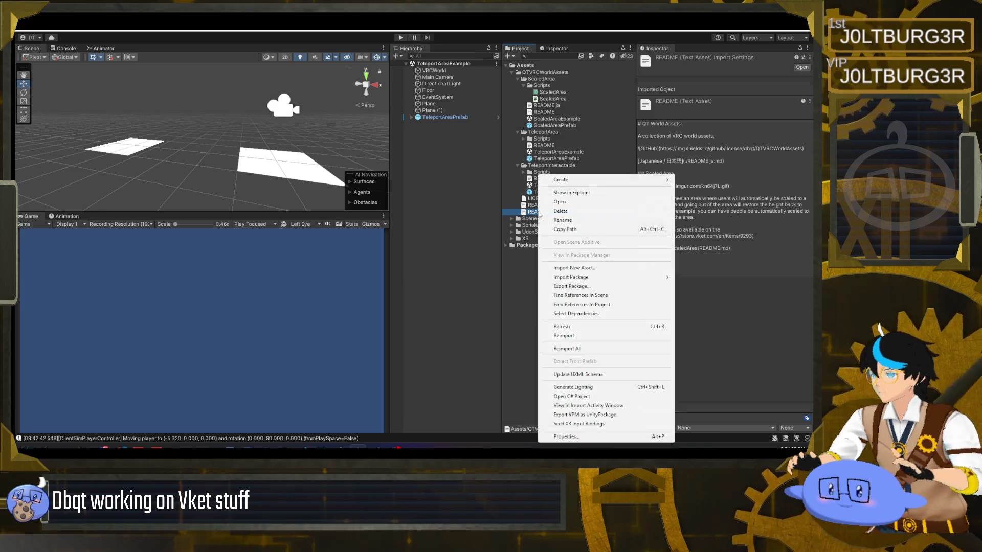
left_click(562, 190)
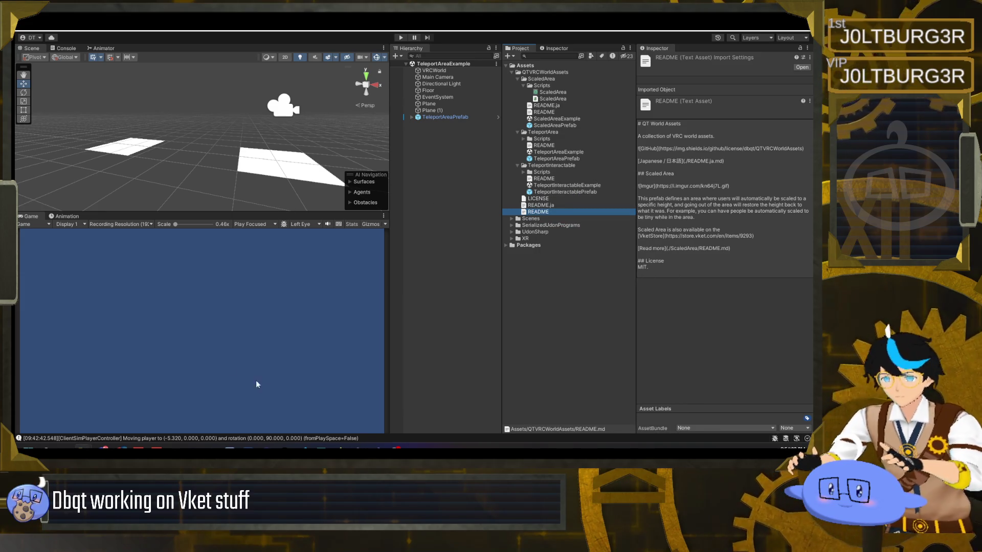
left_click(377, 447)
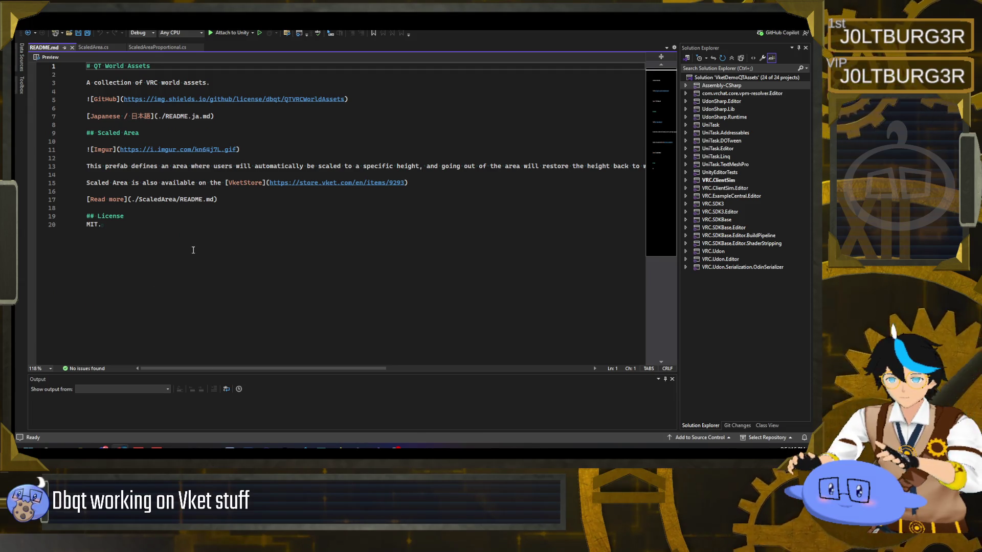
Insert a '## Teleport Area' heading just above the License section of README.md.
left_click(196, 214)
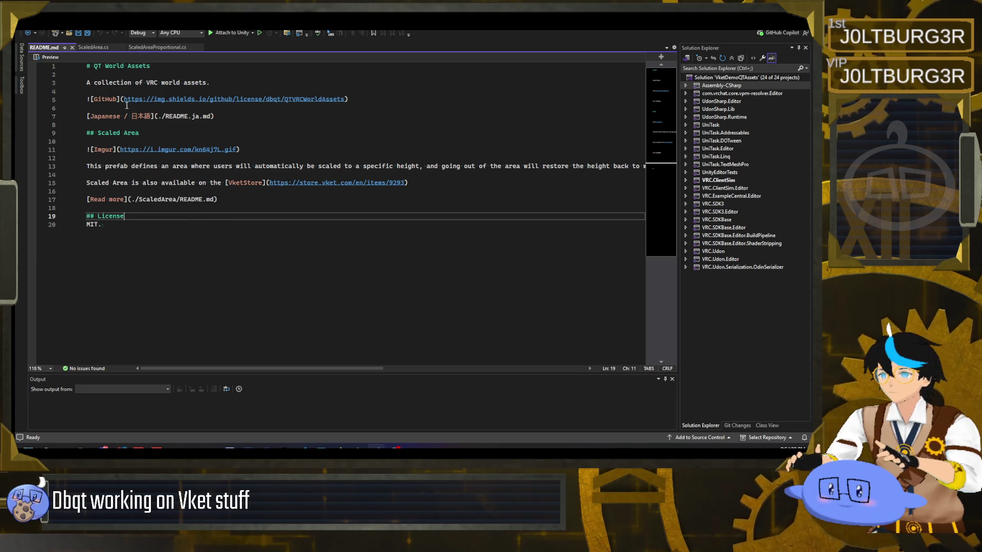
key("Up")
key("Up")
key("End")
key("Return")
key("Return")
type("## T")
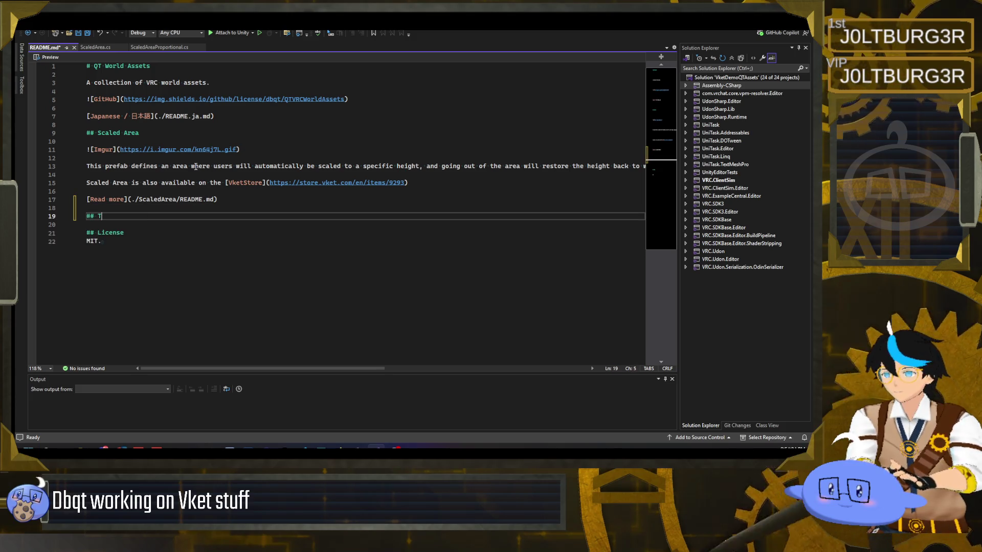
type("eleport ")
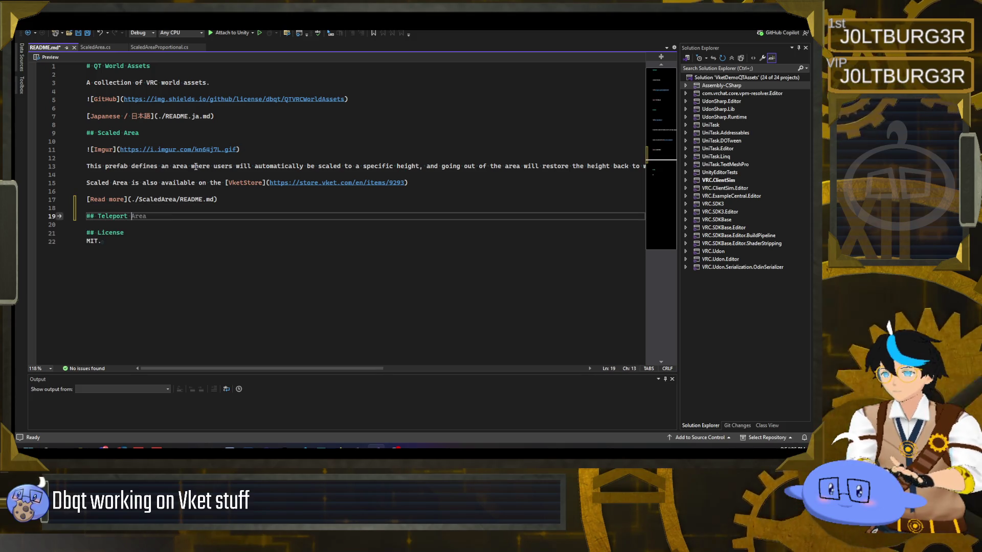
type("Area")
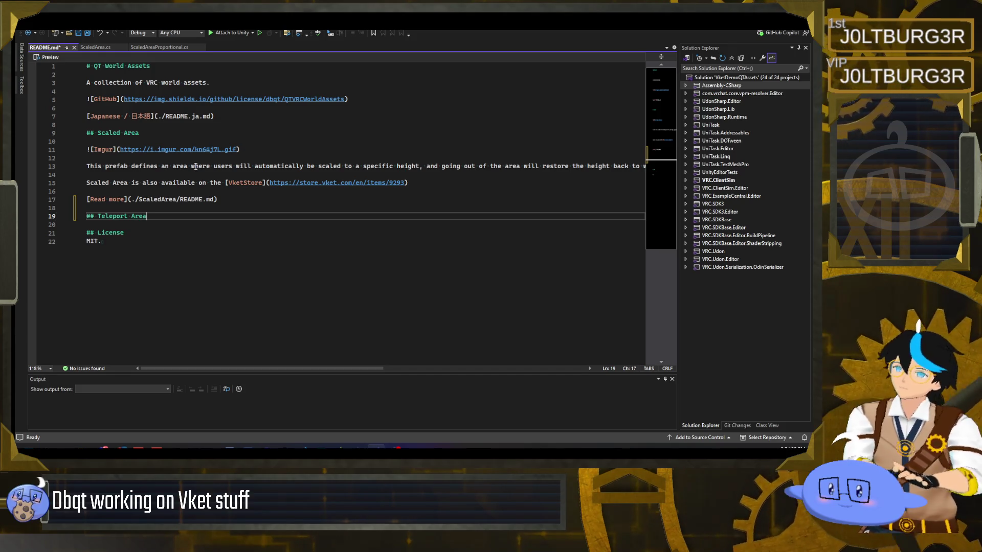
Add a '## Teleport Interactable' heading below it, correcting the 'Interactive' typo.
key("Return")
key("Return")
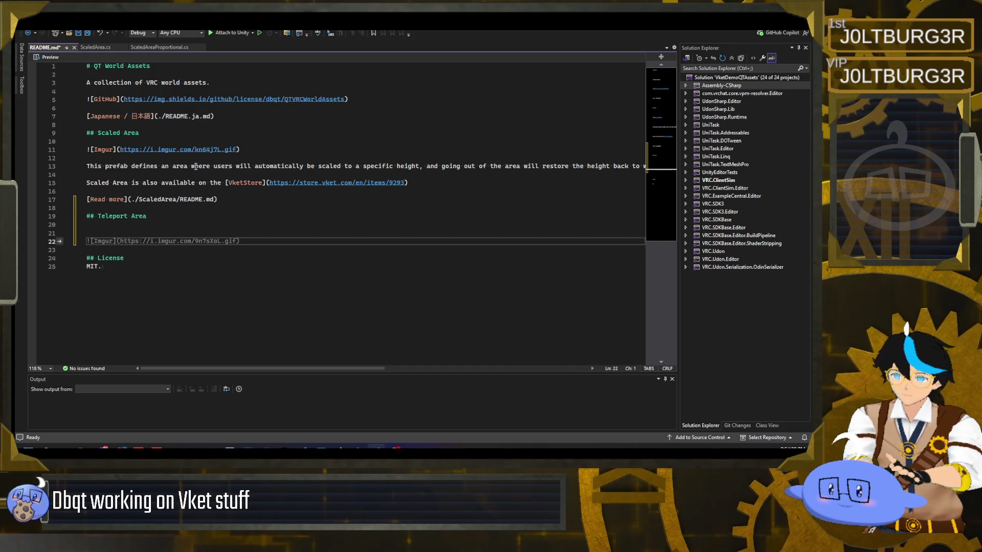
key("Escape")
type("## Teleport Interac")
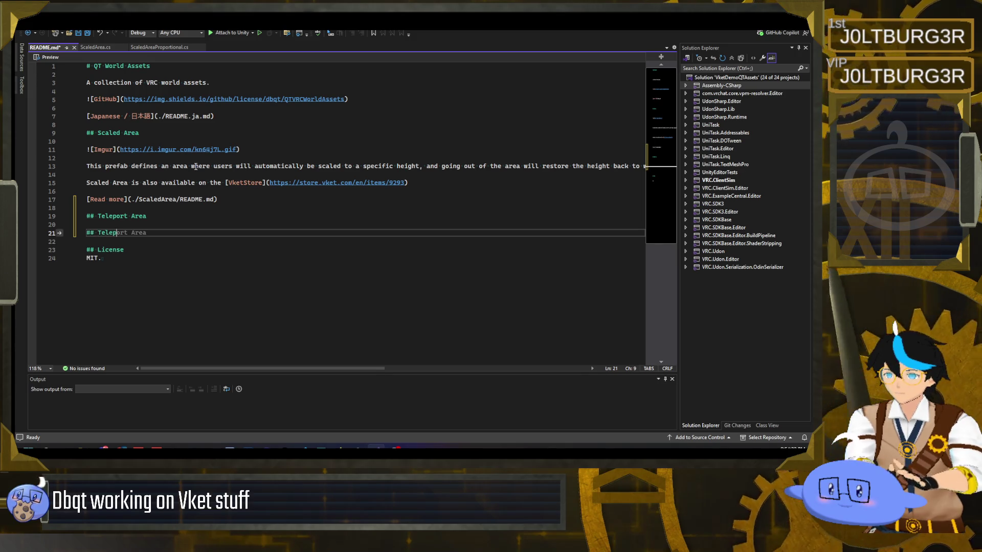
type("tive")
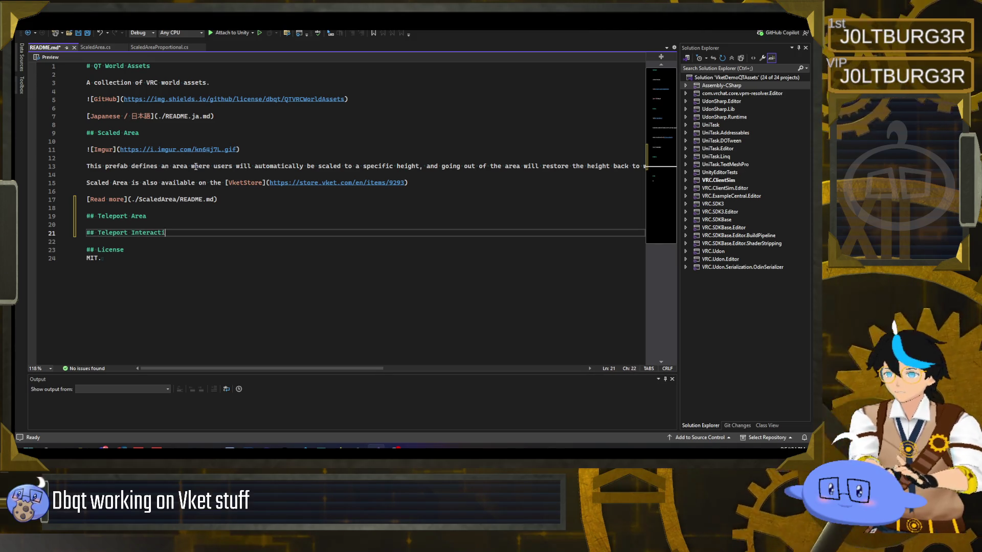
key("alt+Tab")
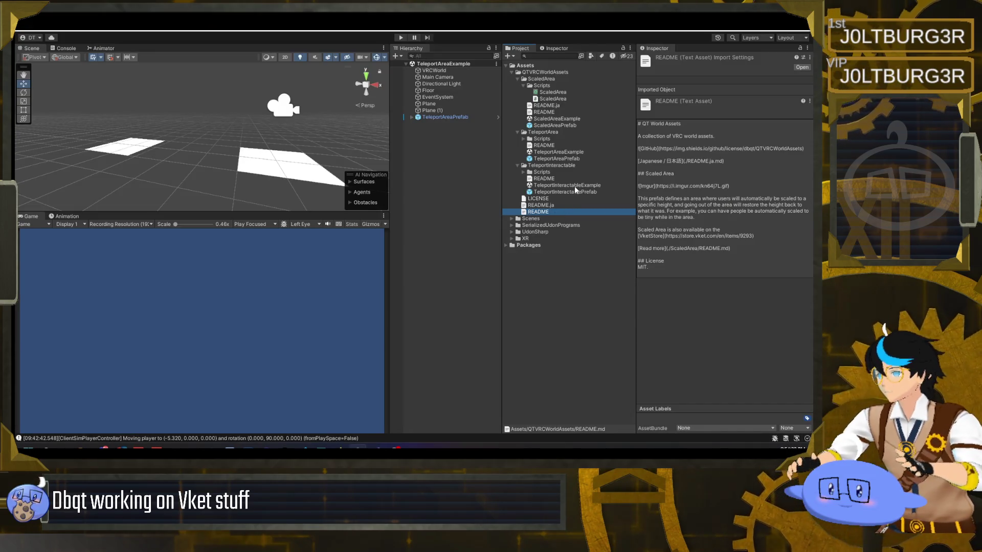
key("alt+Tab")
key("BackSpace")
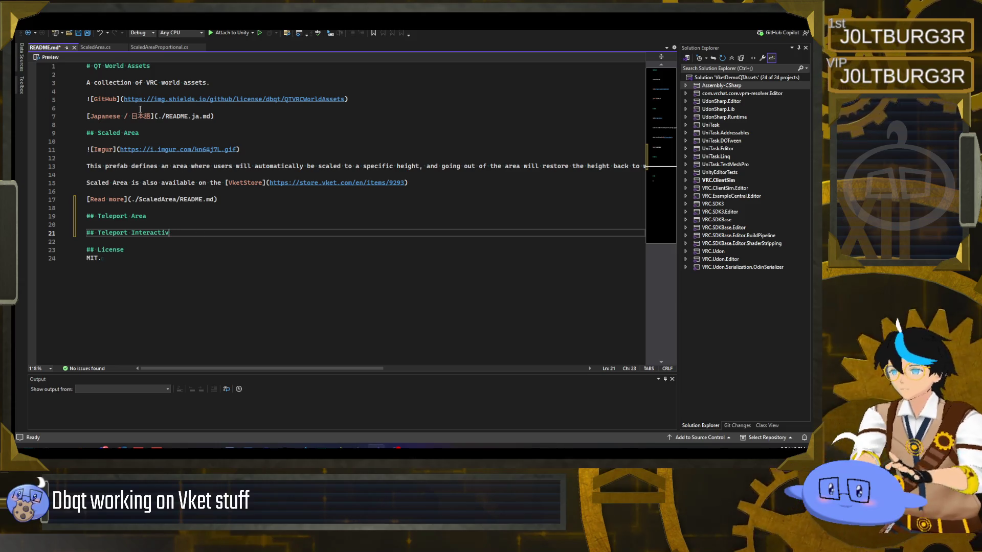
type("able")
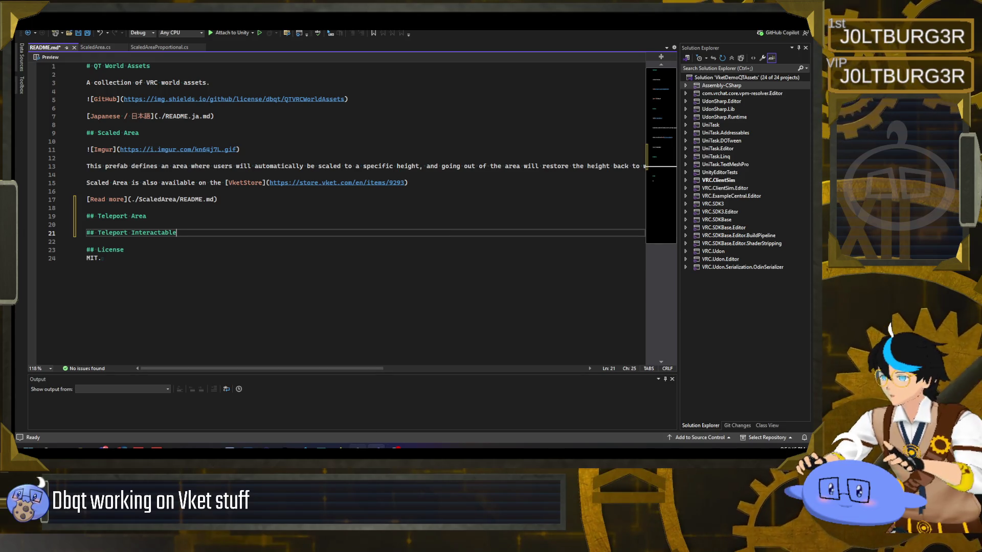
key("alt+Tab")
left_click(552, 178)
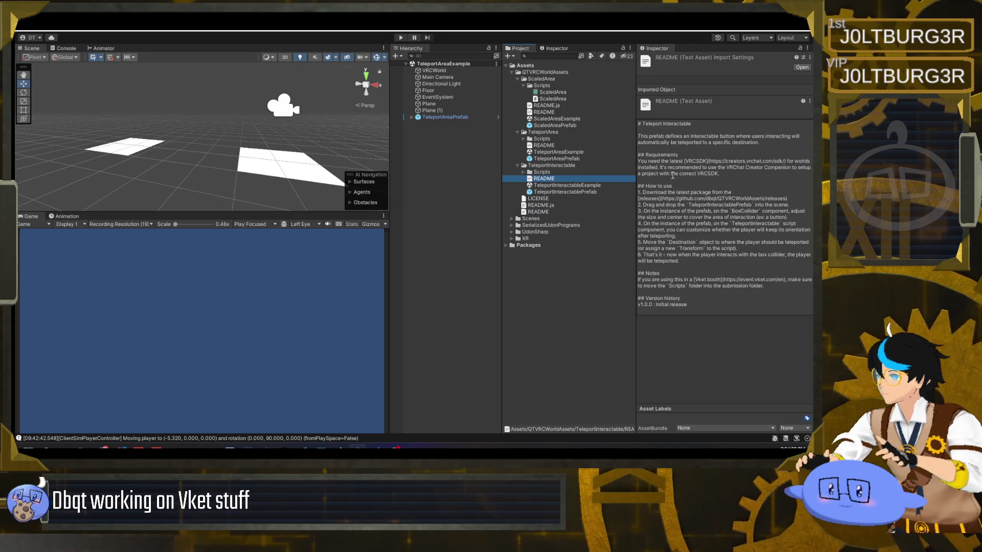
Read the TeleportArea and ScaledArea readmes in Unity, then return to Visual Studio's README.md.
left_click(545, 145)
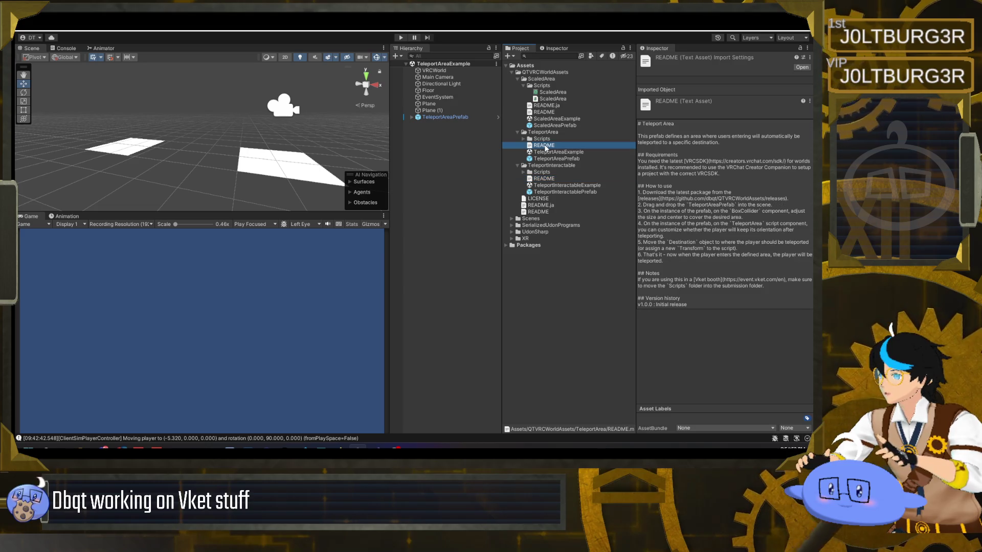
left_click(545, 112)
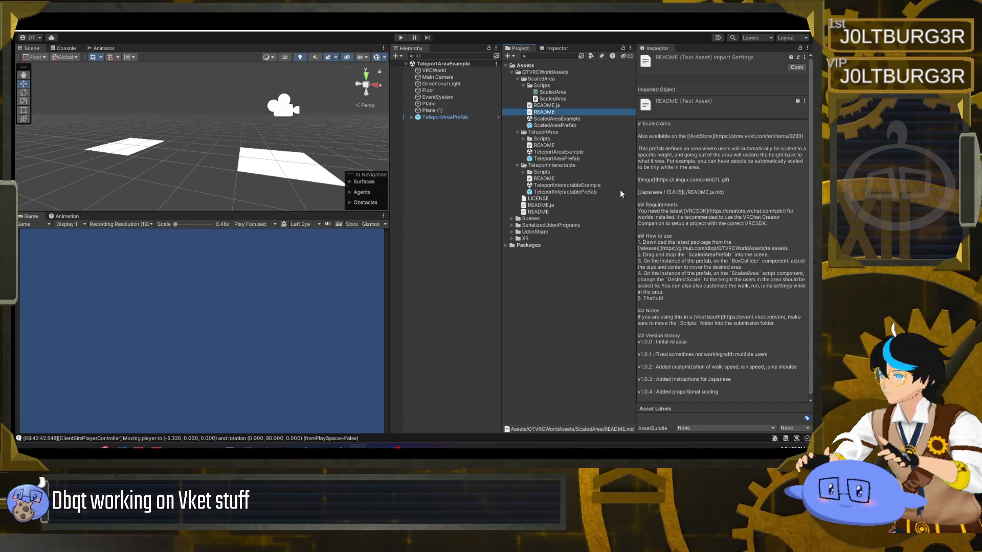
mouse_move(732, 181)
left_mouse_down()
mouse_move(656, 179)
mouse_move(727, 181)
left_mouse_up()
left_click(657, 179)
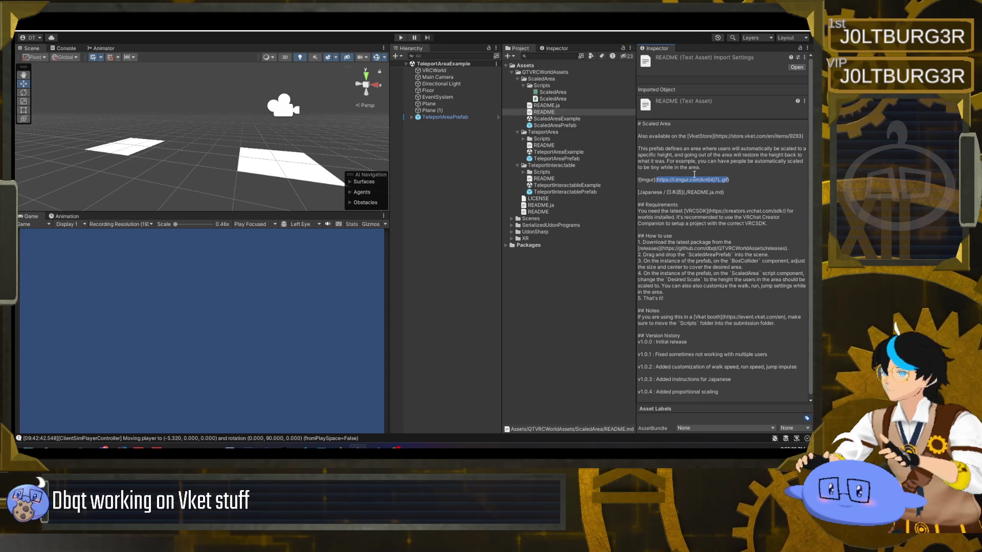
left_click(728, 182)
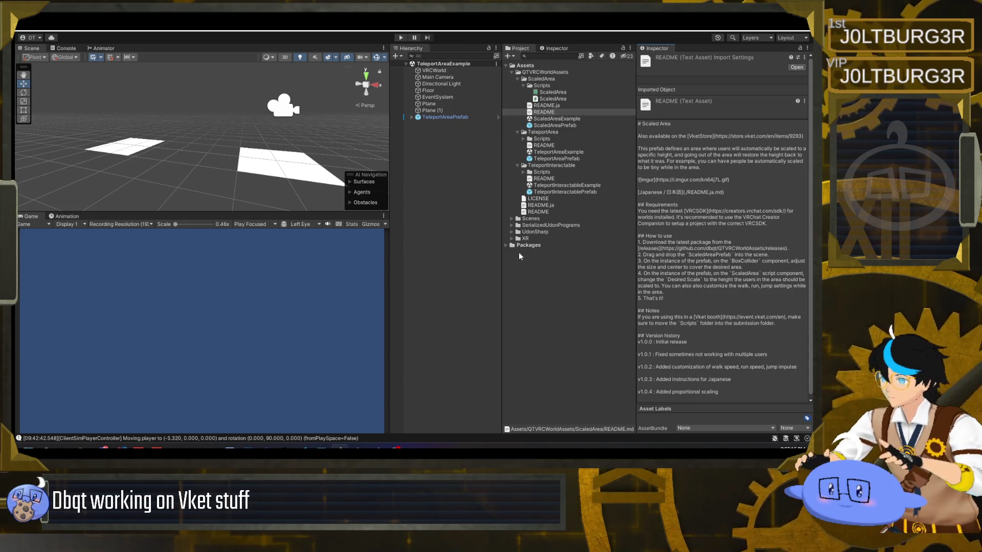
left_click(377, 447)
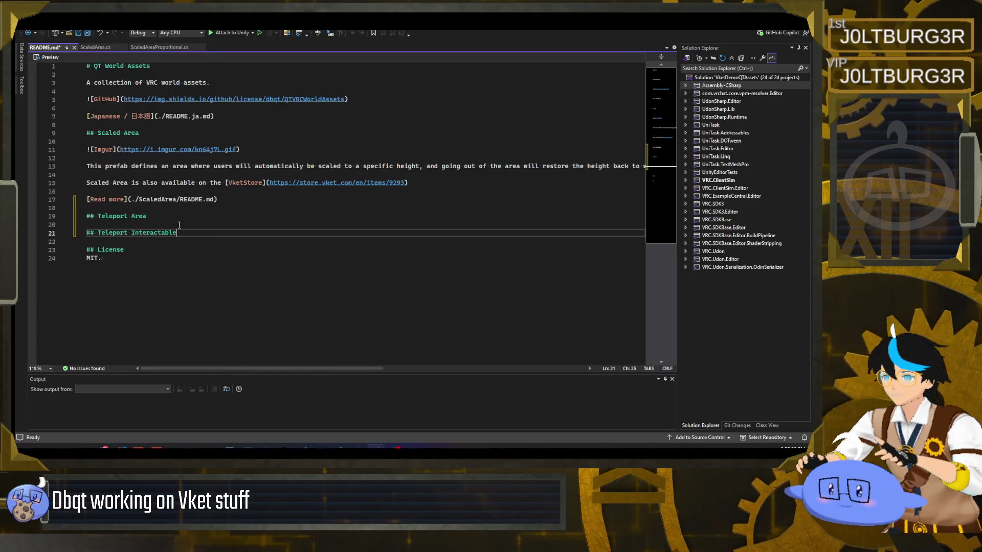
Write a prefab description paragraph under the Teleport Area heading and save README.md.
left_click(162, 217)
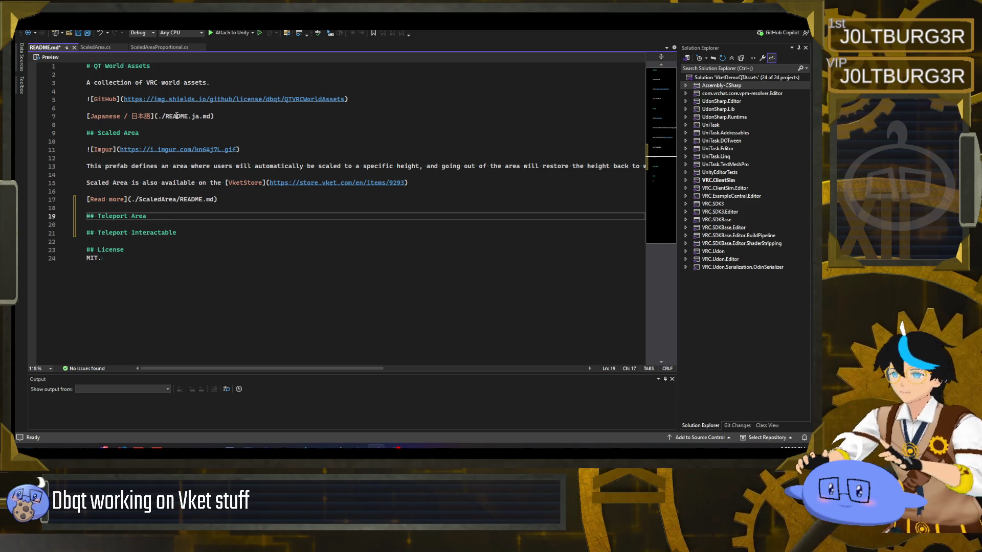
key("Return")
key("Return")
type("This prefab")
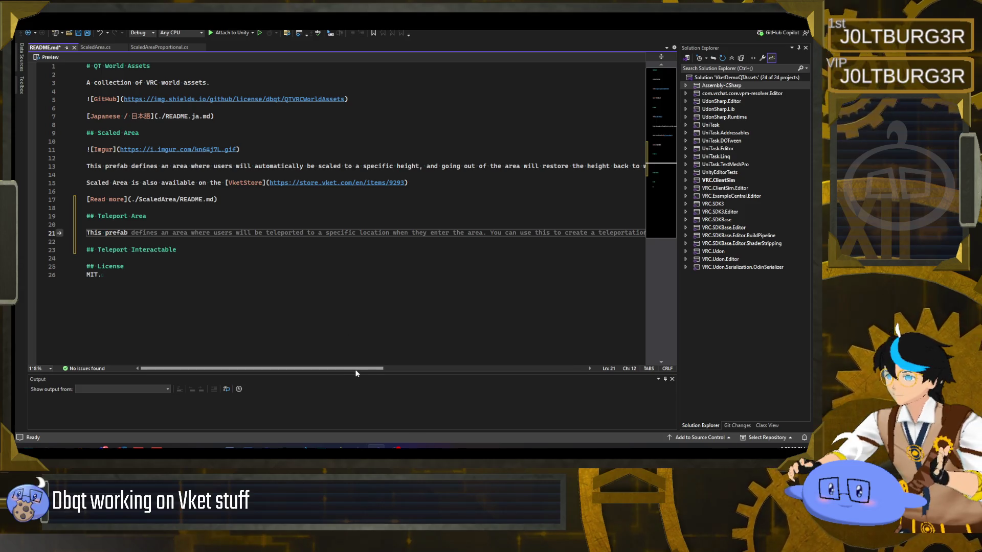
mouse_move(357, 367)
left_mouse_down()
mouse_move(437, 367)
mouse_move(374, 367)
left_mouse_up()
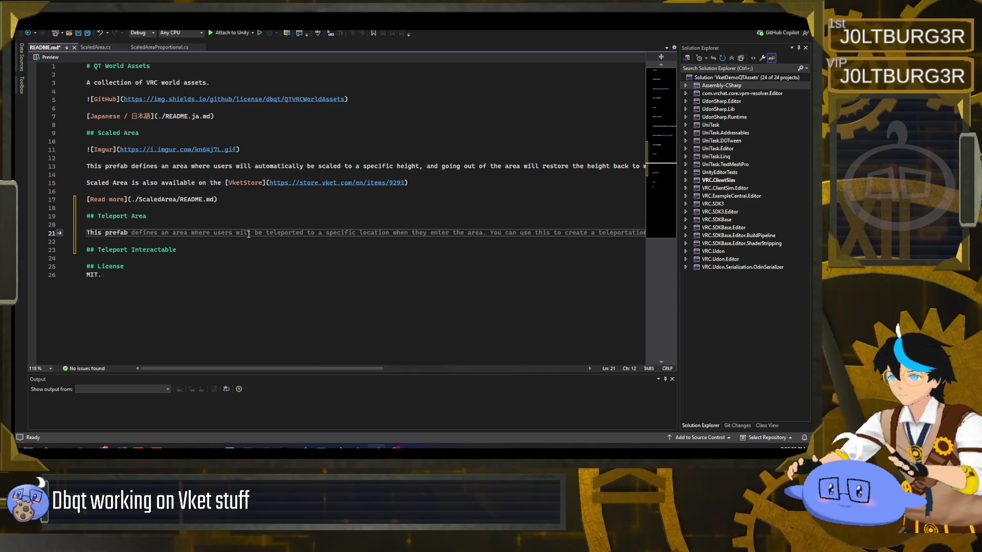
mouse_move(377, 367)
left_mouse_down()
mouse_move(529, 364)
mouse_move(247, 351)
left_mouse_up()
left_click(273, 237)
key("ctrl+s")
Add a '[Read more](./TeleportArea/README.md)' link below the description and save.
left_click(194, 242)
key("Return")
key("Return")
key("Up")
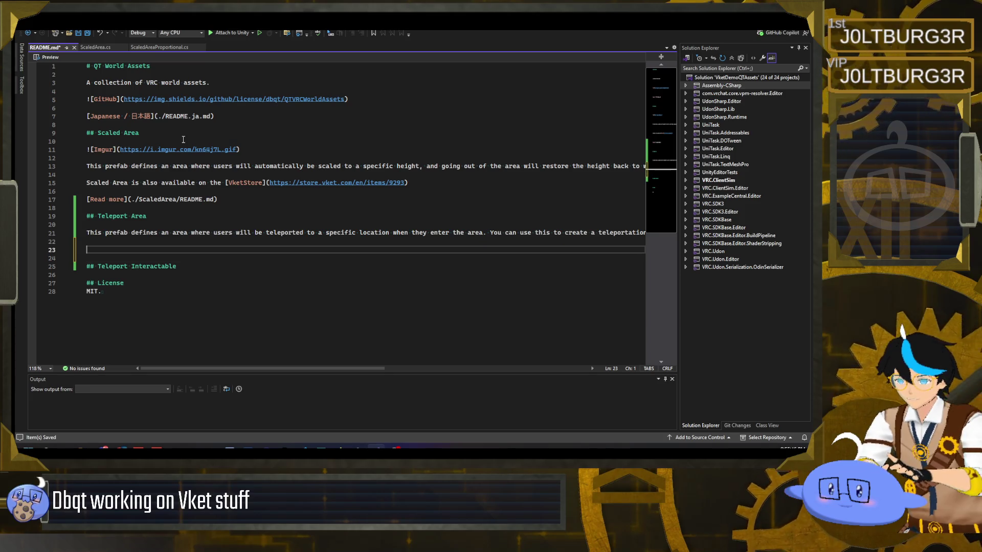
type("[R")
key("Tab")
key("ctrl+s")
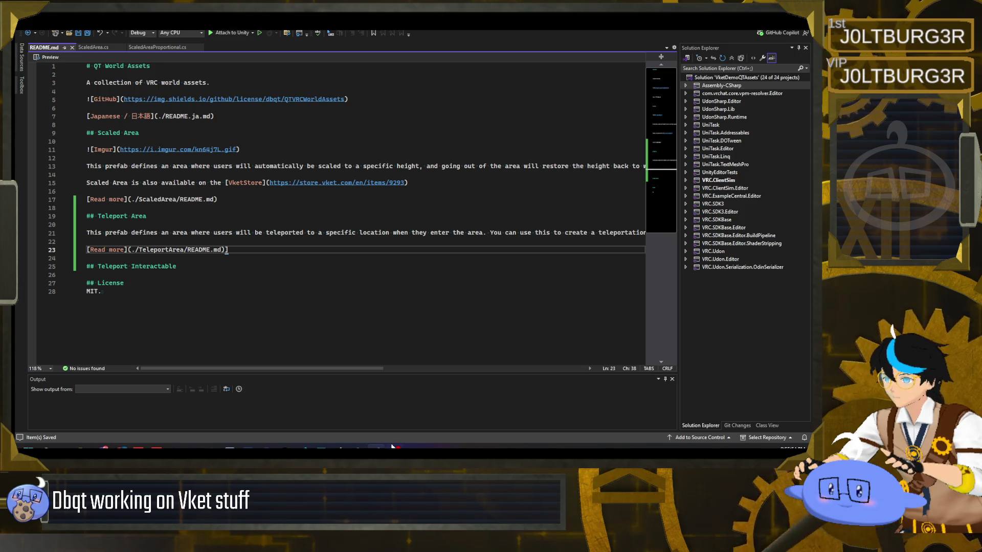
Check the Japanese, English and TeleportArea readmes in Unity before returning to README.md.
left_click(358, 448)
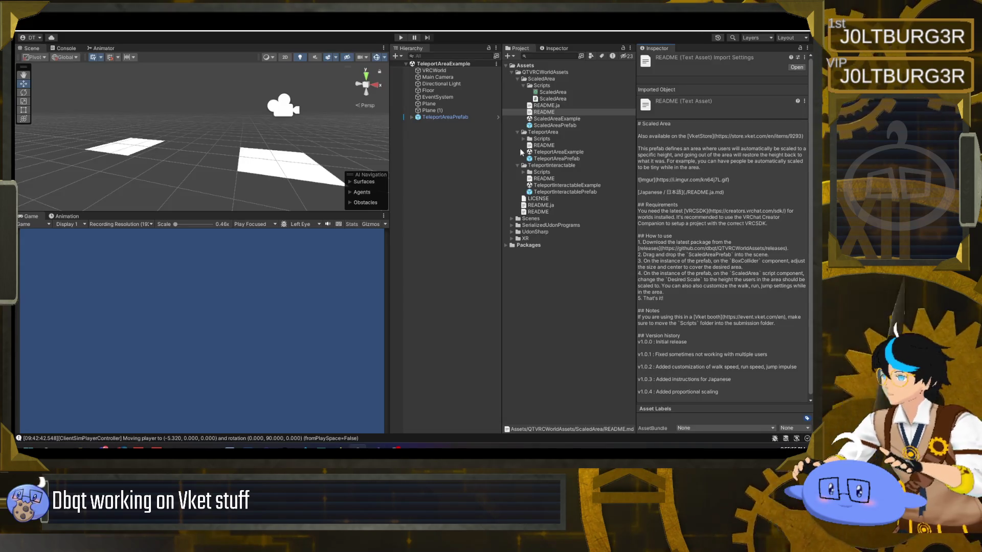
left_click(539, 203)
left_click(539, 212)
left_click(547, 132)
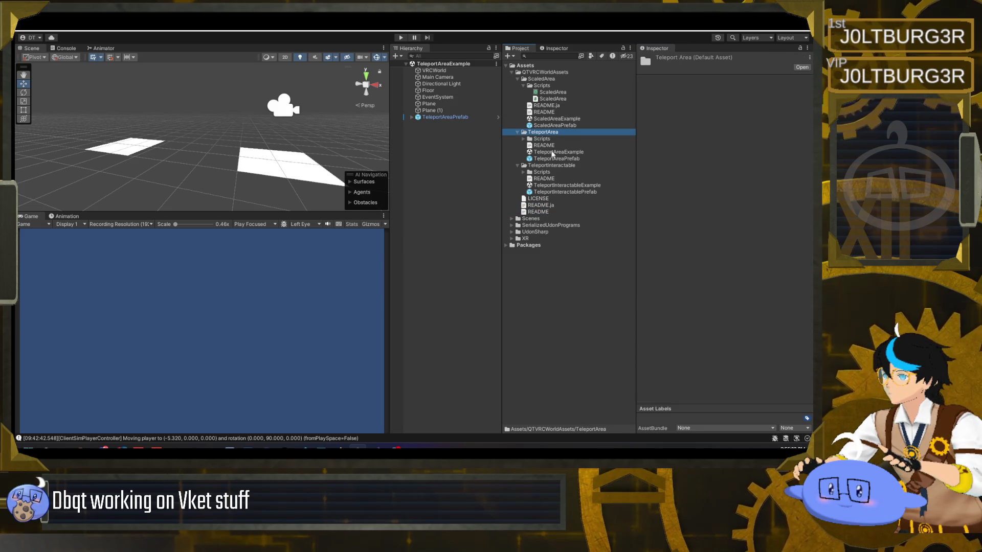
left_click(557, 145)
key("alt+Tab")
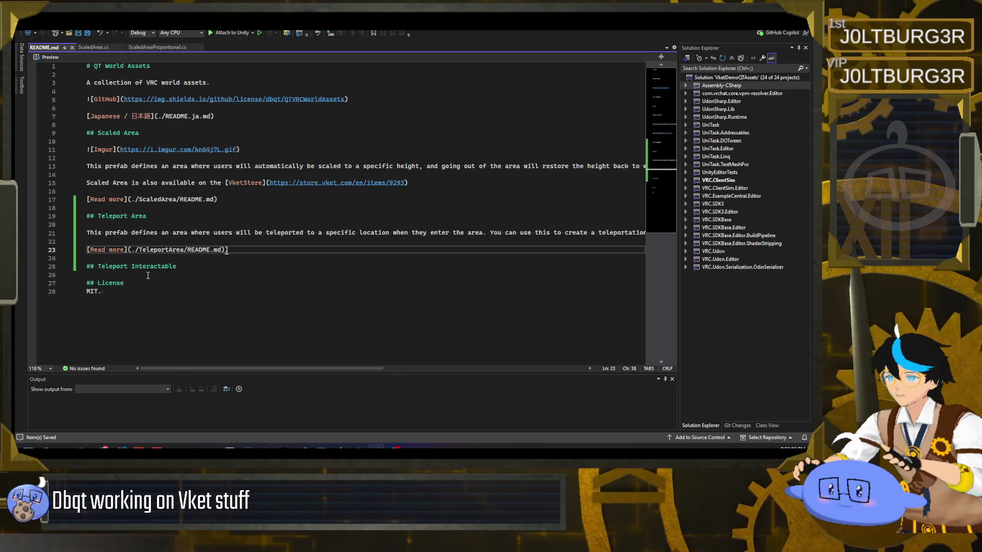
Write a description line under the Teleport Interactable heading, starting from 'pre' with suggested text.
left_click(168, 276)
key("Return")
key("Return")
key("Up")
type("pre")
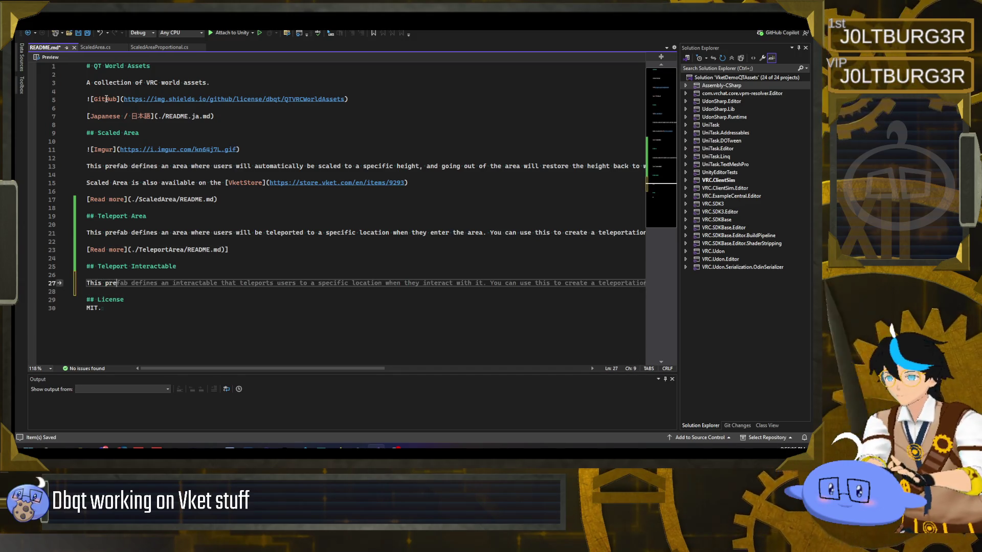
mouse_move(341, 368)
left_mouse_down()
mouse_move(444, 369)
mouse_move(366, 369)
mouse_move(379, 369)
left_mouse_up()
left_click(404, 299)
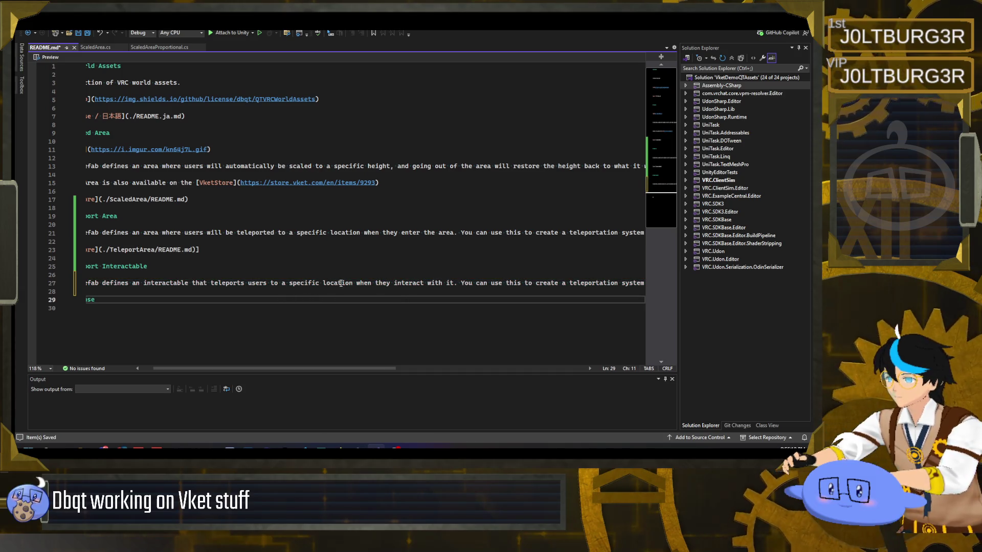
mouse_move(324, 370)
left_mouse_down()
mouse_move(293, 369)
mouse_move(478, 368)
mouse_move(441, 362)
left_mouse_up()
Delete the extra trailing sentences from the Teleport Area and Teleport Interactable descriptions.
left_click_drag(294, 233, 537, 233)
key("BackSpace")
mouse_move(537, 282)
left_mouse_down()
mouse_move(307, 282)
mouse_move(487, 285)
left_mouse_up()
key("BackSpace")
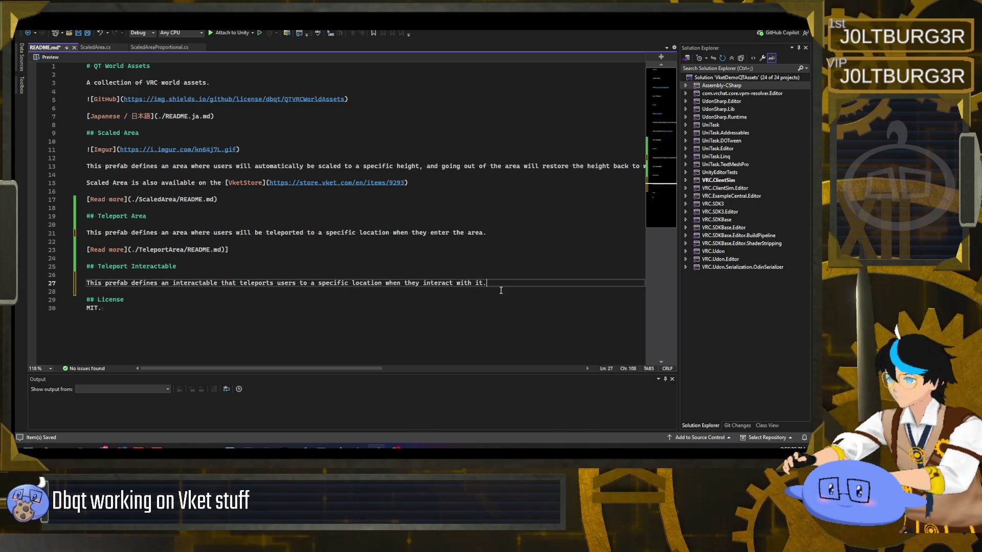
Add the Teleport Interactable 'Read more' link, save README.md, and view TeleportInteractable in Unity.
key("Return")
key("Return")
type("[Read")
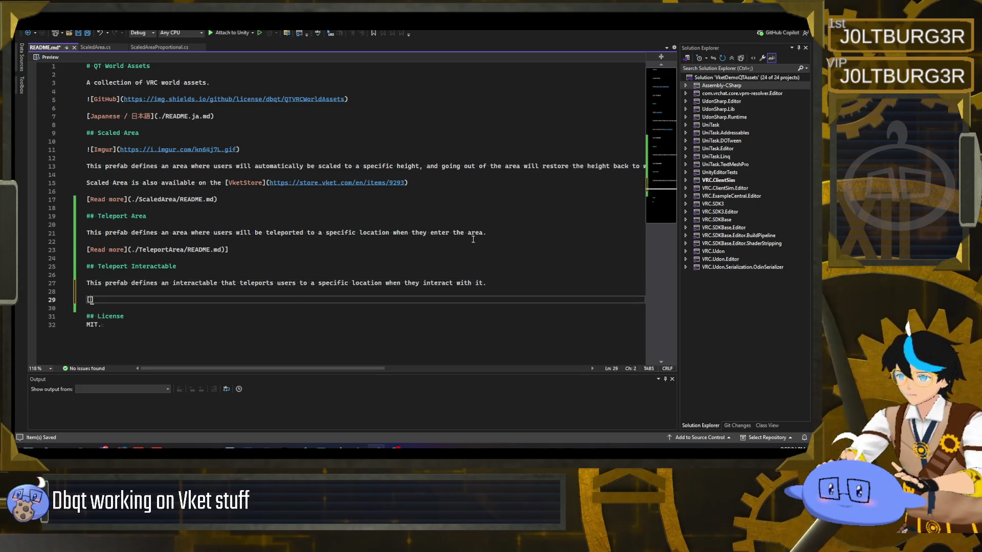
key("Tab")
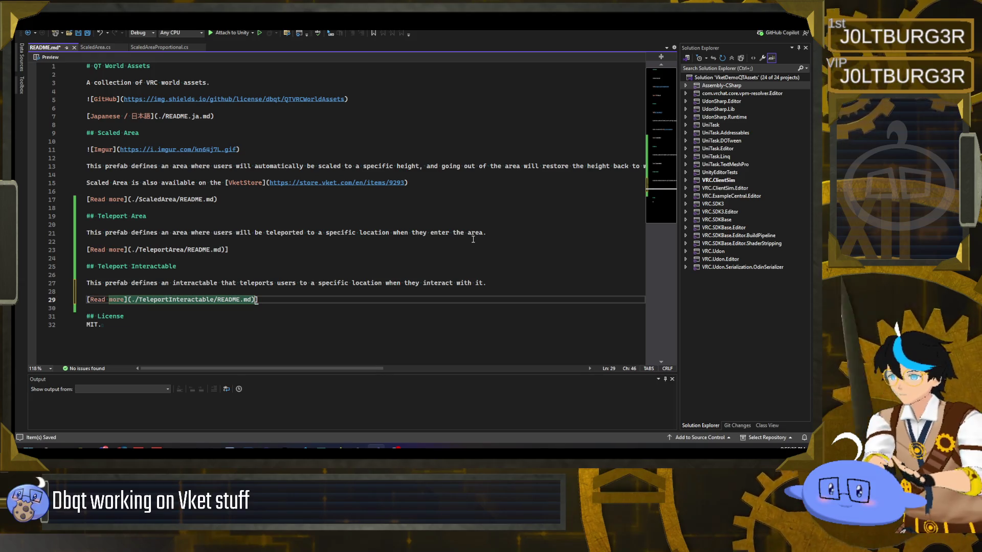
key("ctrl+s")
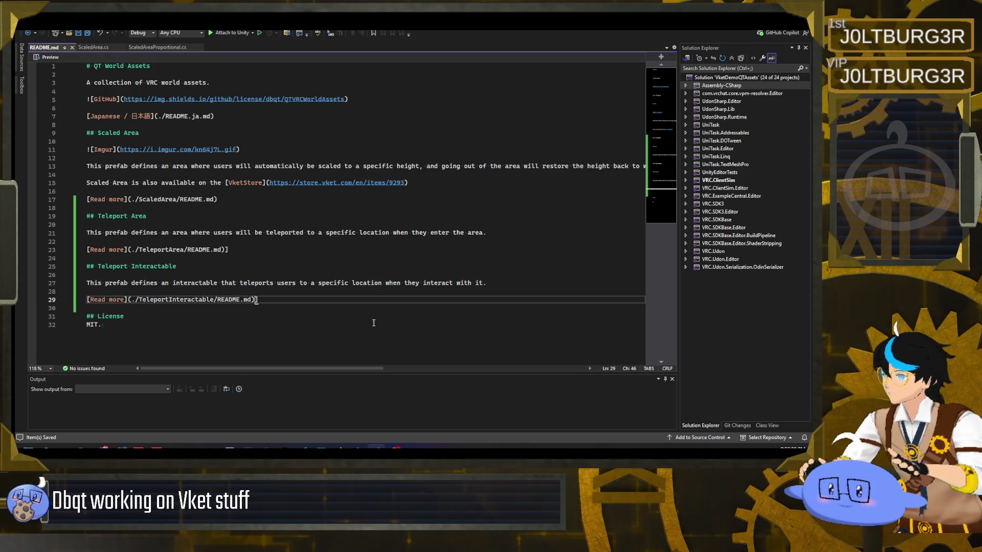
key("alt+Tab")
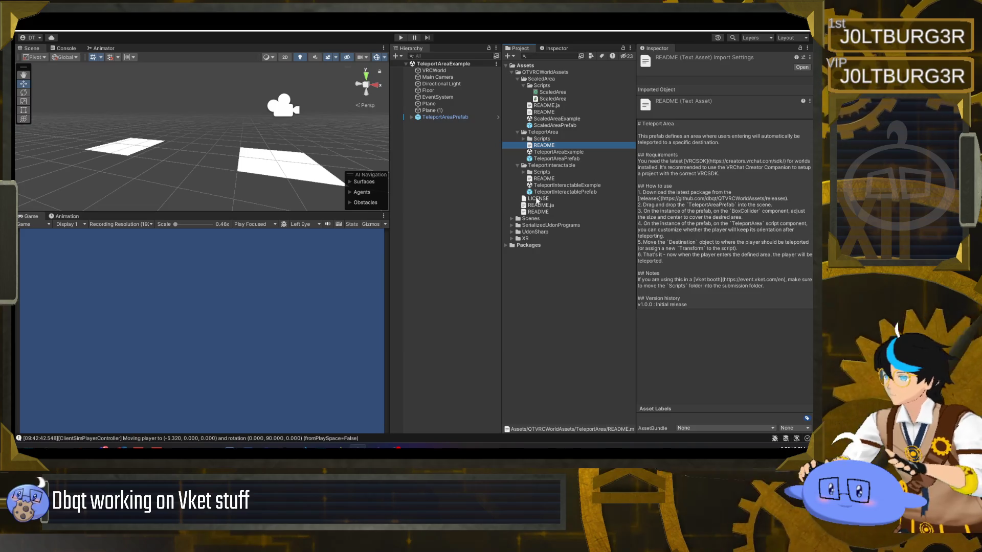
left_click(554, 164)
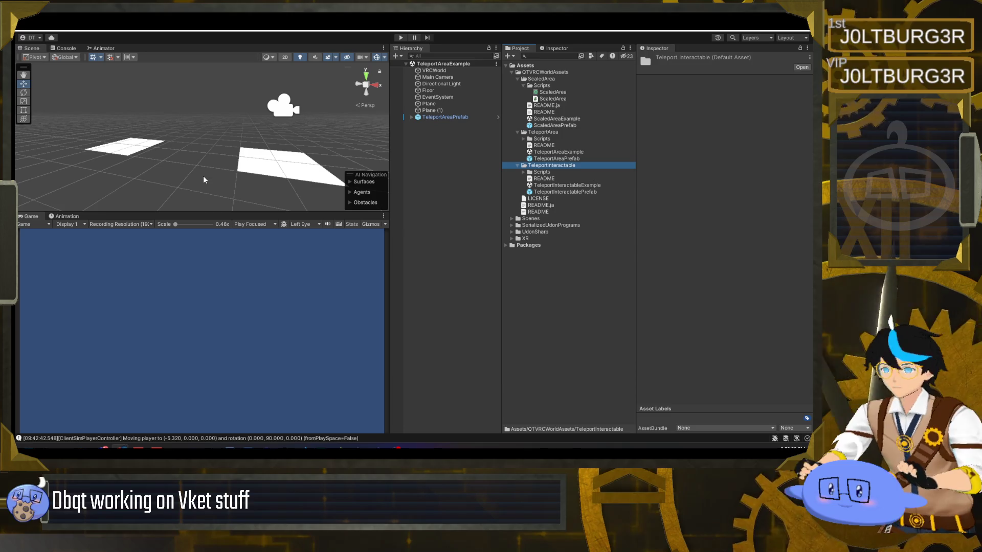
Preview the top-level QT World Assets README, with its Teleport Area and Teleport Interactable sections, in the Inspector.
left_click(543, 212)
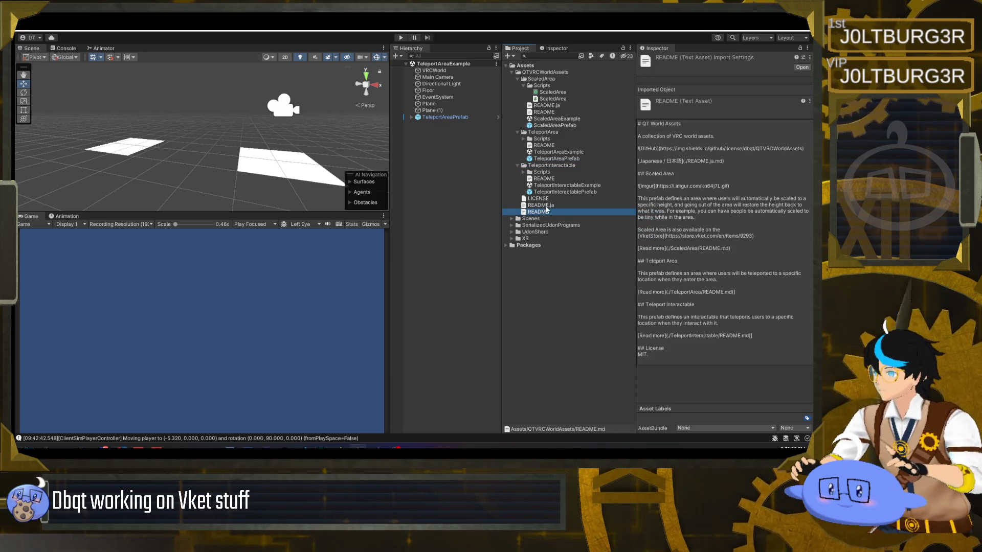
Preview the Japanese README.ja, which covers only the Scaled Area section and the license notice.
left_click(545, 206)
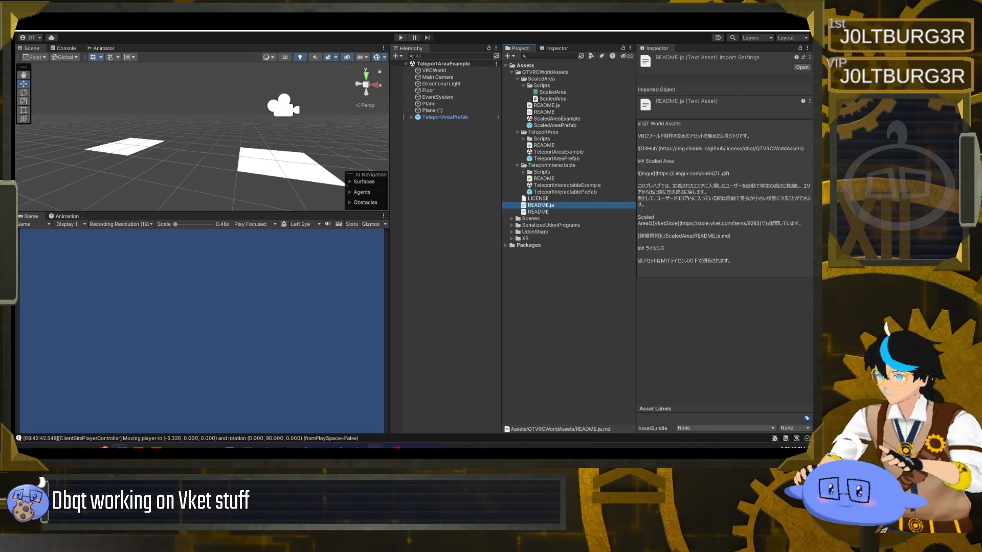
key("alt+Tab")
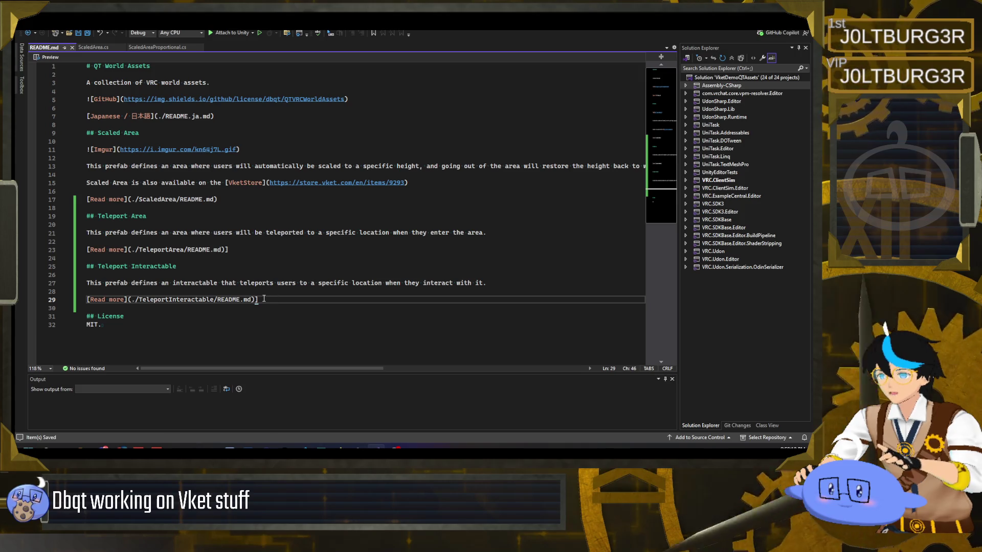
Copy lines 19–29 of README.md, the Teleport Area and Teleport Interactable sections.
left_click_drag(86, 216, 278, 300)
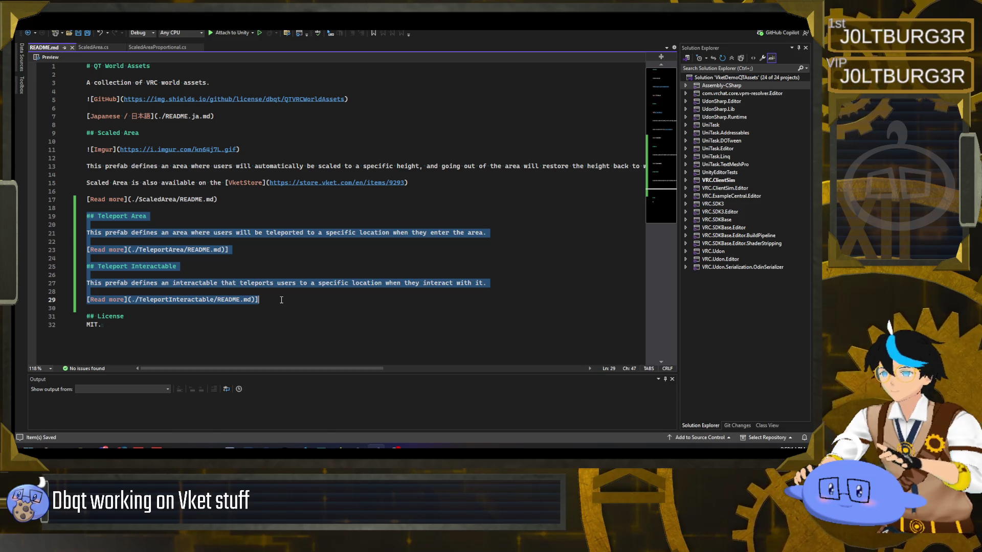
left_click(281, 300)
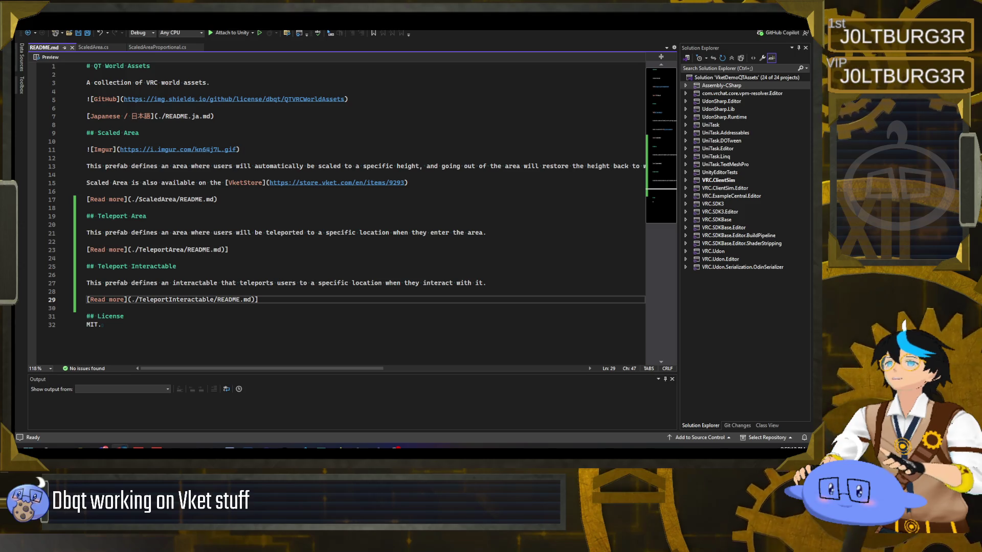
key("alt+Tab")
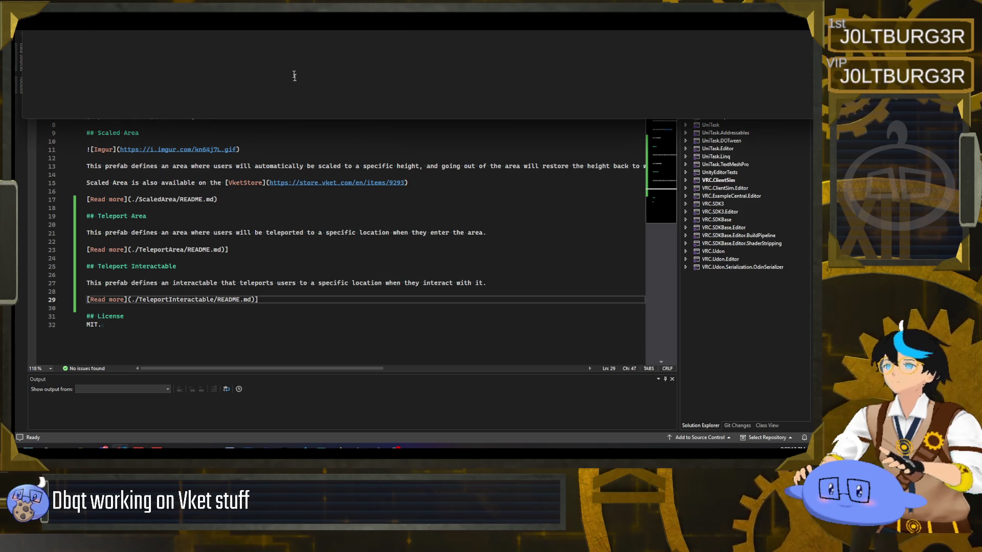
Translate the Teleport Area and Teleport Interactable sections into Japanese in DeepL.
mouse_move(306, 93)
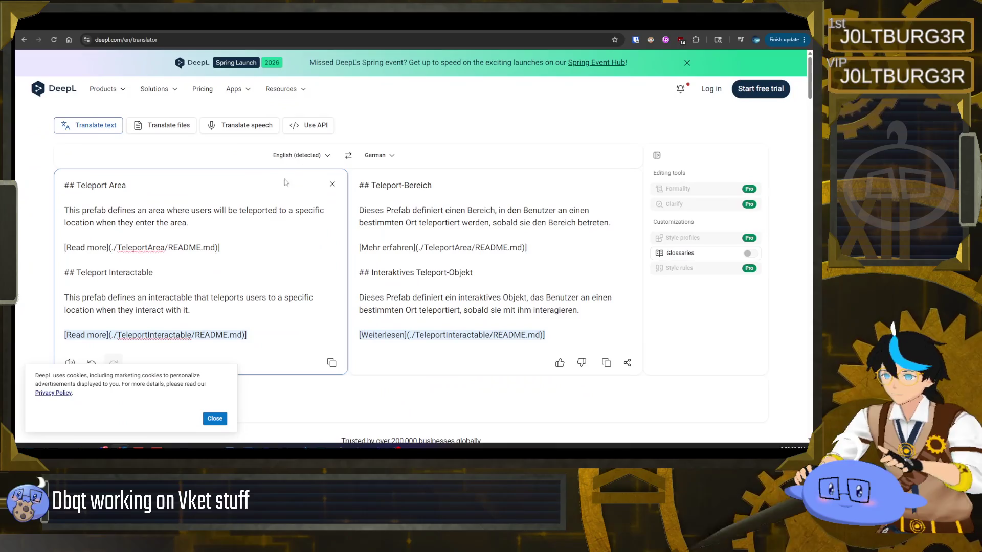
left_click(380, 160)
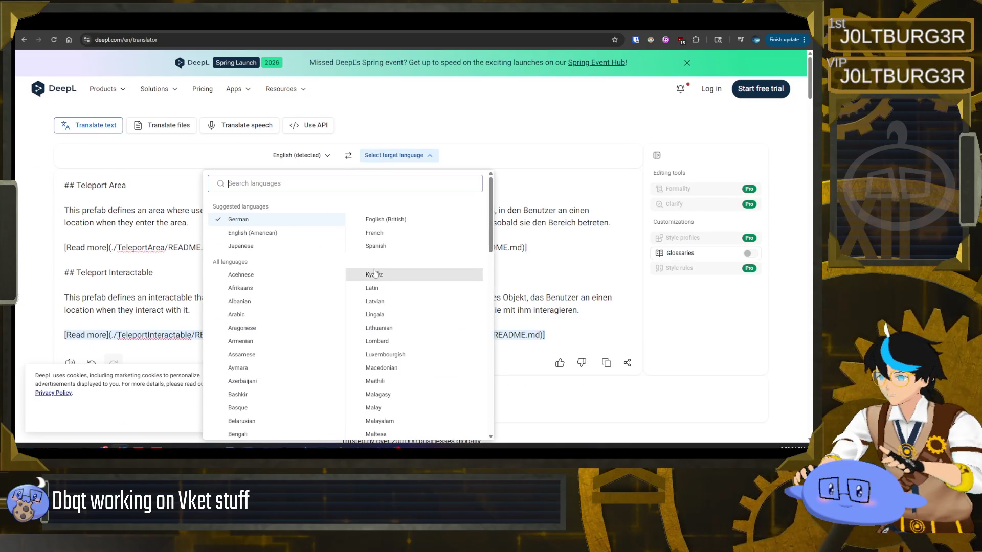
left_click(301, 246)
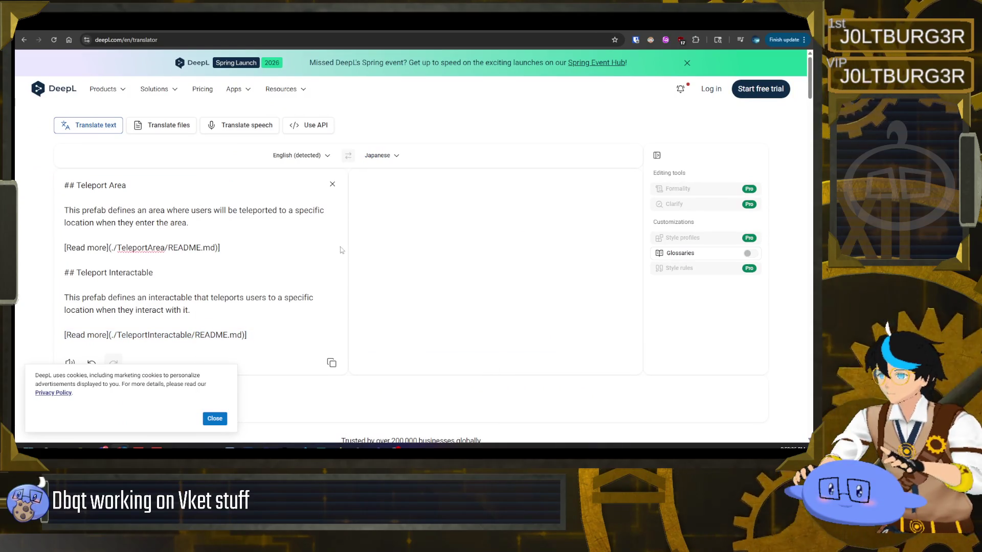
left_click(214, 419)
left_click(479, 327)
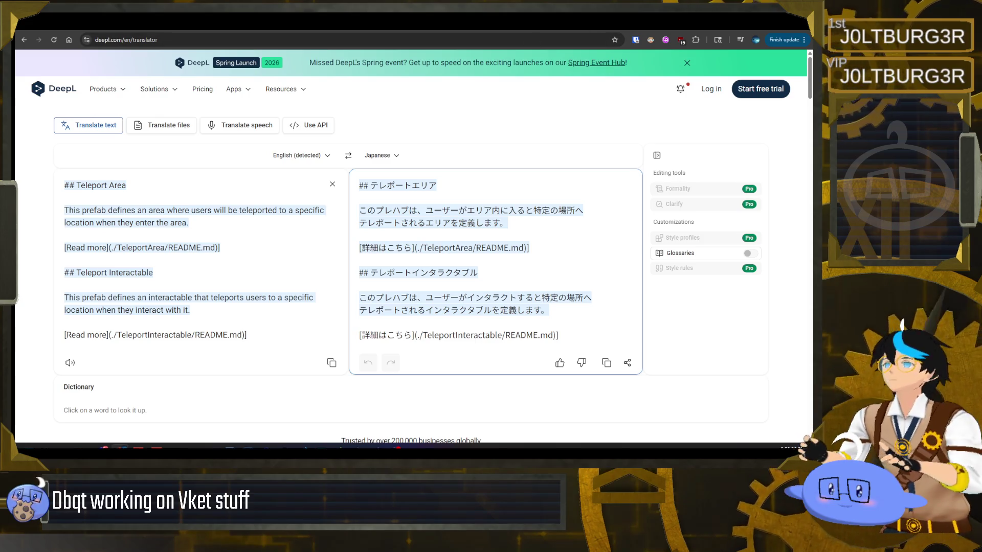
key("alt+Tab")
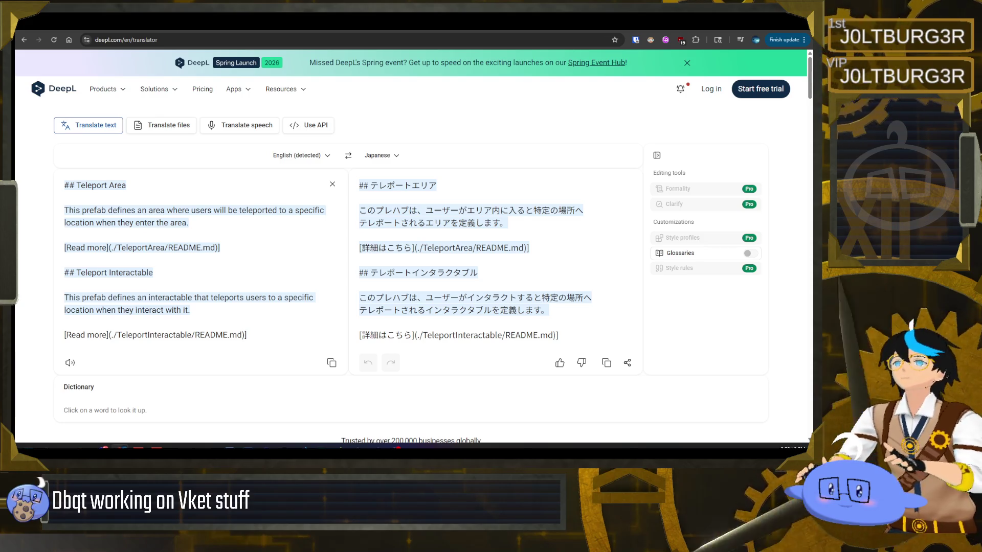
left_click(257, 320)
mouse_move(248, 337)
left_mouse_down()
mouse_move(141, 248)
mouse_move(250, 156)
left_mouse_up()
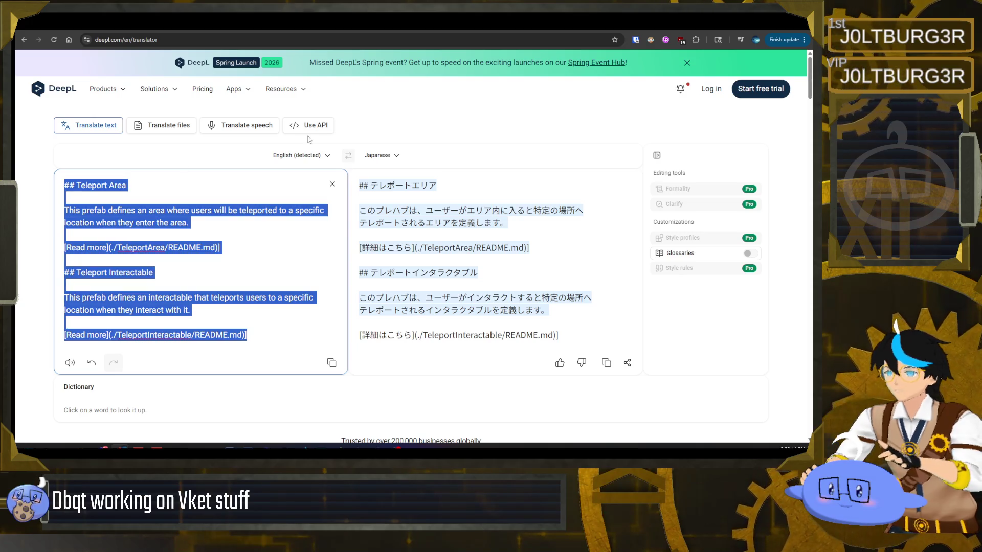
key("alt+Tab")
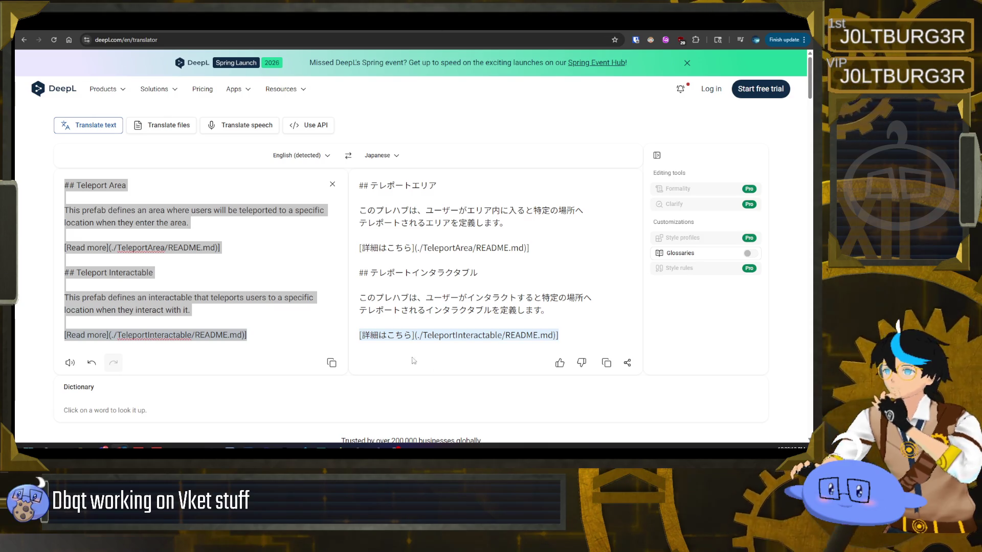
Add a '----' divider after the Japanese draft and paste a second Japanese translation below it.
left_click(420, 250)
left_click_drag(420, 251, 529, 250)
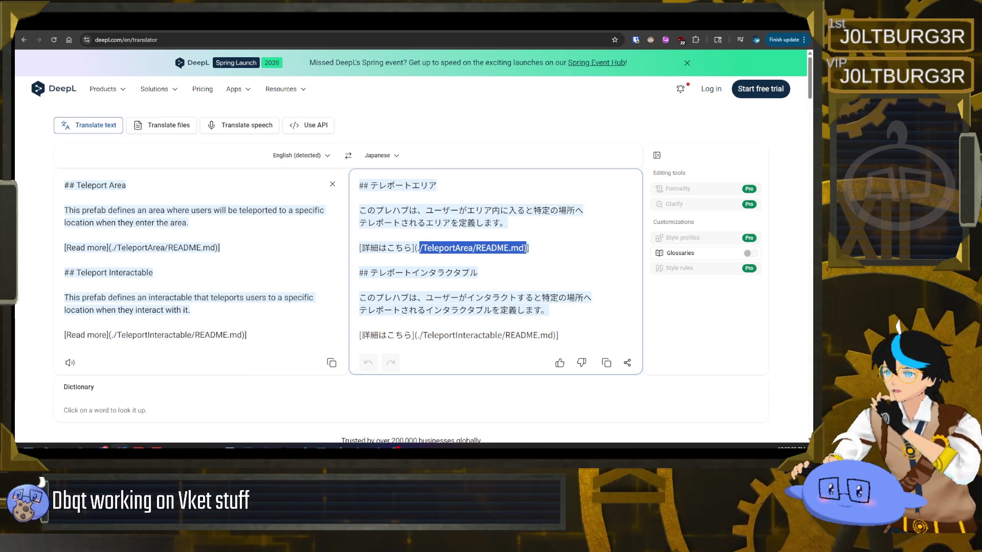
left_click(561, 251)
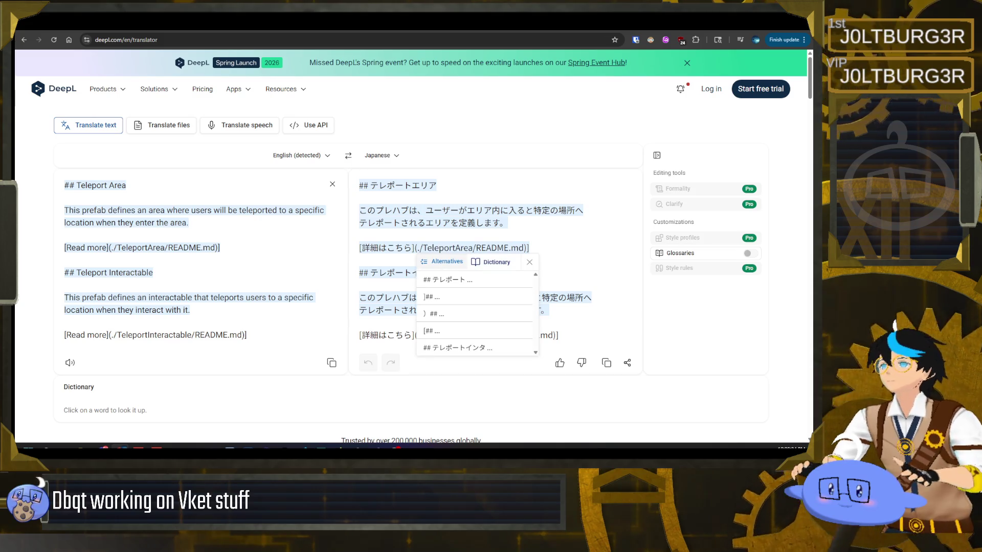
left_click(580, 260)
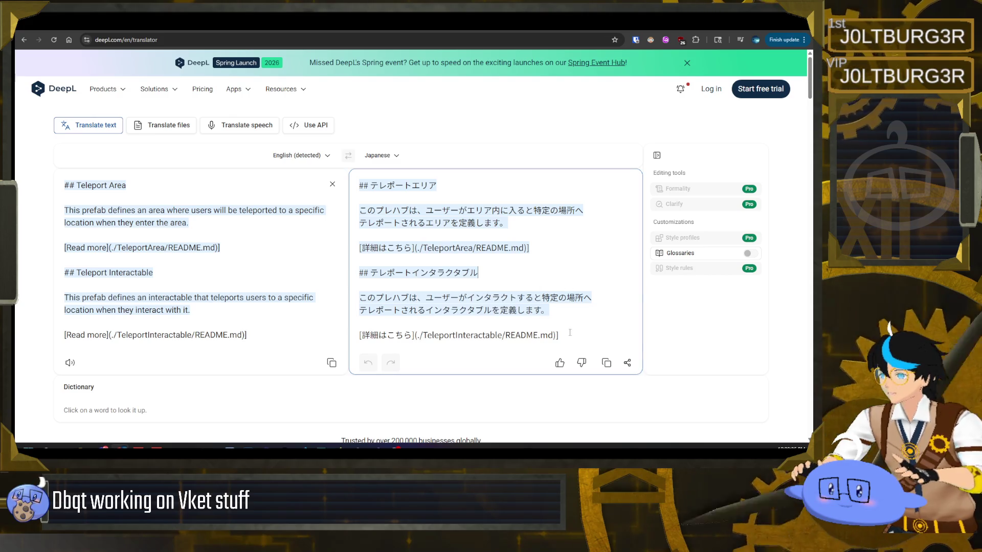
key("Return")
type("----")
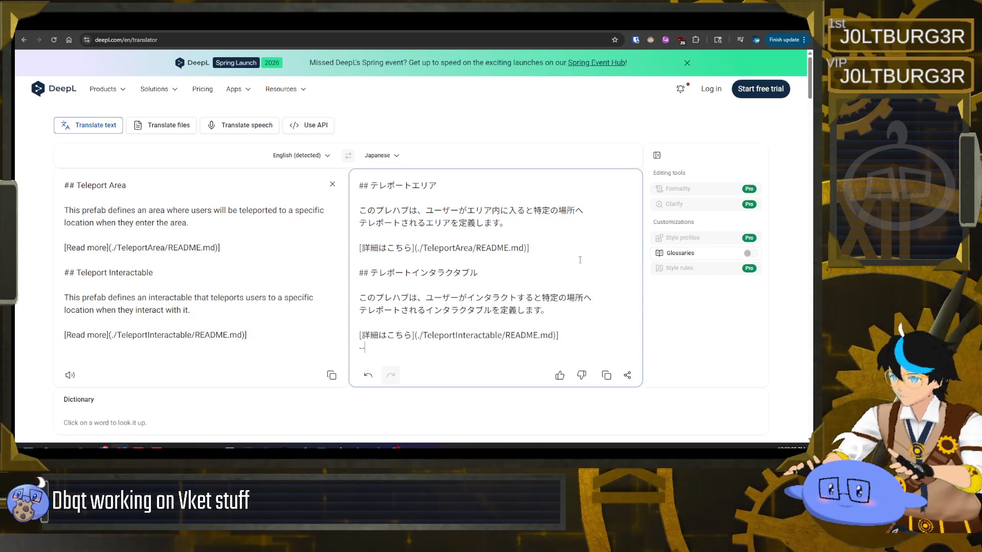
key("Return")
key("ctrl+v")
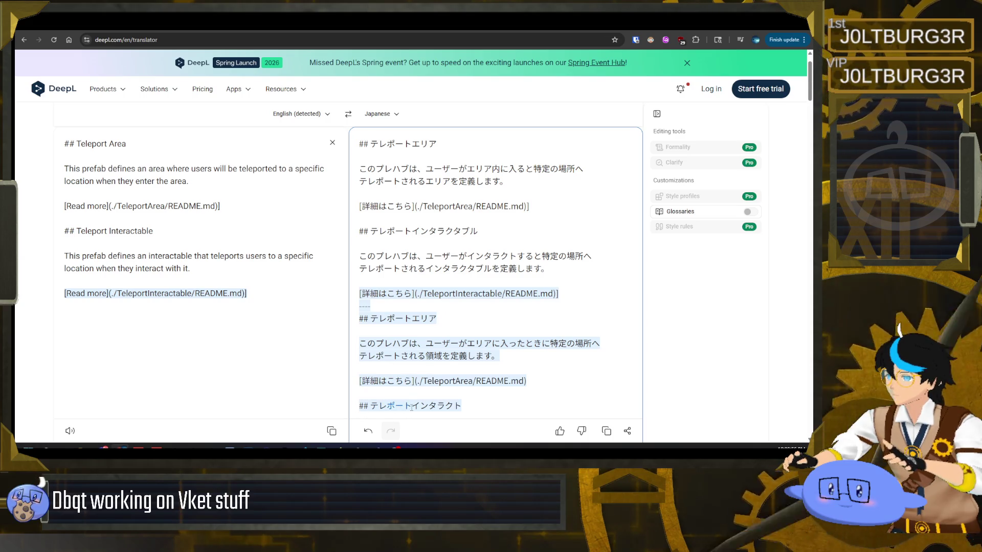
Paste both Japanese drafts in as the new DeepL source to translate them back into English.
scroll(419, 399, "down", 1)
scroll(469, 364, "up", 1)
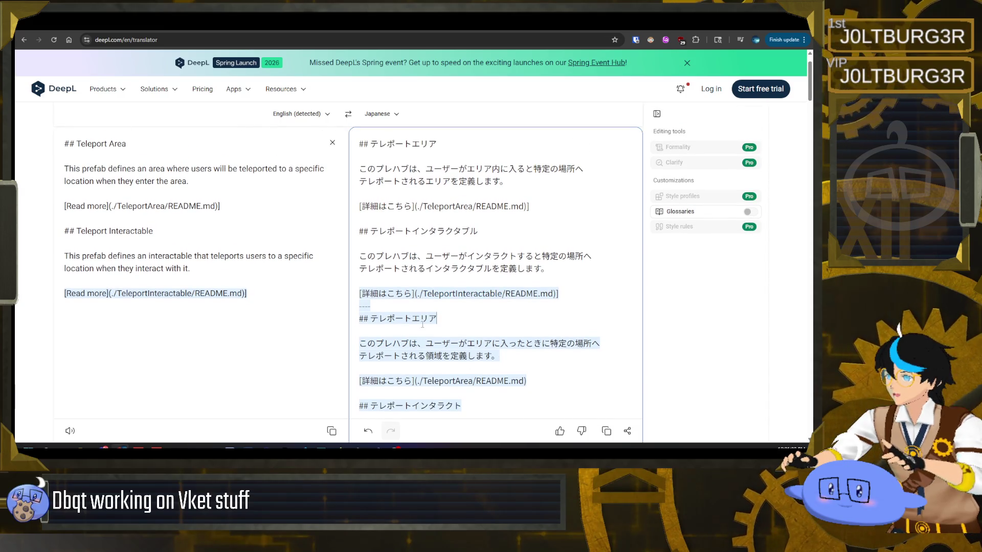
scroll(410, 320, "down", 1)
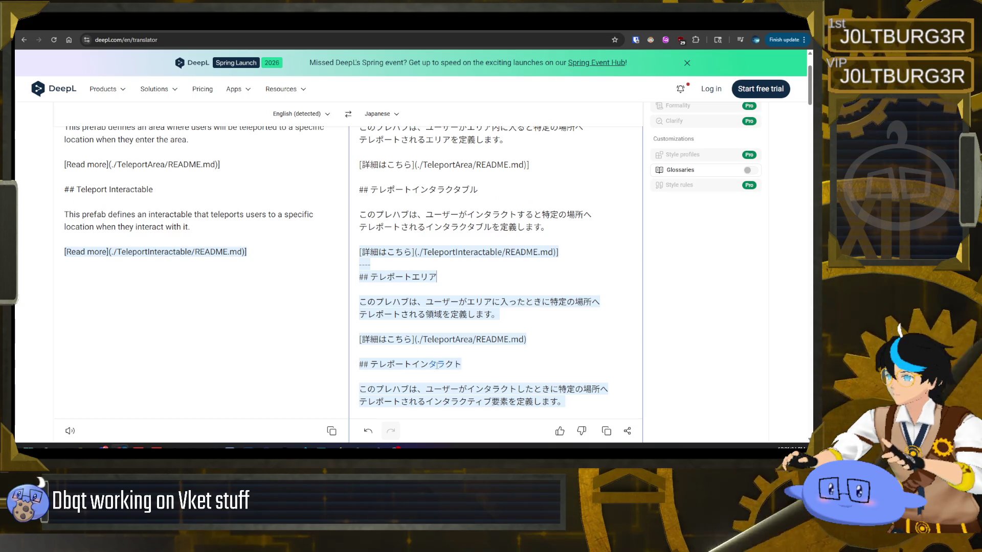
scroll(381, 360, "up", 1)
scroll(389, 356, "down", 2)
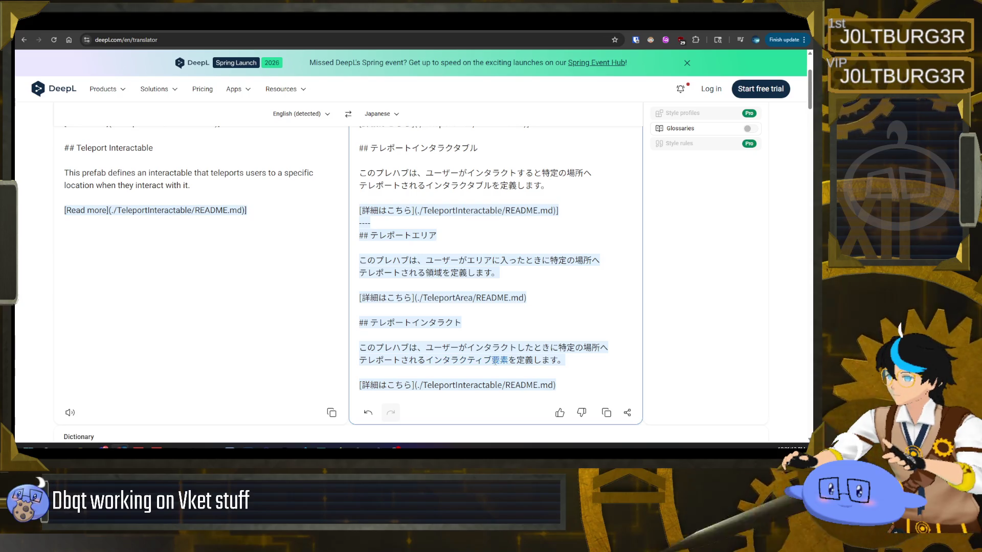
scroll(487, 369, "down", 2)
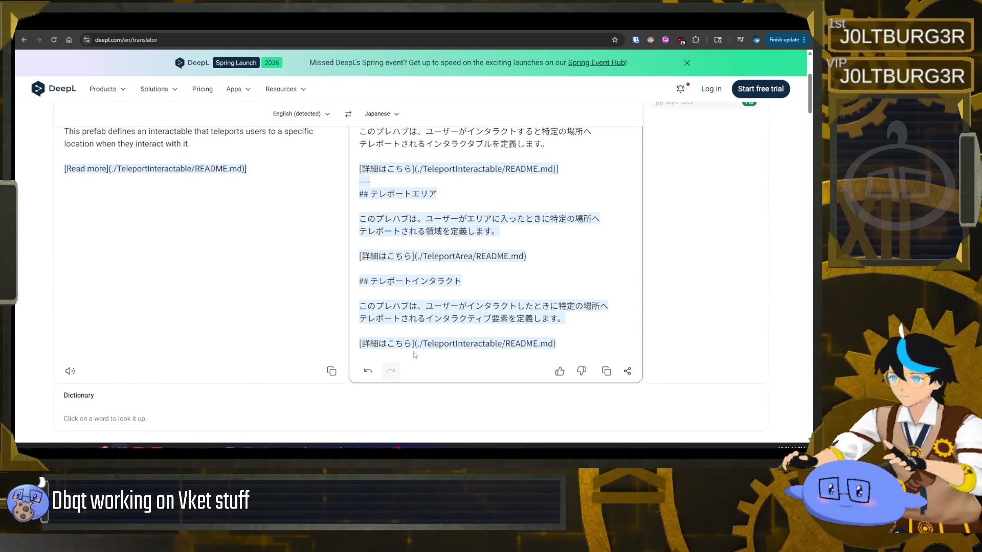
scroll(514, 321, "up", 3)
key("ctrl+a")
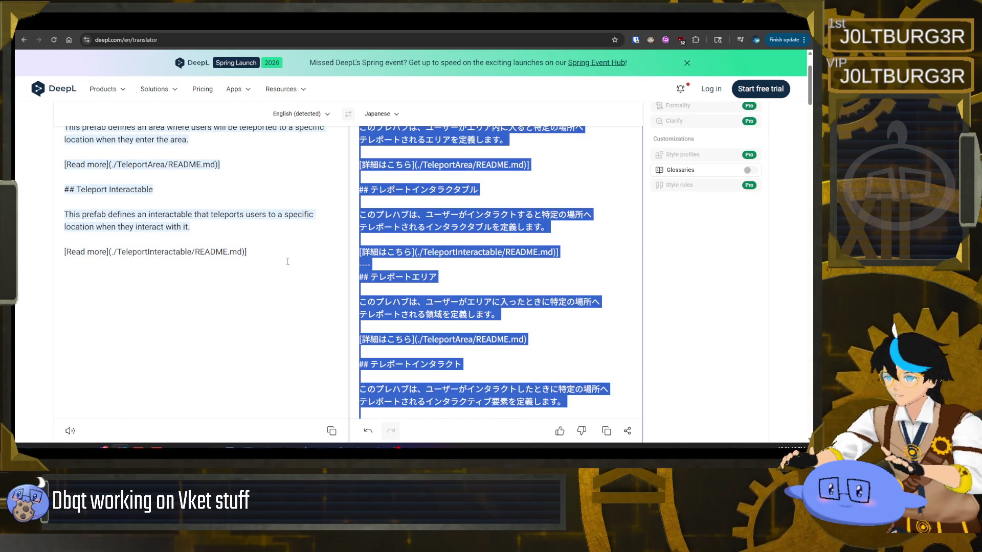
key("ctrl+c")
left_click(288, 261)
key("ctrl+a")
key("ctrl+v")
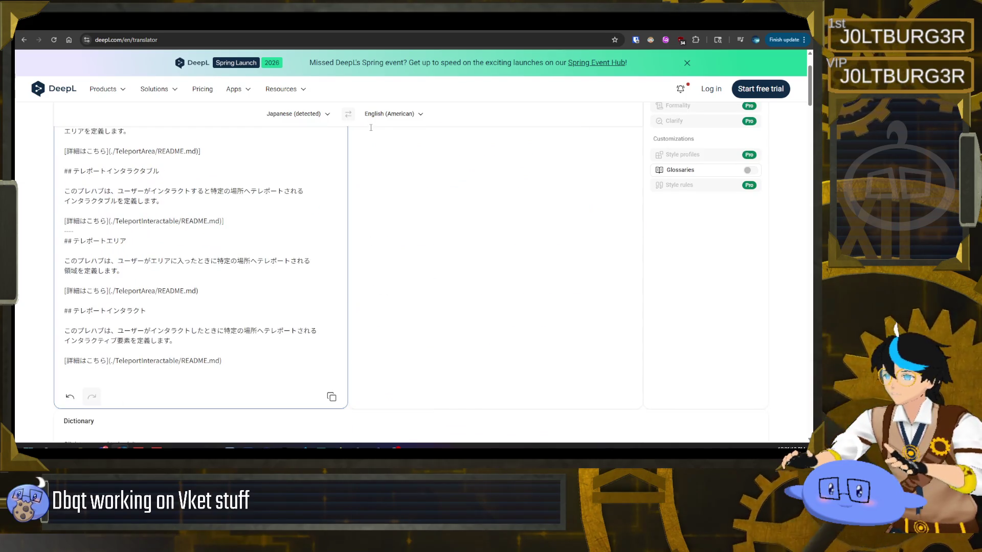
Review the English back-translation and select the Japanese source block for copying.
scroll(404, 182, "up", 5)
scroll(449, 228, "down", 1)
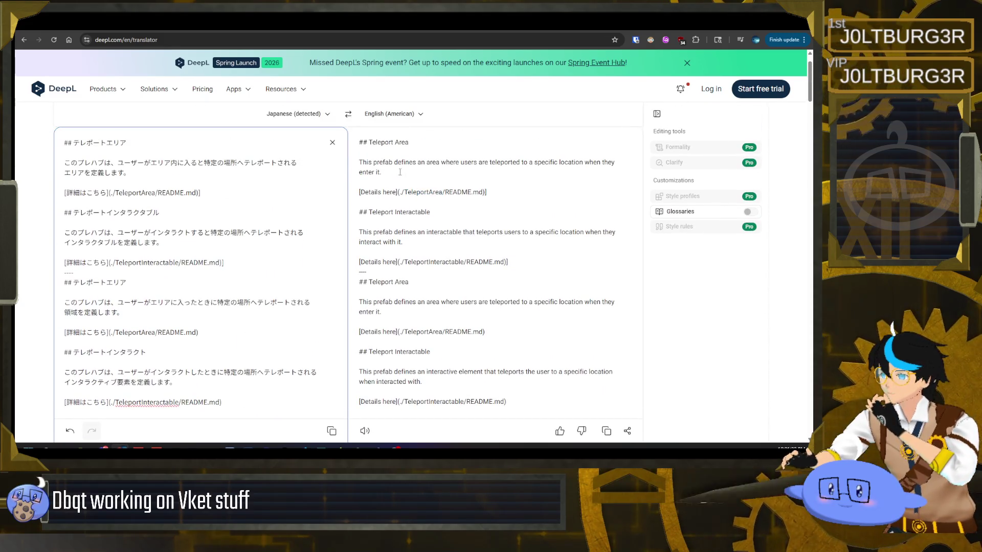
double_click(412, 165)
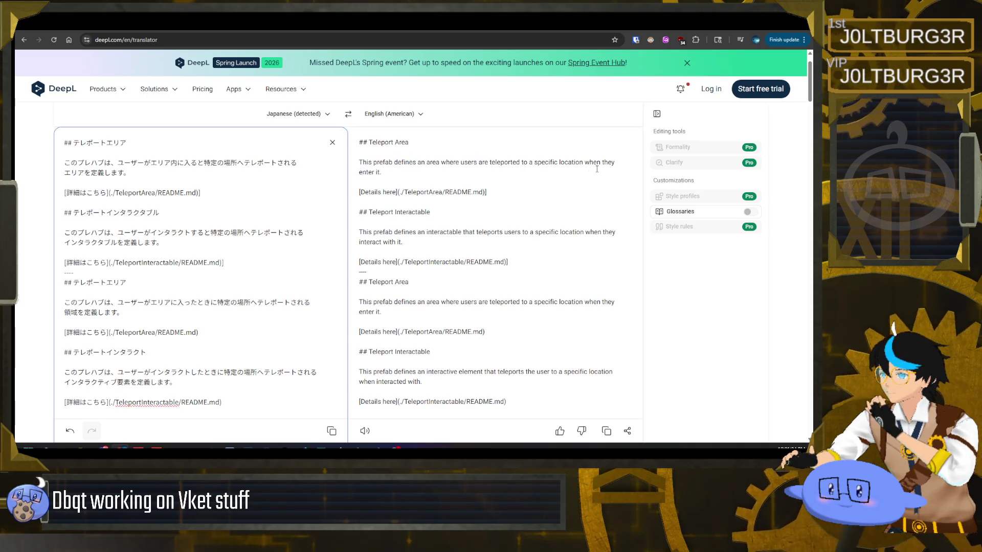
left_click(396, 169)
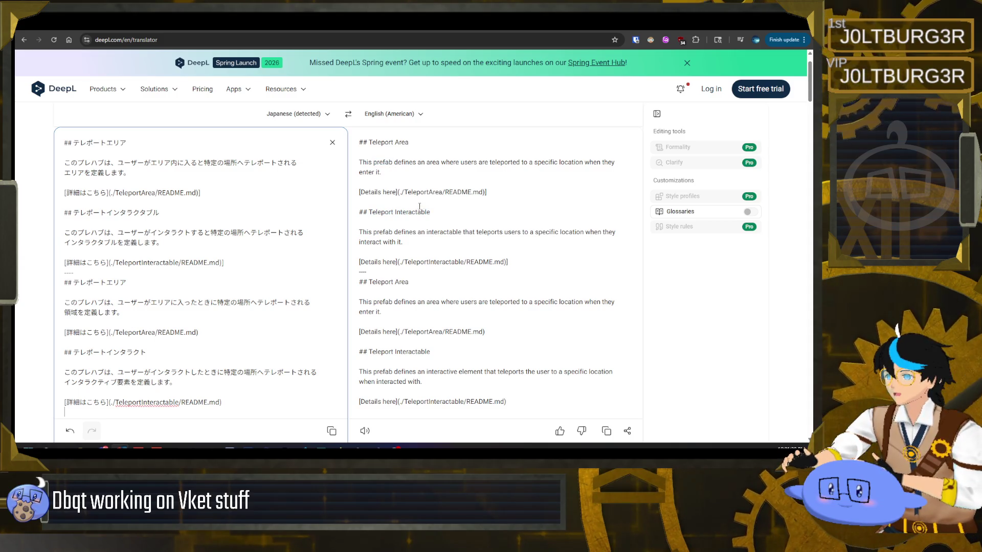
double_click(382, 232)
left_click(402, 232)
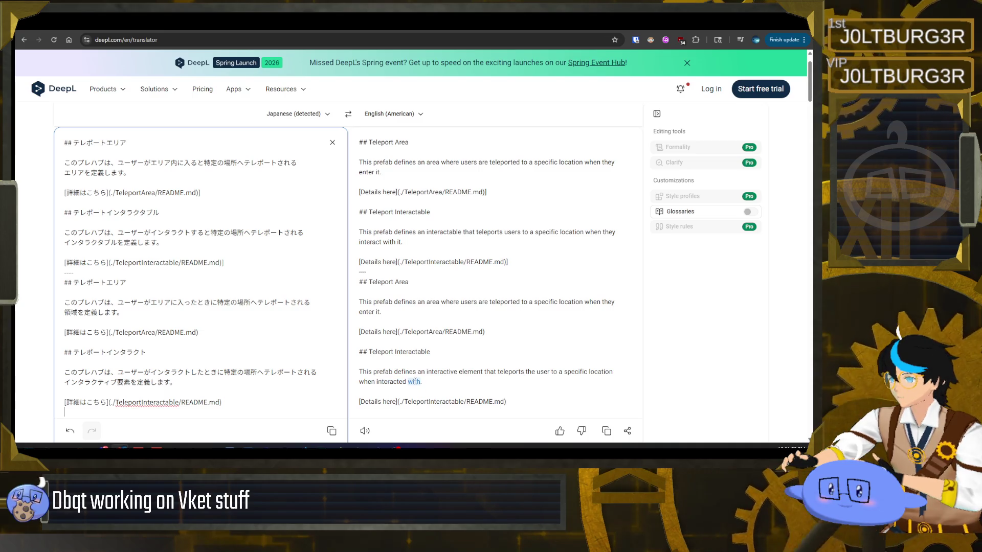
scroll(429, 379, "down", 1)
scroll(428, 379, "up", 1)
mouse_move(422, 382)
left_mouse_down()
mouse_move(426, 372)
mouse_move(368, 303)
mouse_move(363, 274)
mouse_move(354, 284)
left_mouse_up()
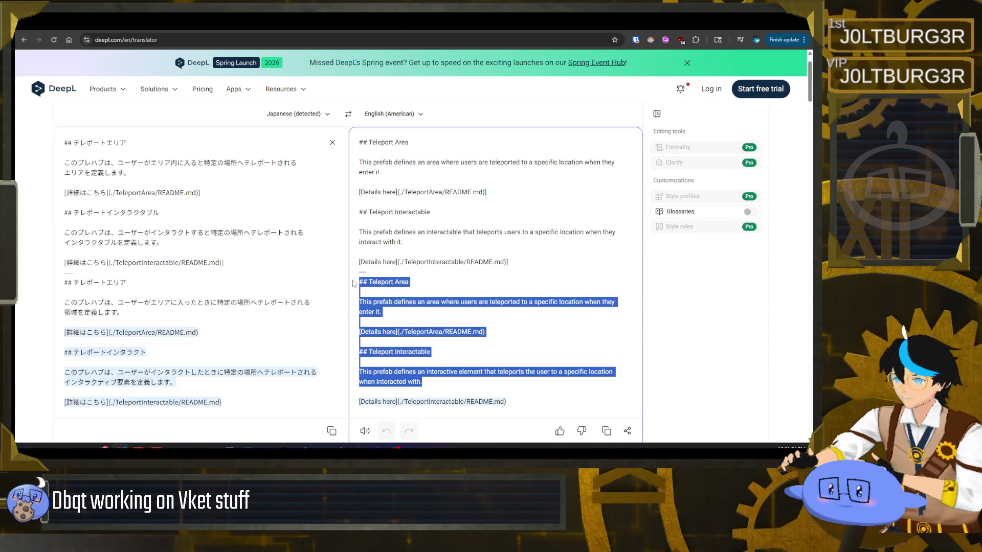
left_click(231, 268)
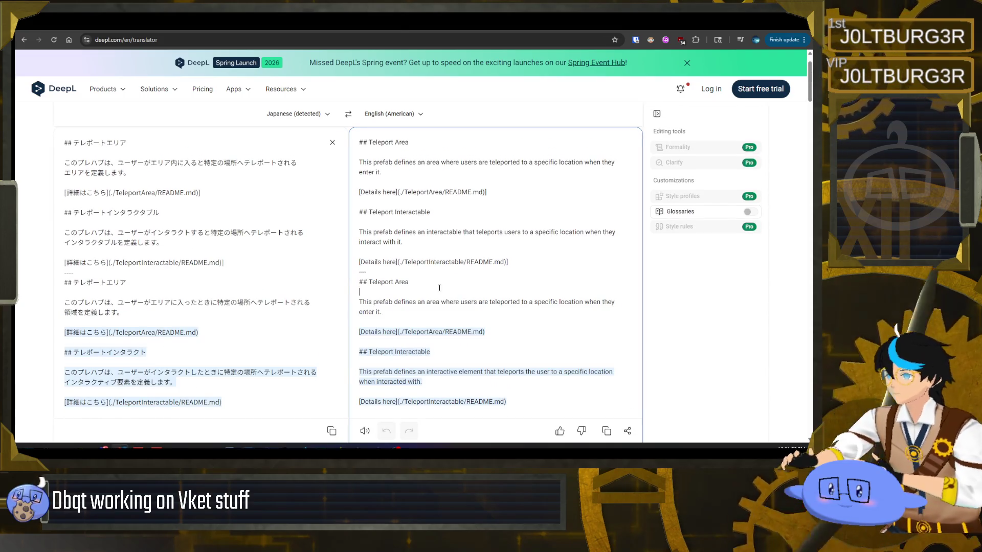
scroll(231, 268, "up", 1)
mouse_move(225, 305)
left_mouse_down()
mouse_move(133, 240)
mouse_move(59, 166)
left_mouse_up()
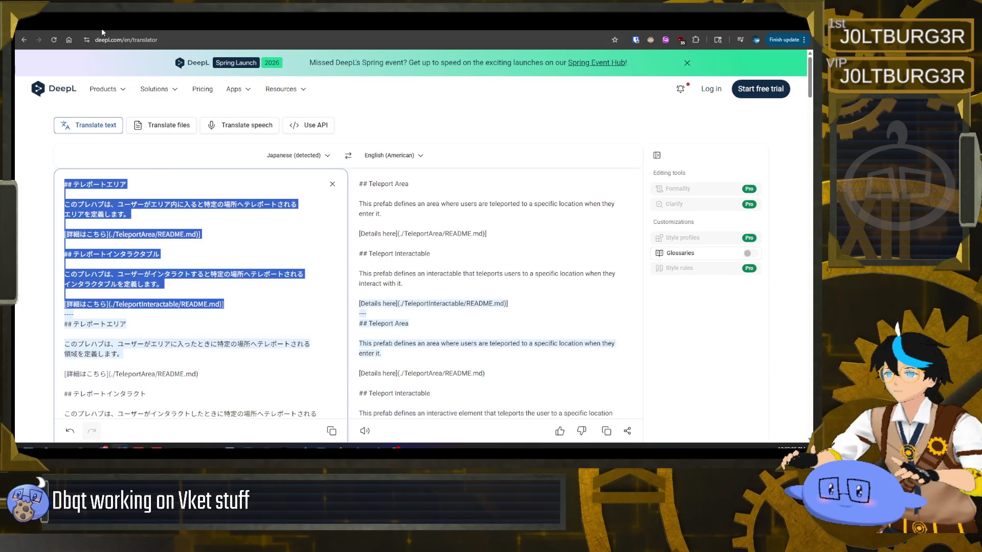
key("alt+Tab")
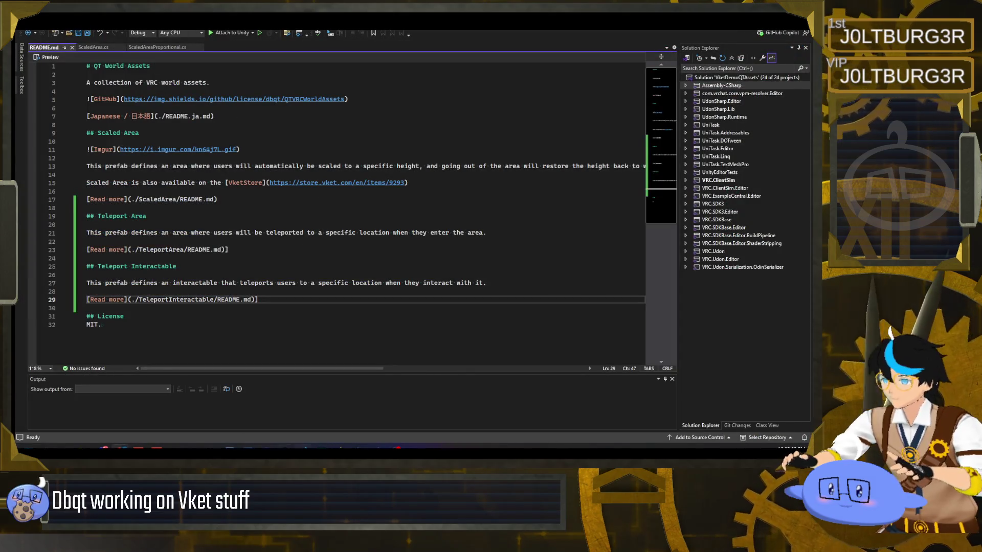
Reveal README.ja in the file explorer and open README.ja.md in Visual Studio.
left_click(358, 447)
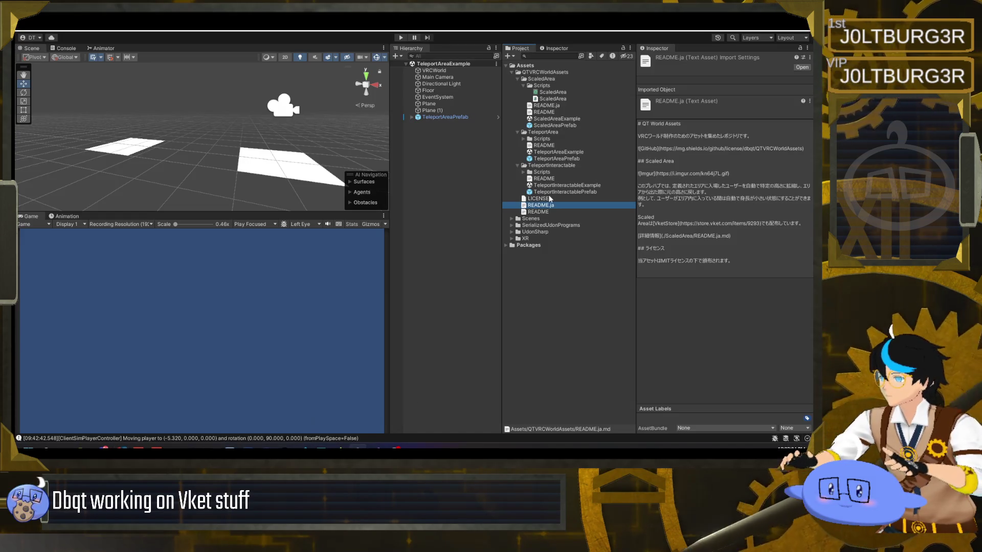
left_click(552, 211)
left_click(544, 206)
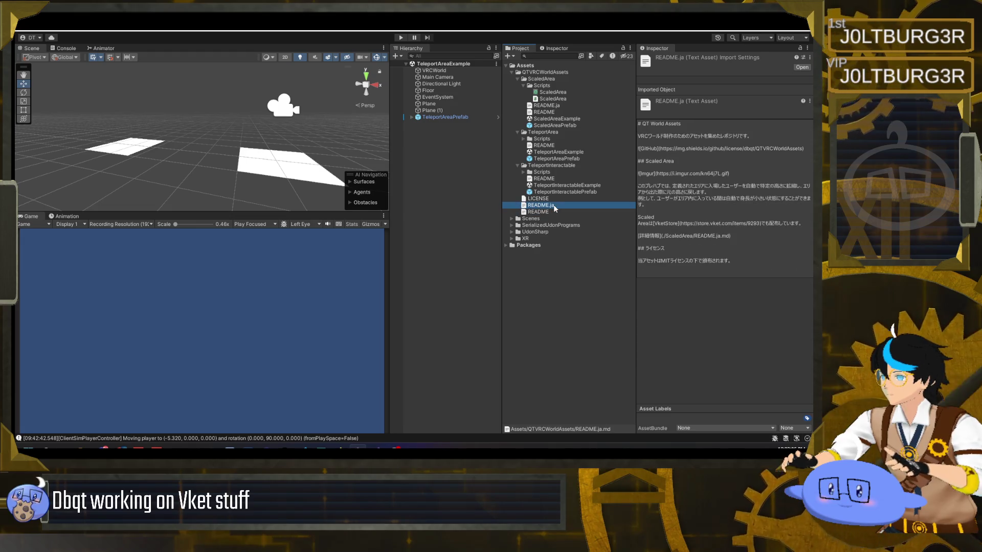
right_click(547, 205)
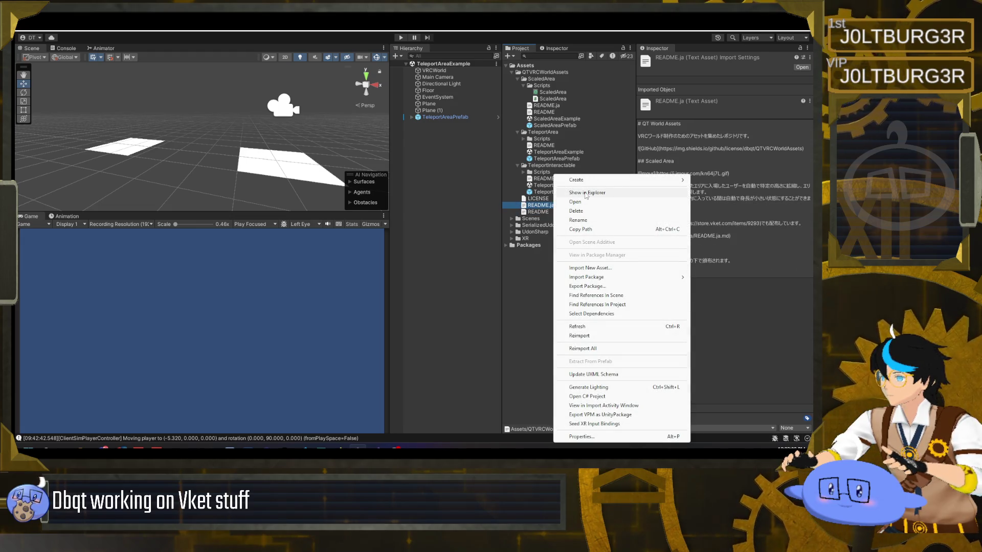
left_click(586, 193)
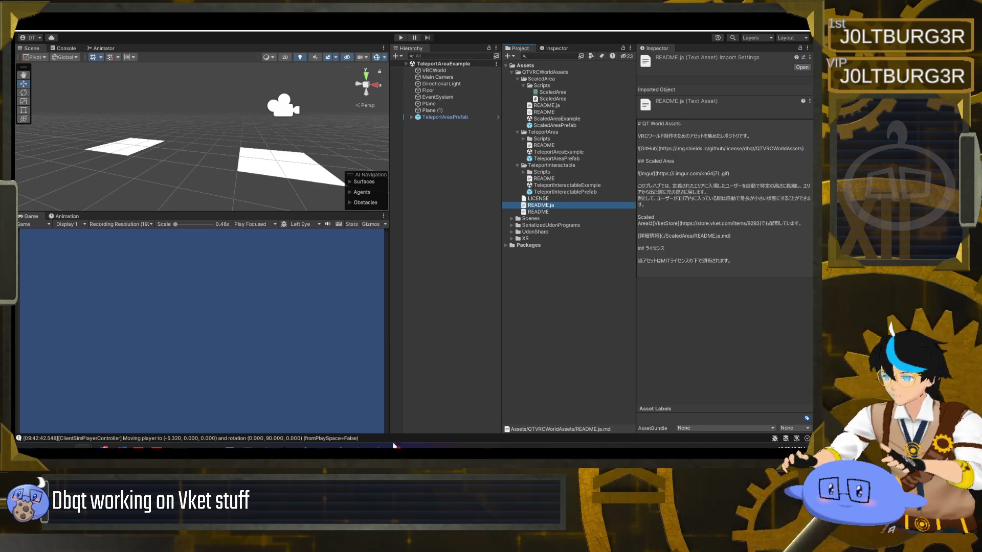
key("alt+Tab")
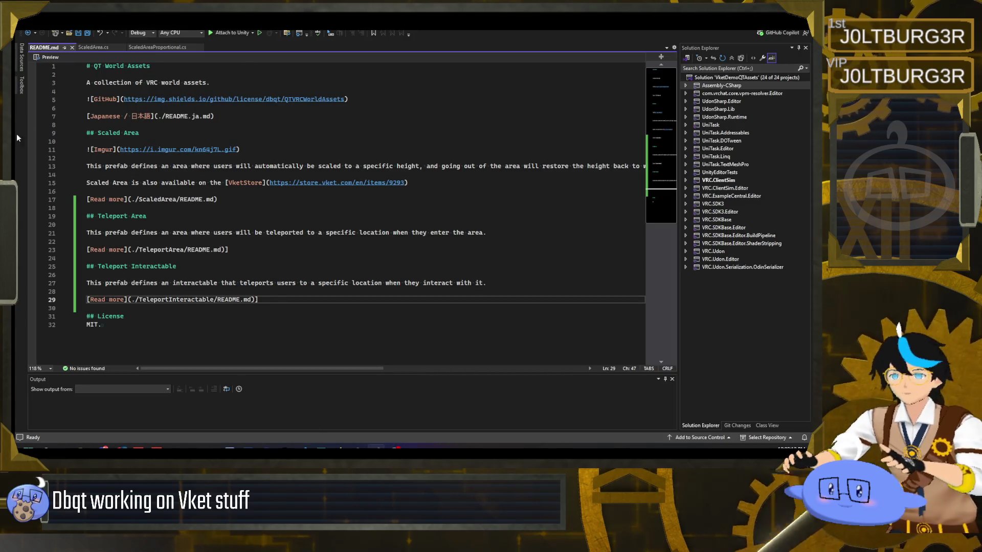
left_click_drag(214, 47, 214, 47)
Paste the Japanese Teleport sections into README.ja.md after the Scaled Area link on line 16.
left_click(267, 221)
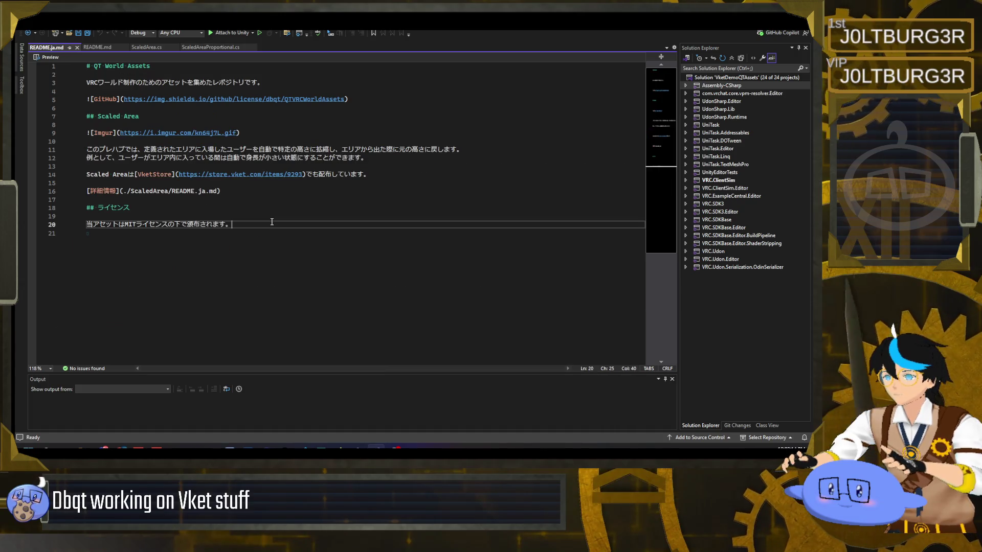
left_click(251, 191)
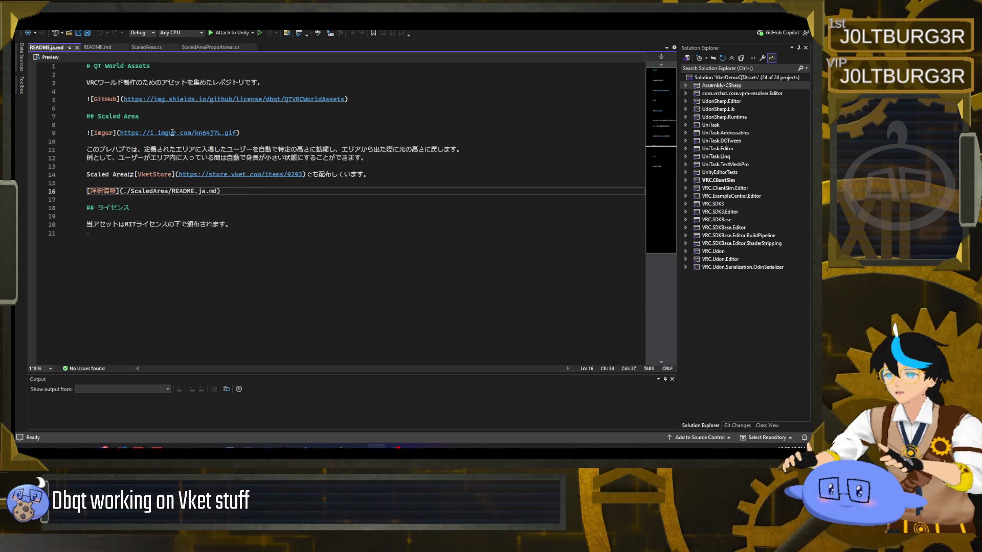
key("Return")
key("Return")
key("ctrl+v")
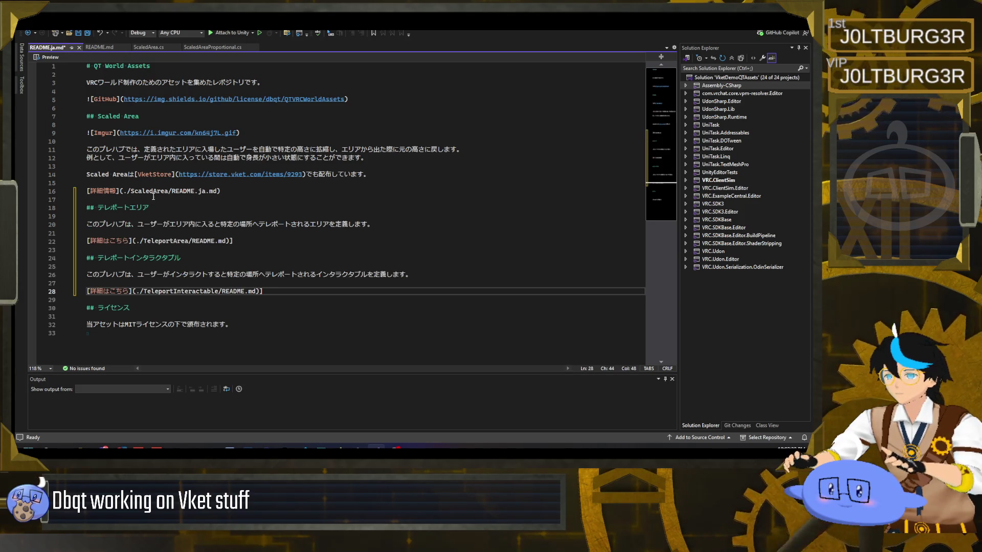
Replace the Japanese headings with the English 'Teleport Area' and 'Teleport Interactable' headings.
left_click_drag(143, 116, 98, 116)
mouse_move(151, 208)
left_mouse_down()
mouse_move(103, 206)
mouse_move(99, 215)
left_mouse_up()
left_click(103, 47)
key("ctrl+Tab")
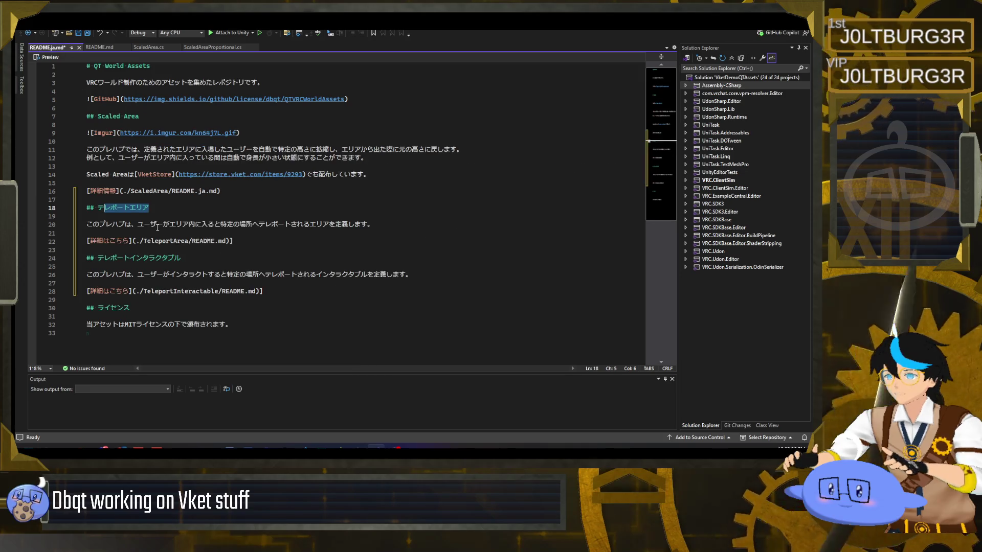
left_click_drag(149, 207, 97, 208)
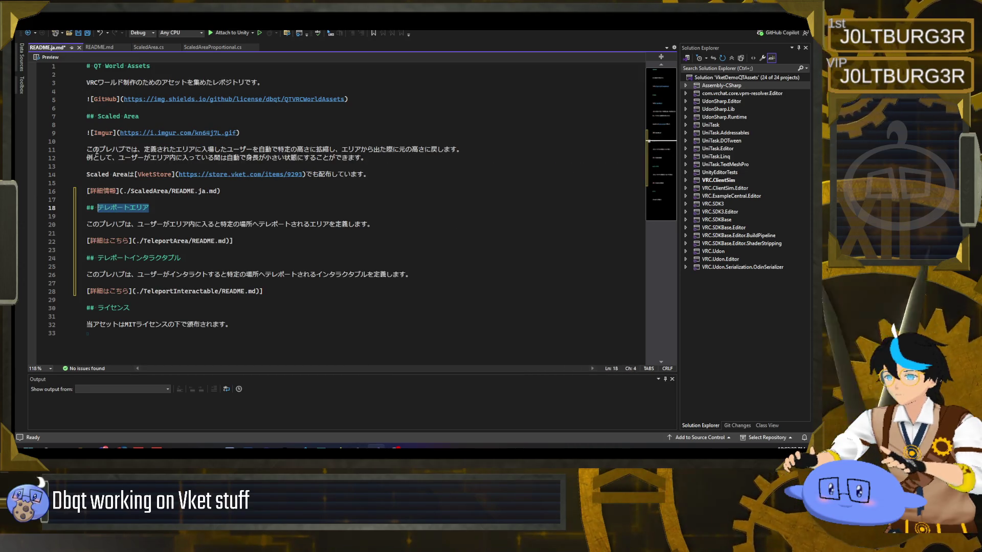
left_click(99, 48)
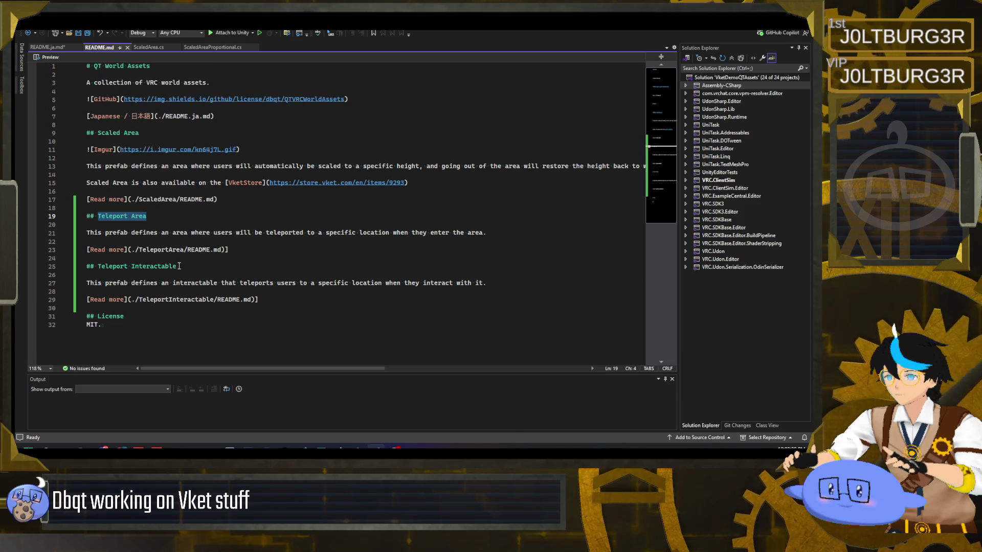
left_click_drag(179, 266, 96, 266)
key("ctrl+c")
left_click(47, 47)
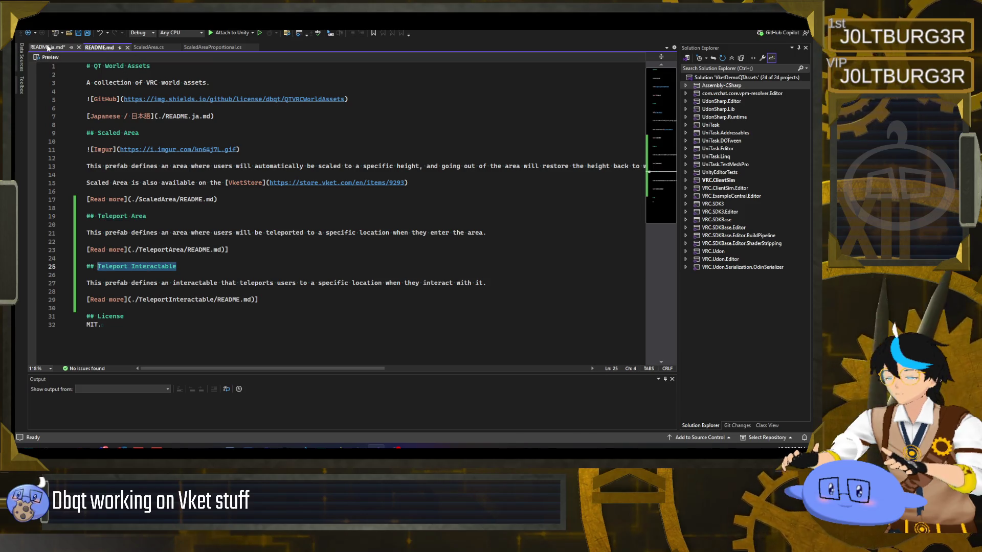
left_click_drag(181, 259, 97, 258)
key("ctrl+v")
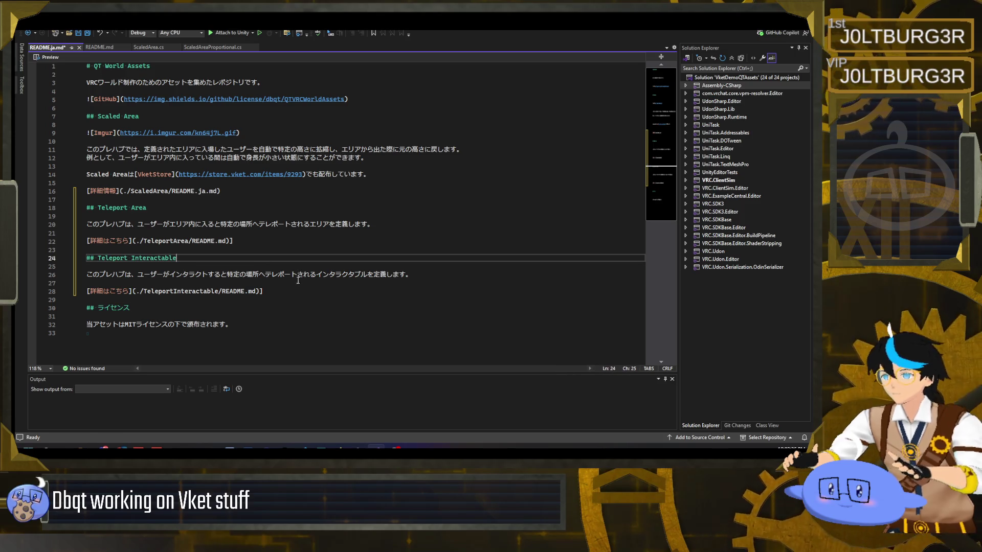
Save README.ja.md and close its tab.
left_click(283, 282)
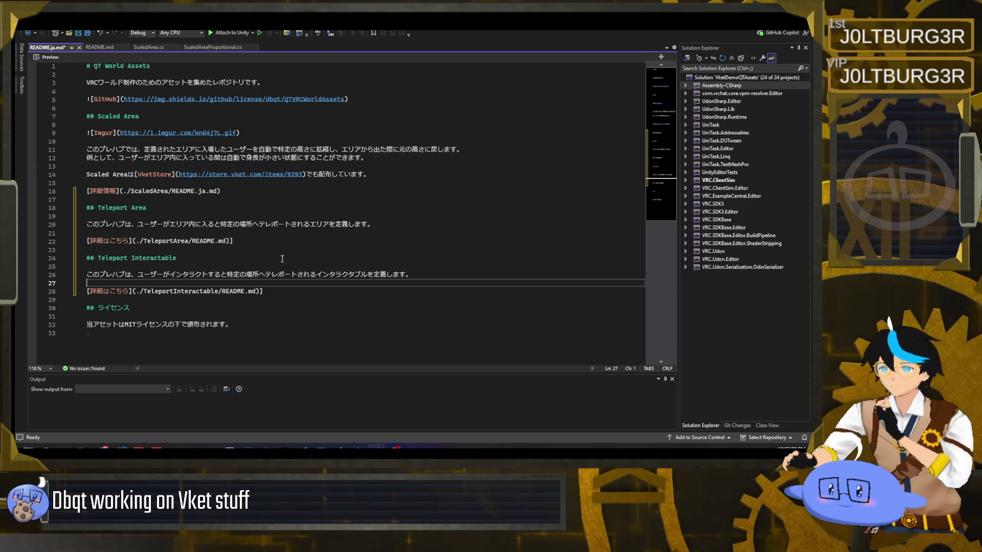
left_click(339, 131)
key("ctrl+s")
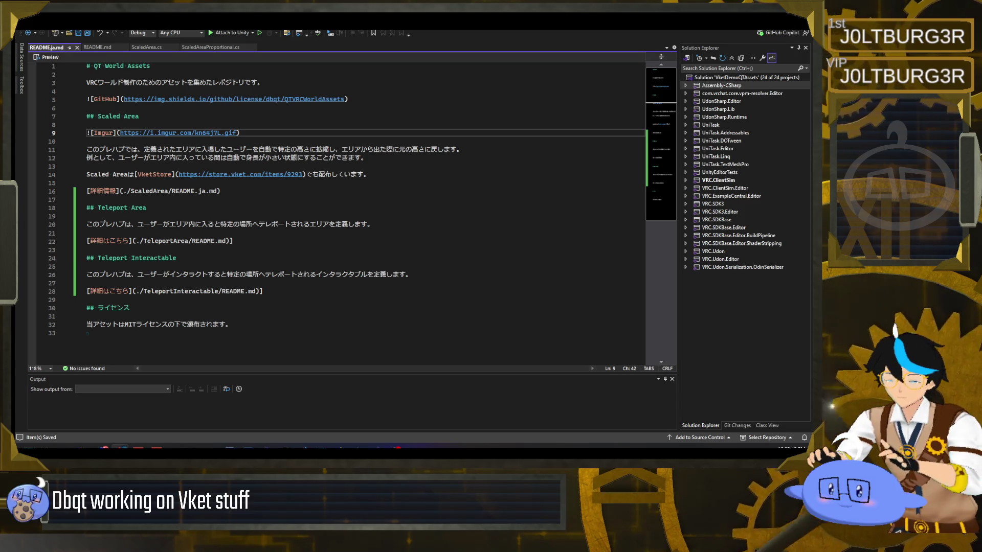
left_click(388, 276)
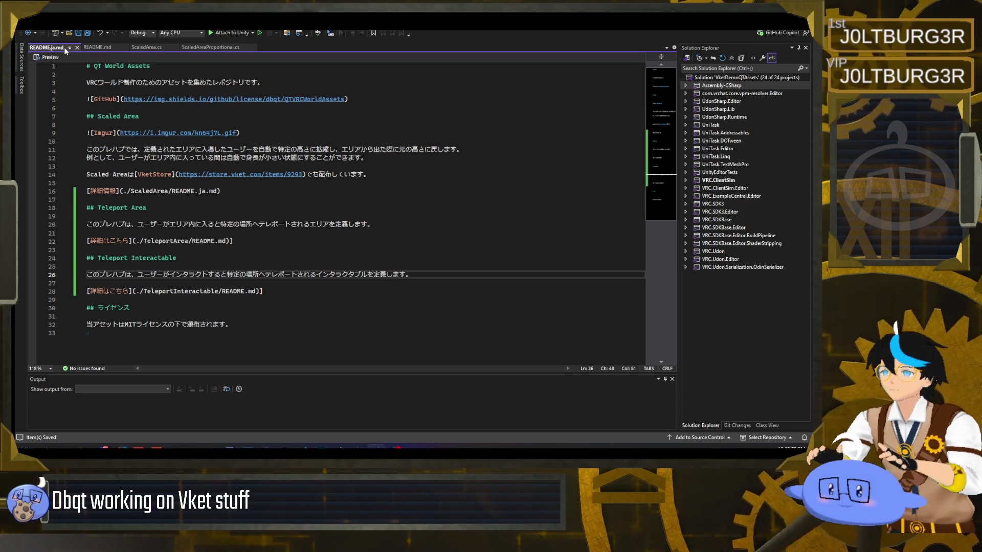
left_click(77, 47)
key("alt+Tab")
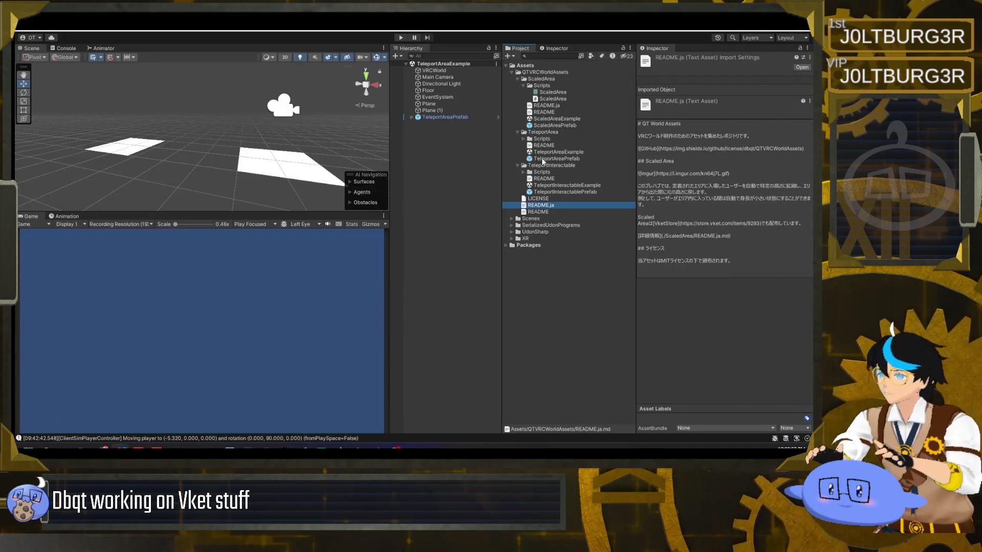
Preview the root, Scaled Area, Teleport Area and Japanese Scaled Area READMEs in the Inspector.
left_click(549, 213)
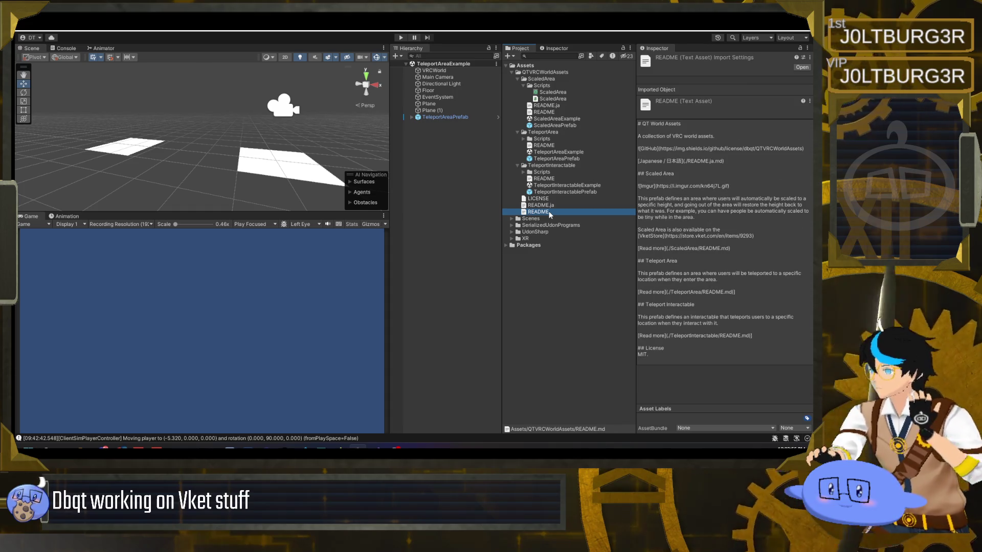
left_click(550, 113)
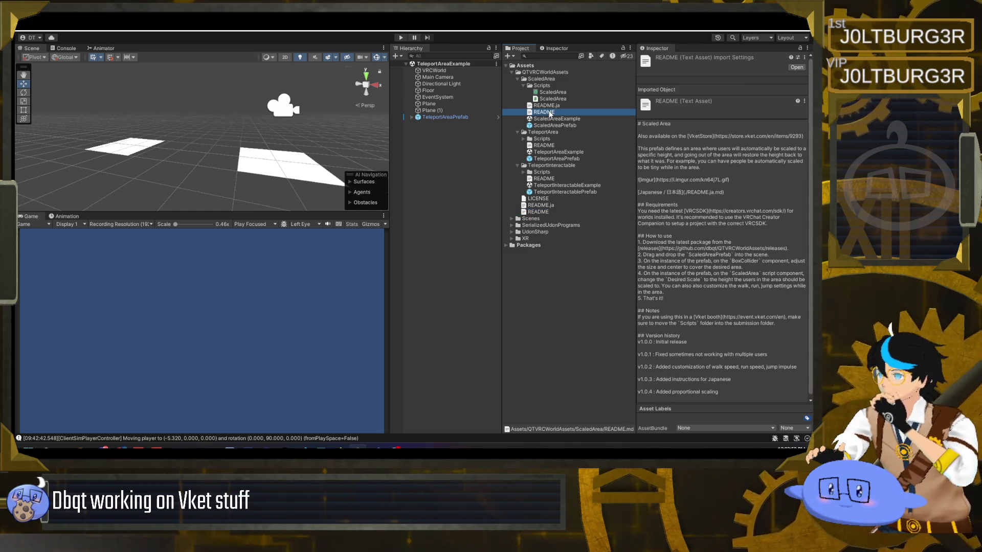
left_click(548, 146)
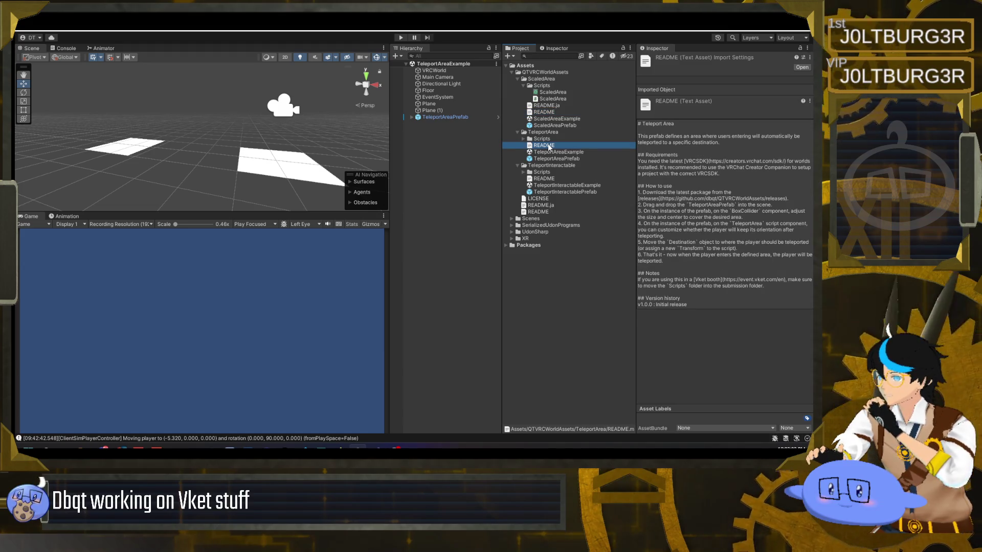
left_click(550, 113)
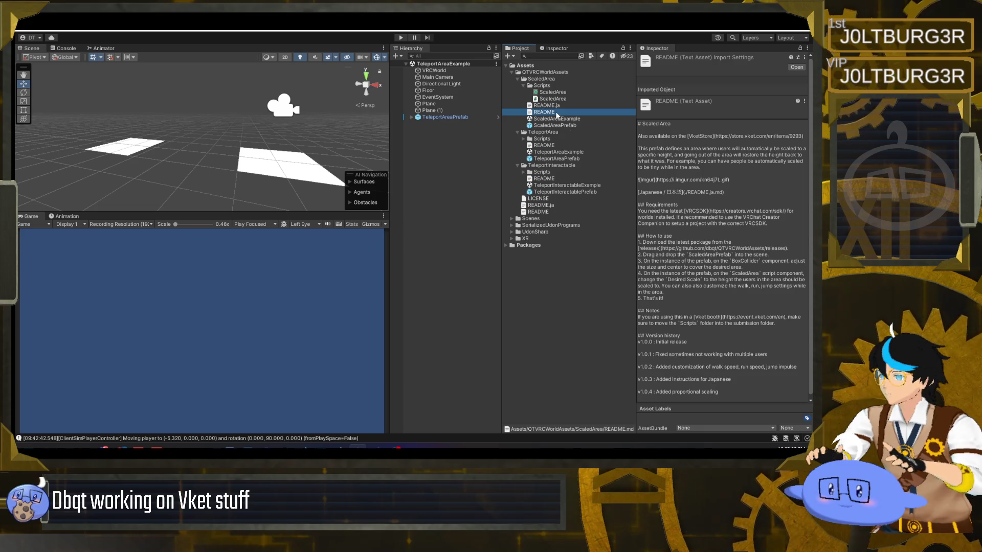
left_click(557, 107)
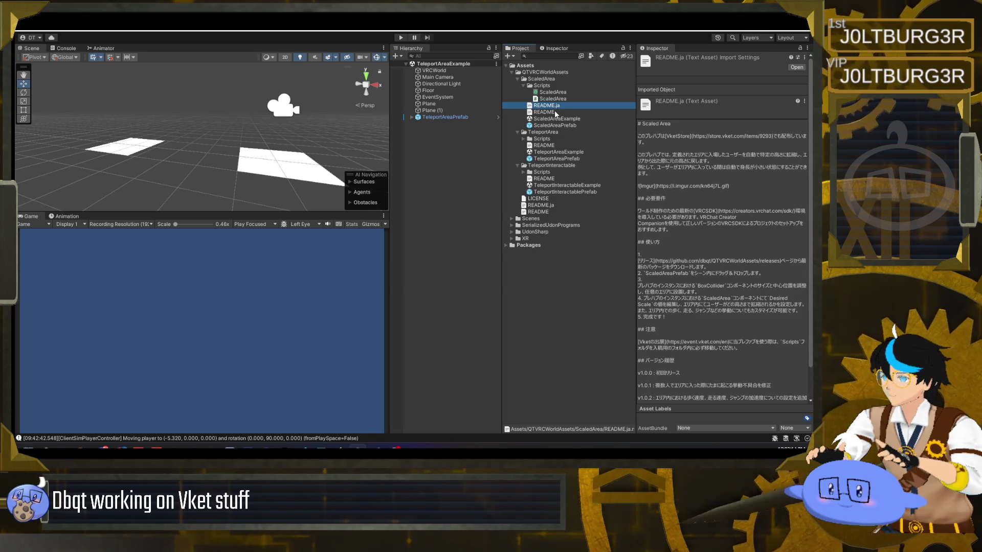
left_click(556, 112)
left_click(118, 447)
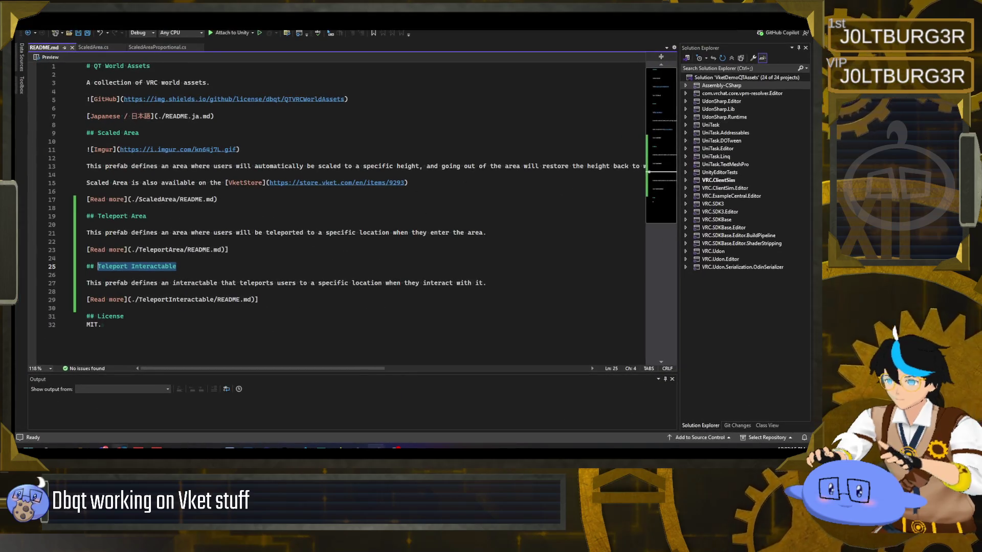
Cut the version history from the Scaled Area README.ja.md and save it.
mouse_move(84, 446)
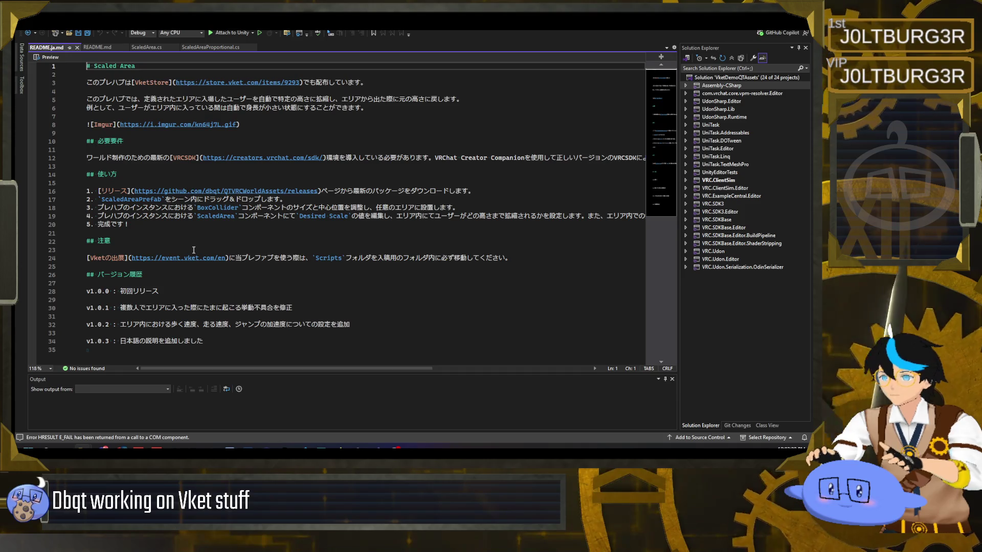
scroll(200, 286, "down", 2)
left_click_drag(203, 291, 86, 224)
key("ctrl+c")
key("Delete")
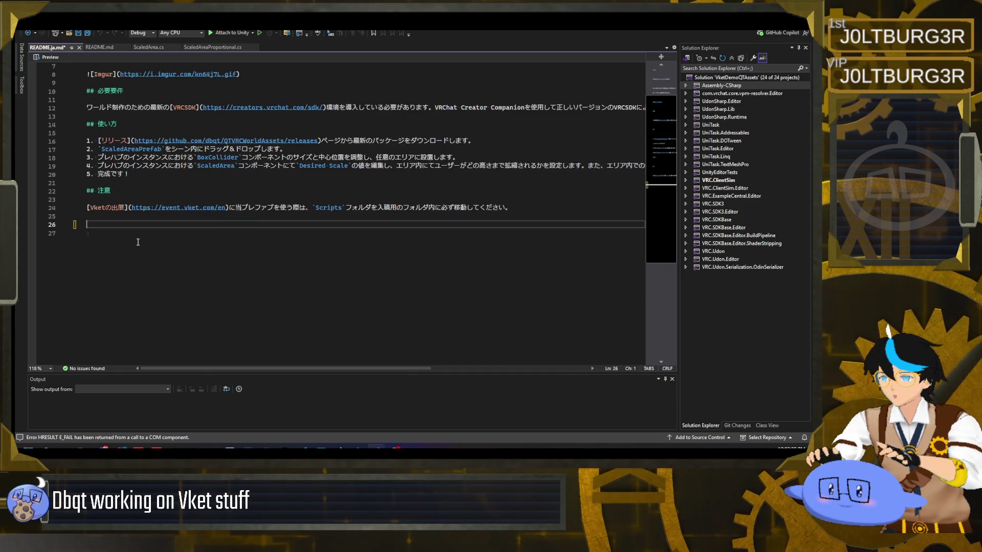
key("Delete")
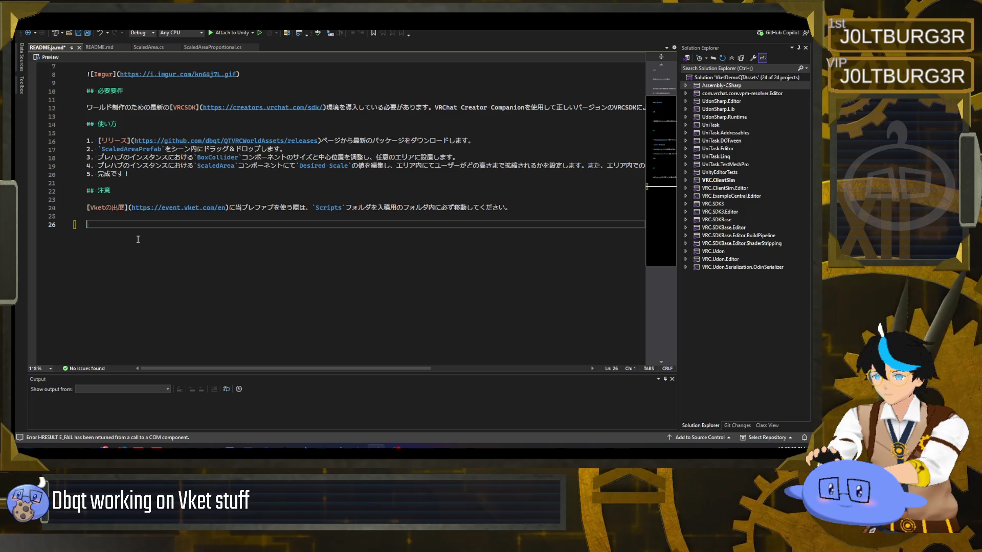
key("BackSpace")
key("BackSpace")
key("ctrl+s")
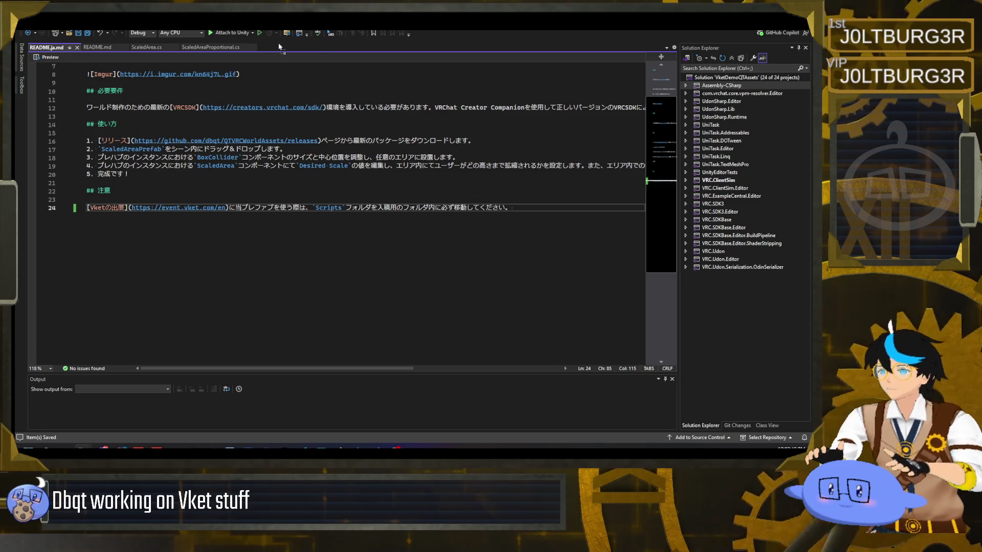
Paste the Japanese version history (v1.0.0–v1.0.3) below the license in the main README.ja.md.
left_click(248, 323)
key("Return")
key("Return")
key("ctrl+v")
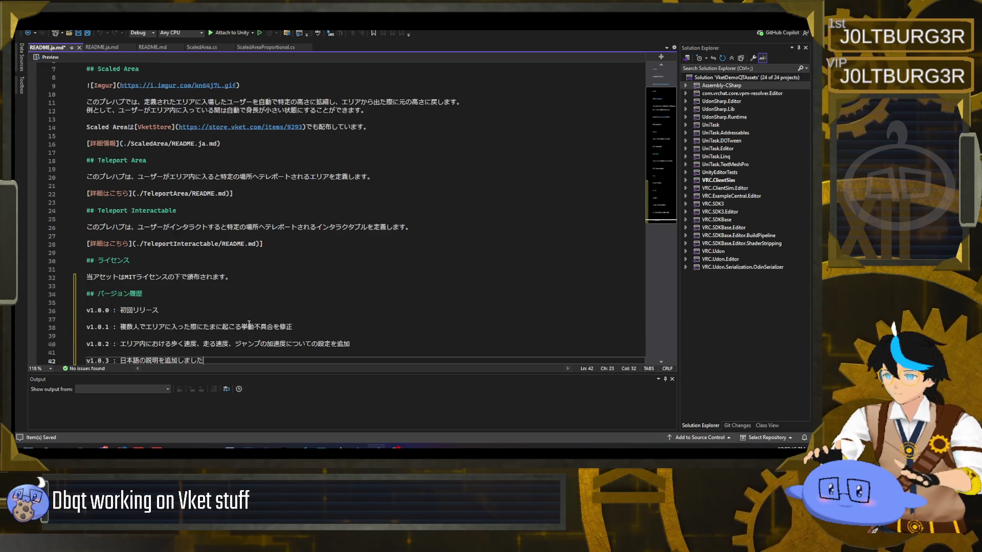
scroll(230, 285, "down", 1)
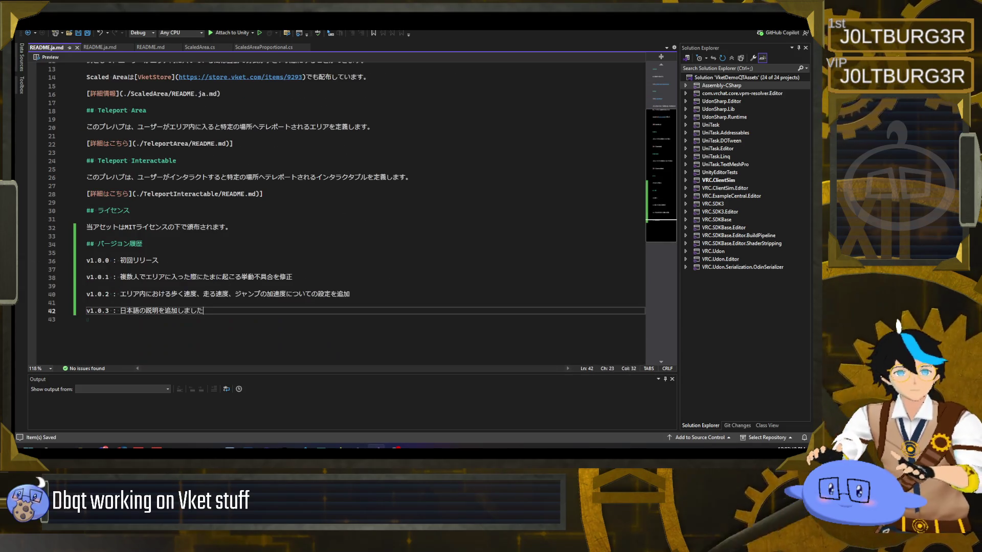
left_click(99, 47)
left_click(154, 47)
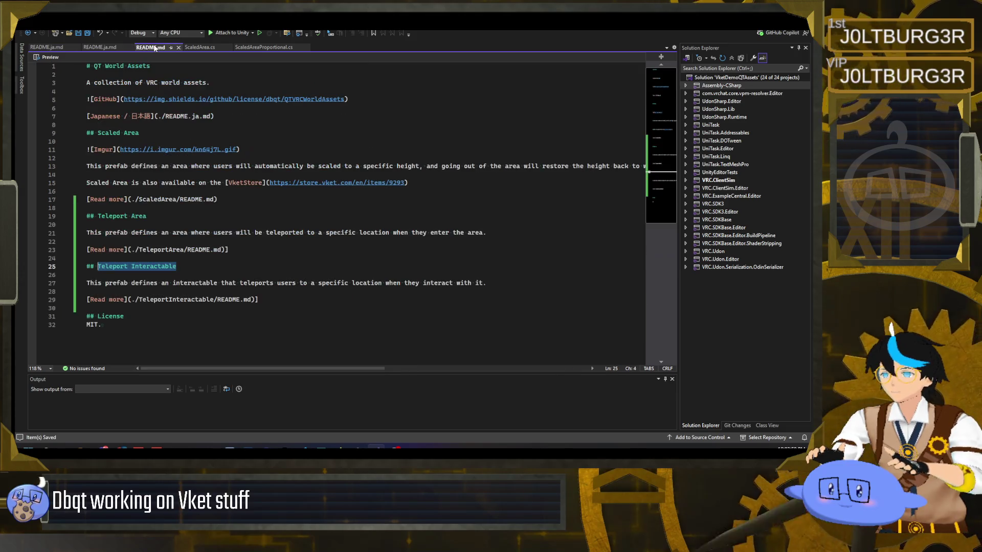
Cut the Version history from the Scaled Area README.md and save it.
key("Escape")
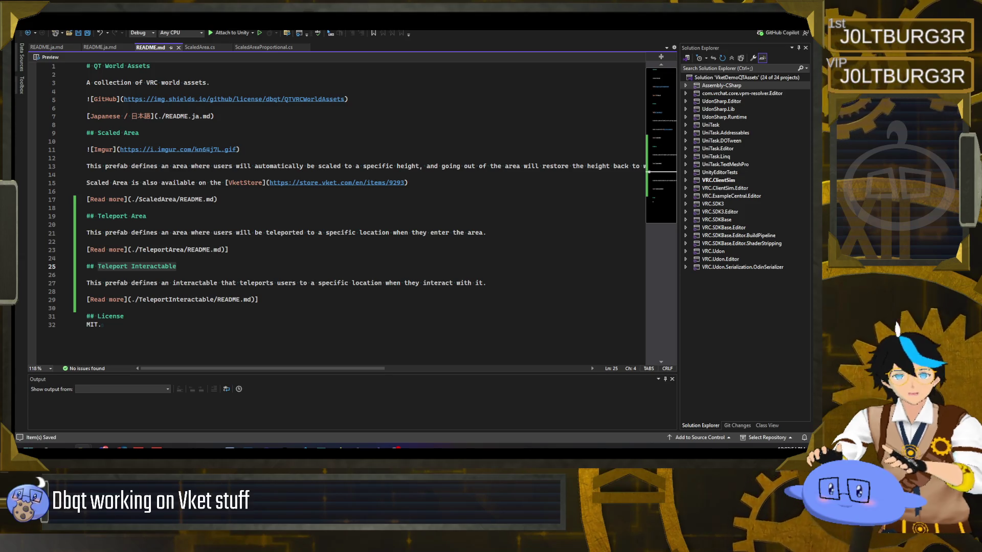
left_click(200, 47)
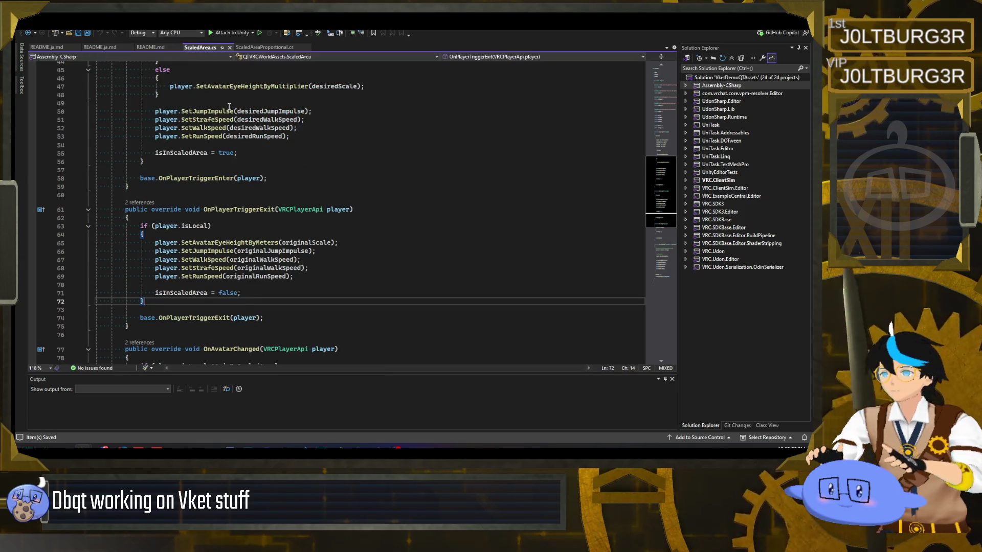
left_click(265, 47)
left_click(215, 47)
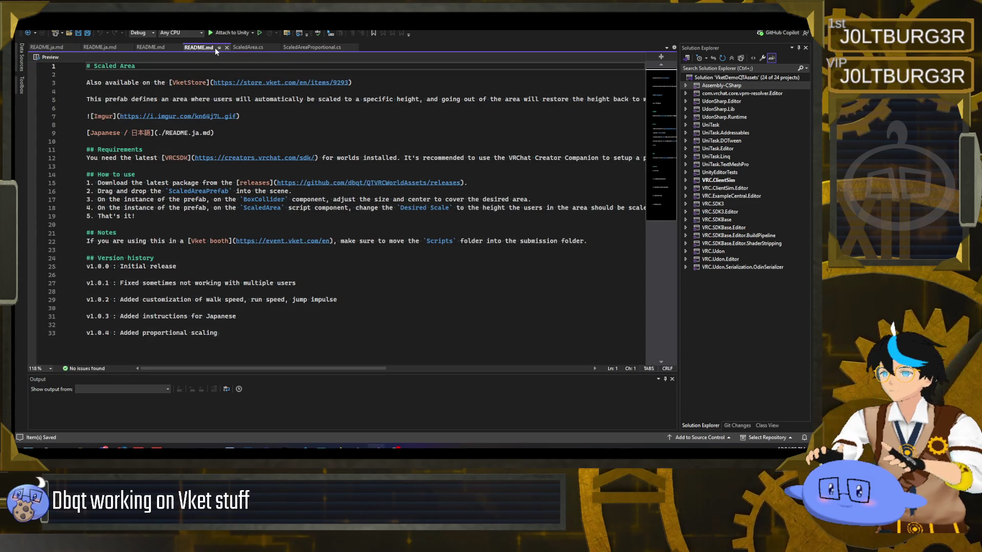
left_click_drag(219, 333, 87, 251)
key("ctrl+c")
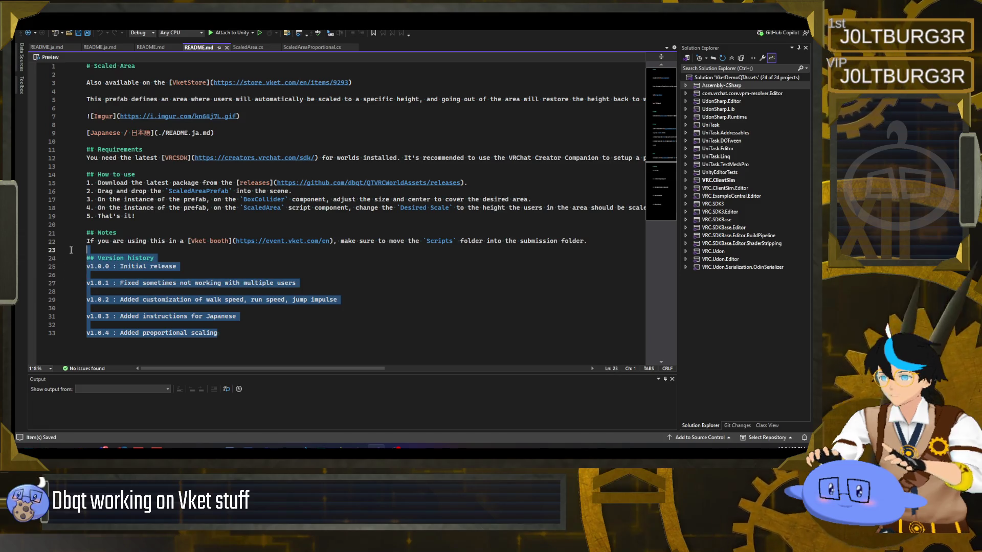
key("Delete")
key("ctrl+s")
Paste the Version history after 'MIT.' in the main README.md and save.
key("ctrl+Tab")
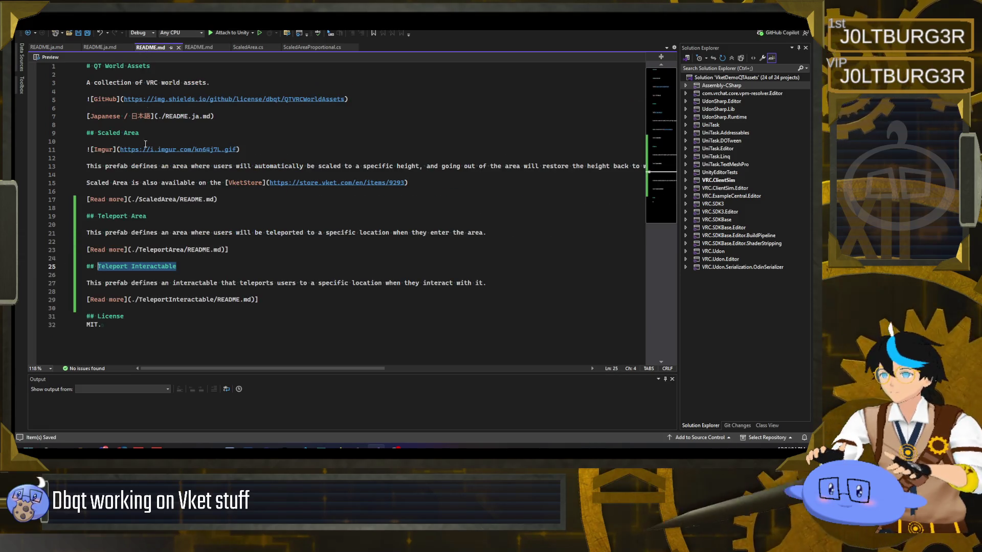
left_click(125, 324)
key("Return")
key("Return")
key("ctrl+v")
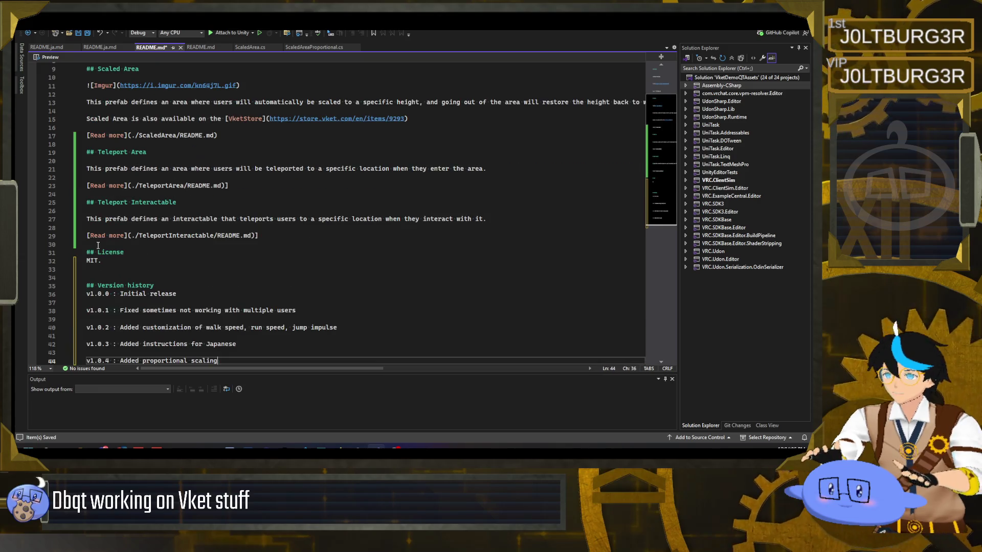
key("ctrl+s")
scroll(167, 255, "down", 2)
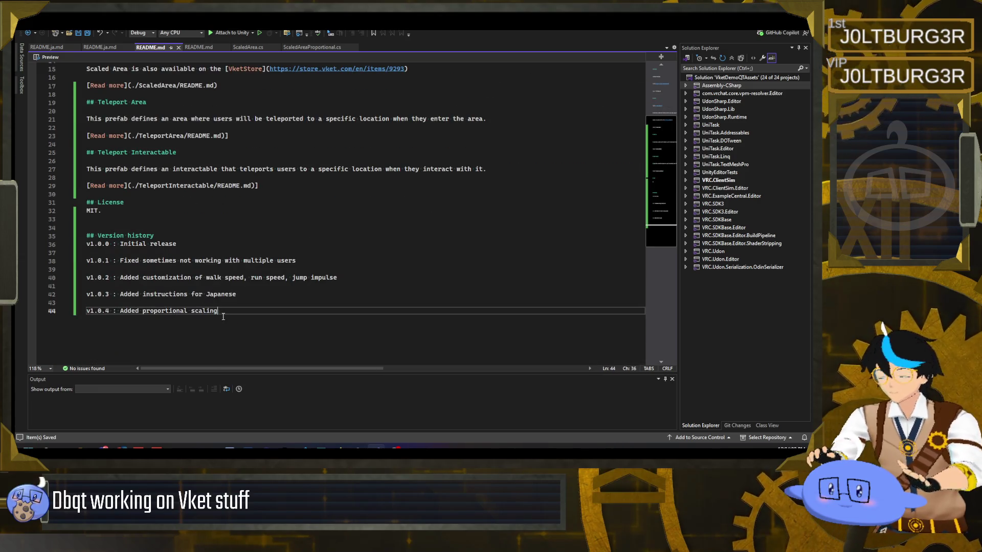
Write the v1.0.4 entry: proportional scaling, added teleport area and teleport interactable prefabs.
type("and teleport")
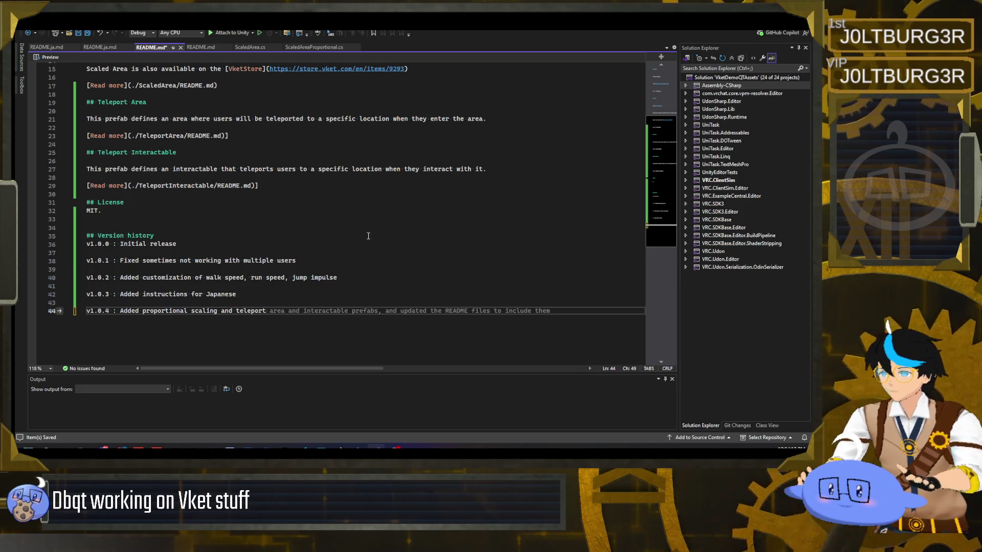
double_click(230, 311)
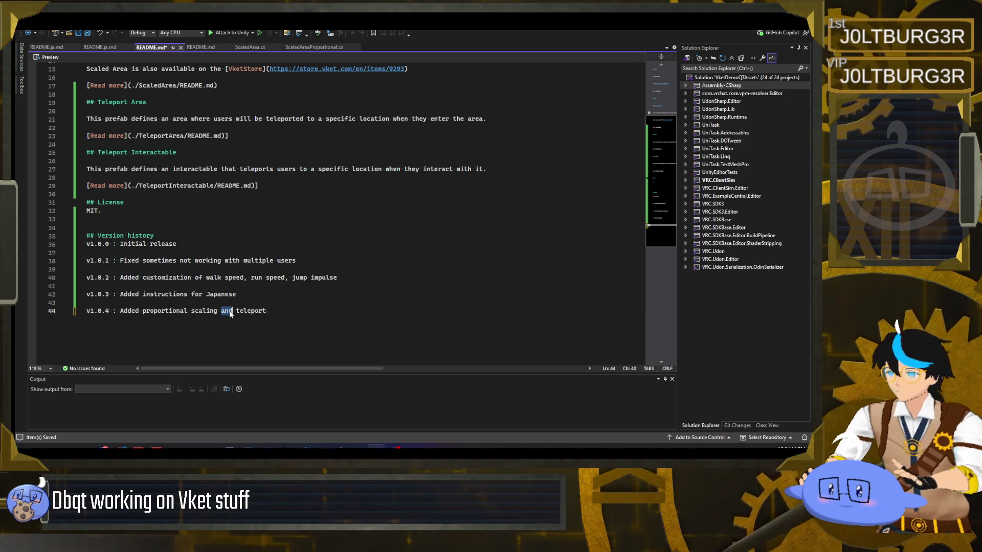
key("BackSpace")
key("BackSpace")
type(",")
type(" added")
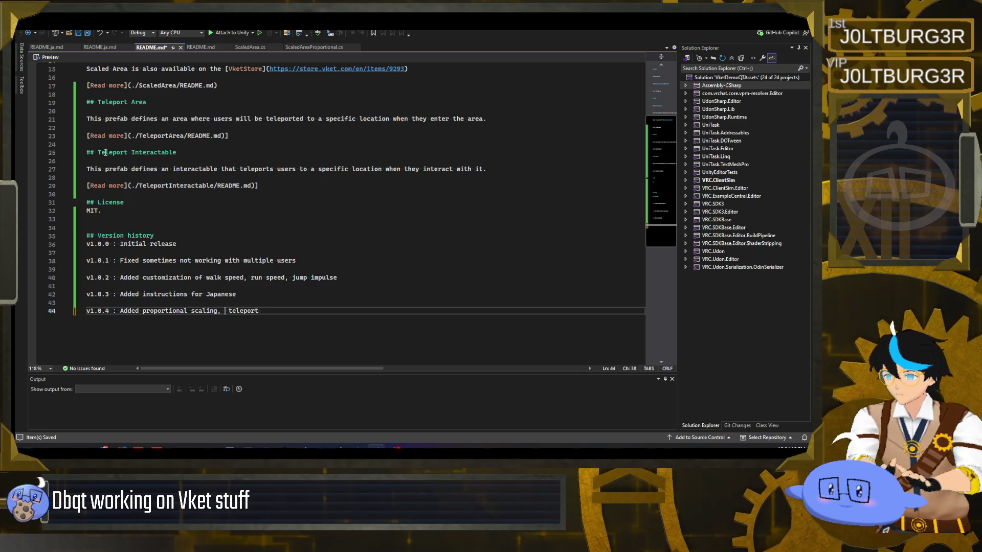
key("End")
type("area and")
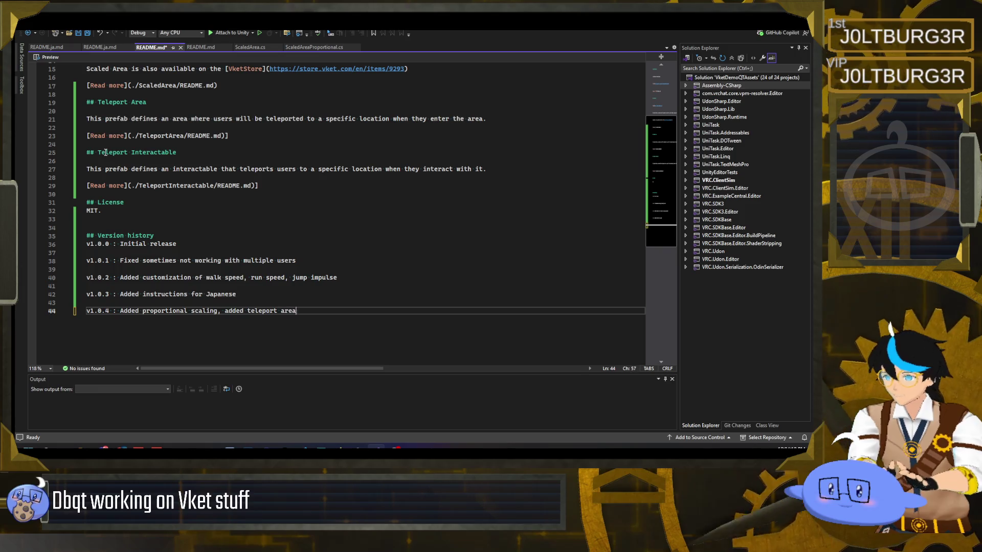
key("Tab")
Delete the stray 'instructions for English' phrase from the v1.0.4 entry and save README.md.
left_click_drag(428, 311, 545, 312)
key("BackSpace")
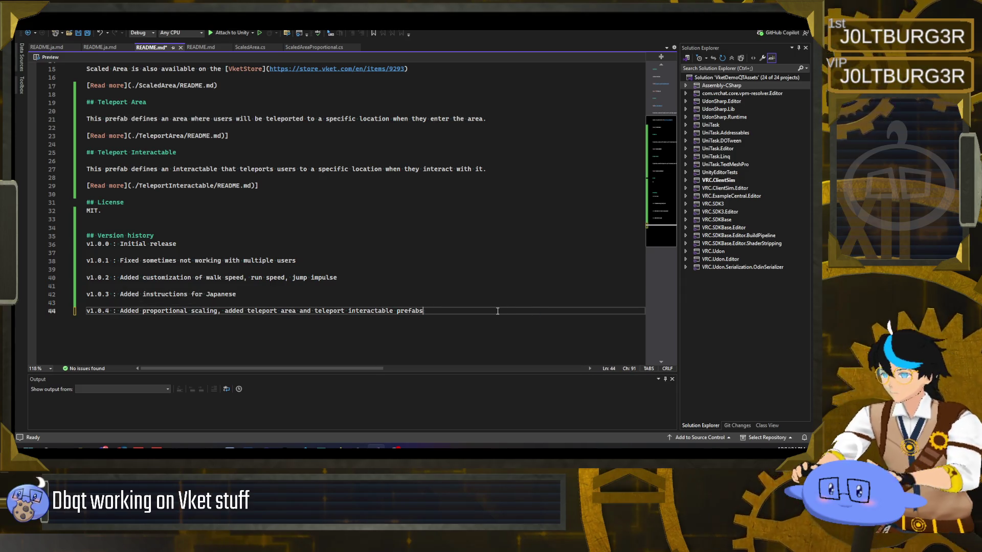
key("ctrl+s")
left_click(275, 277)
scroll(149, 295, "up", 2)
scroll(149, 296, "down", 2)
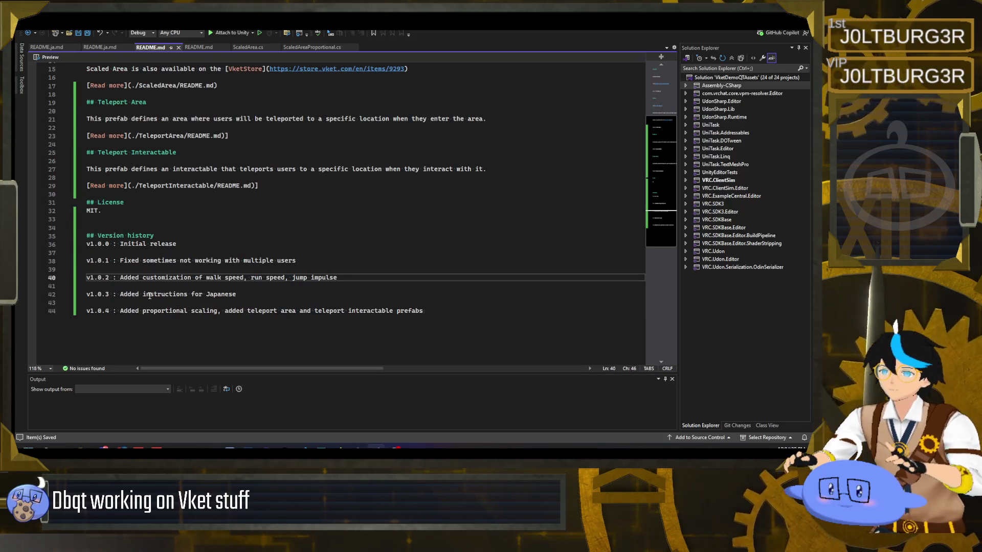
left_click(52, 49)
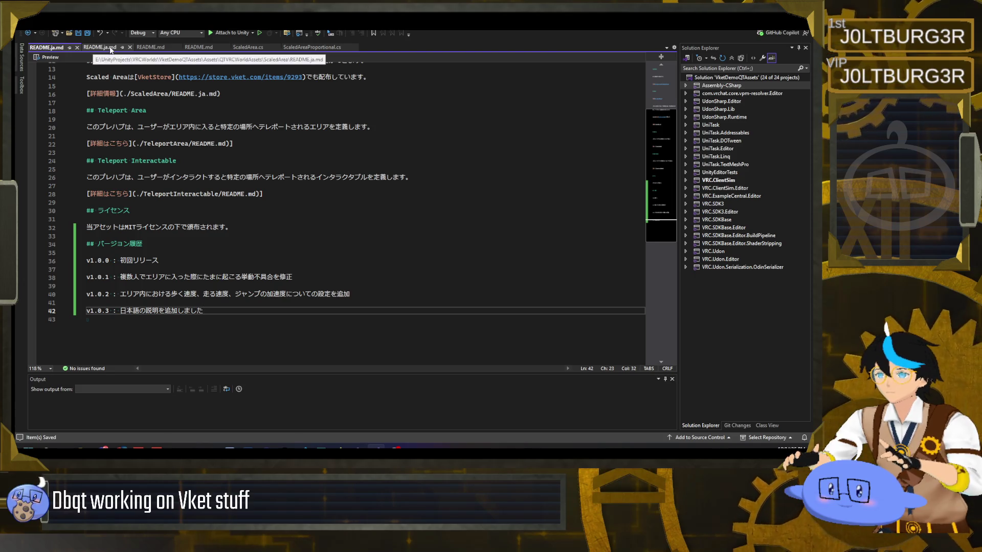
Copy the English v1.0.4 line and bring up the main Japanese README.ja.md.
left_click(158, 49)
left_click_drag(466, 316, 82, 316)
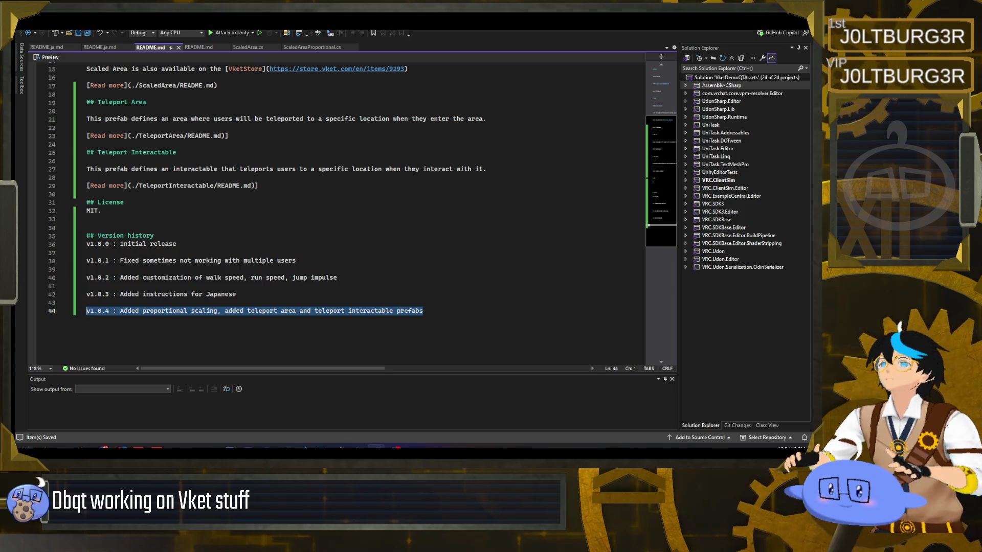
key("Left")
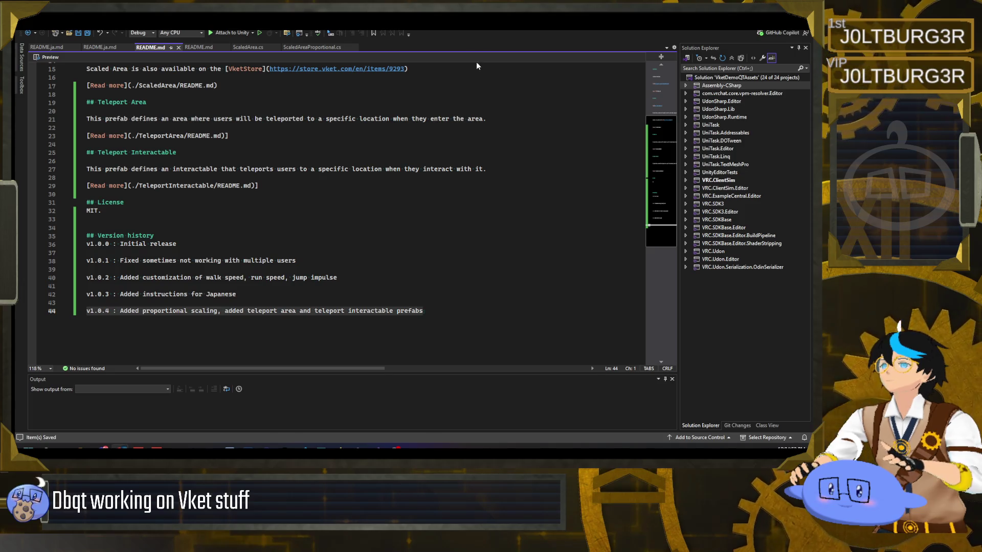
left_click(443, 313)
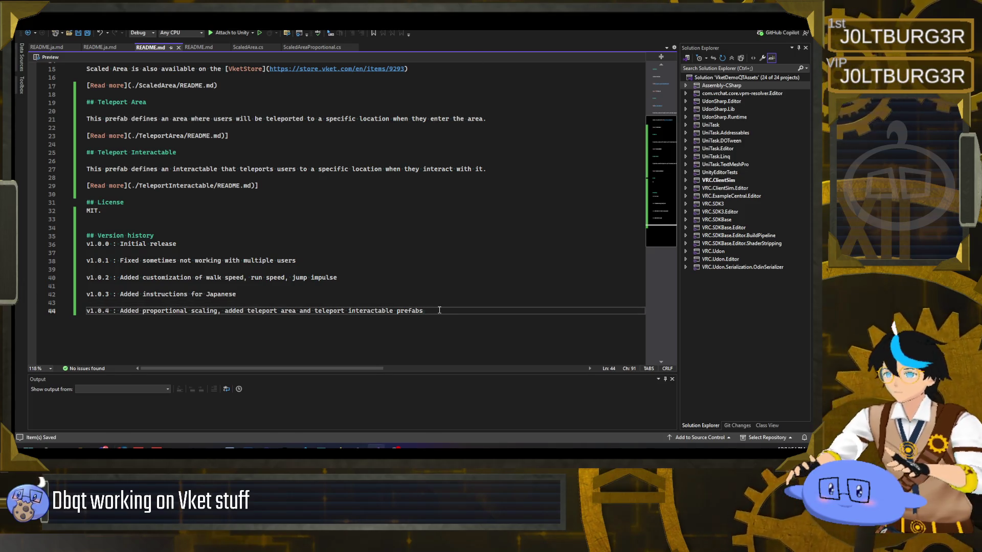
left_click(92, 46)
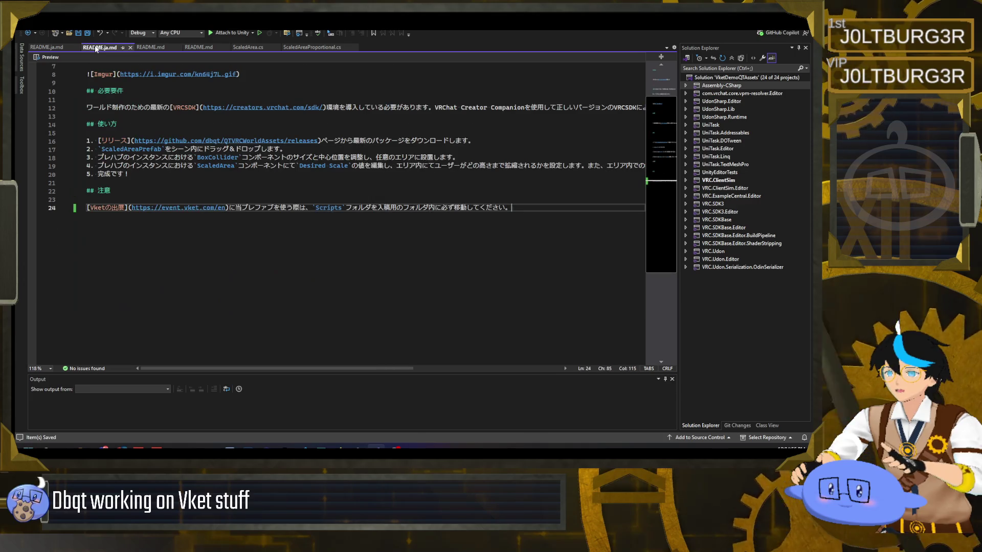
left_click(59, 46)
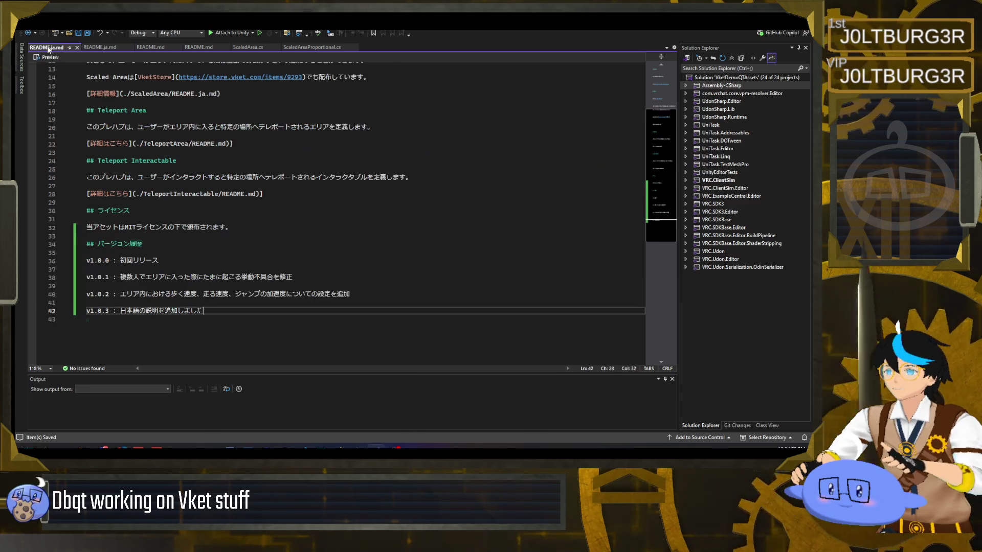
middle_click(95, 48)
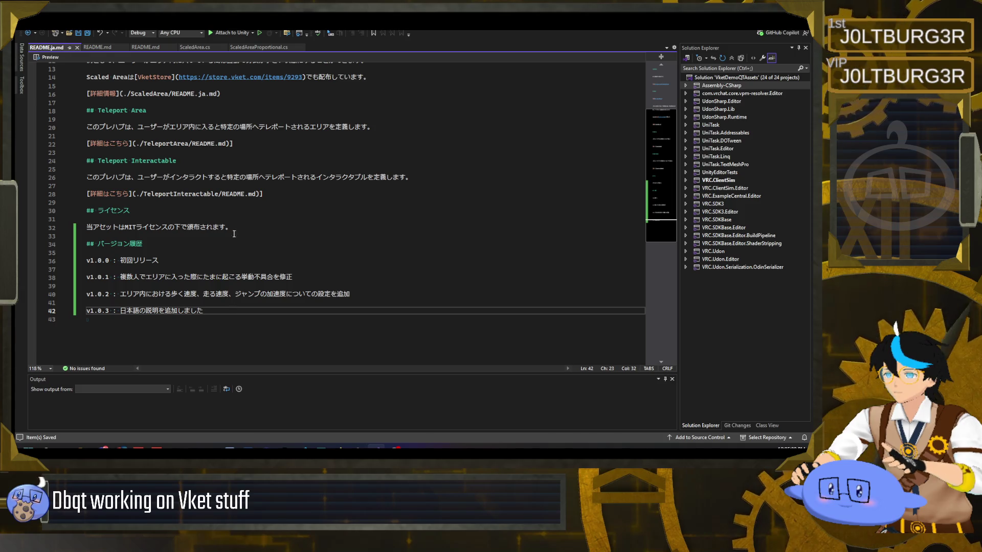
Add the Japanese v1.0.4 entry with a half-width ' : ' colon and save README.ja.md.
key("Return")
key("Return")
type("v1.0.4：比例拡大・縮小機能を追加、テレポートエリアおよびテレポート用インタラクト可能なプレハブを追加")
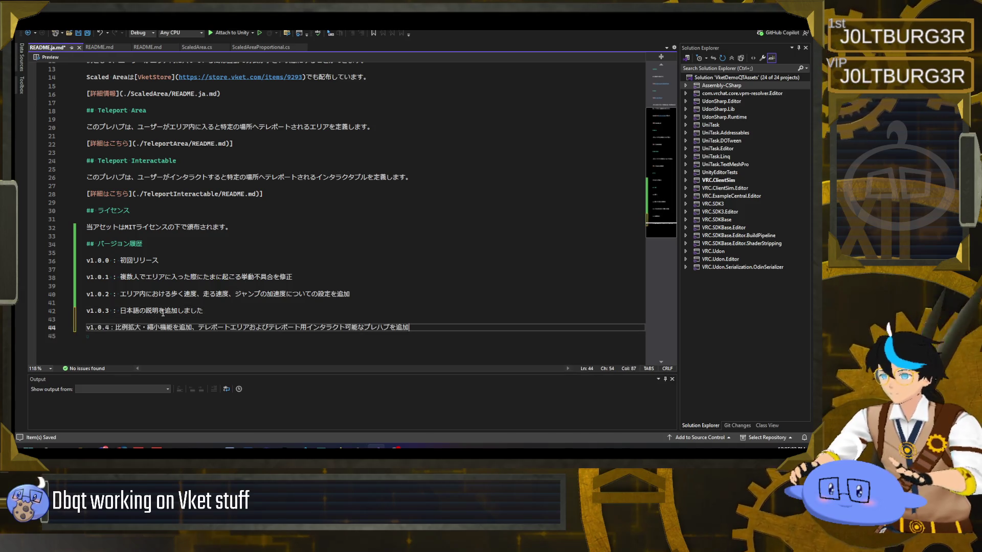
left_click(113, 327)
key("Right")
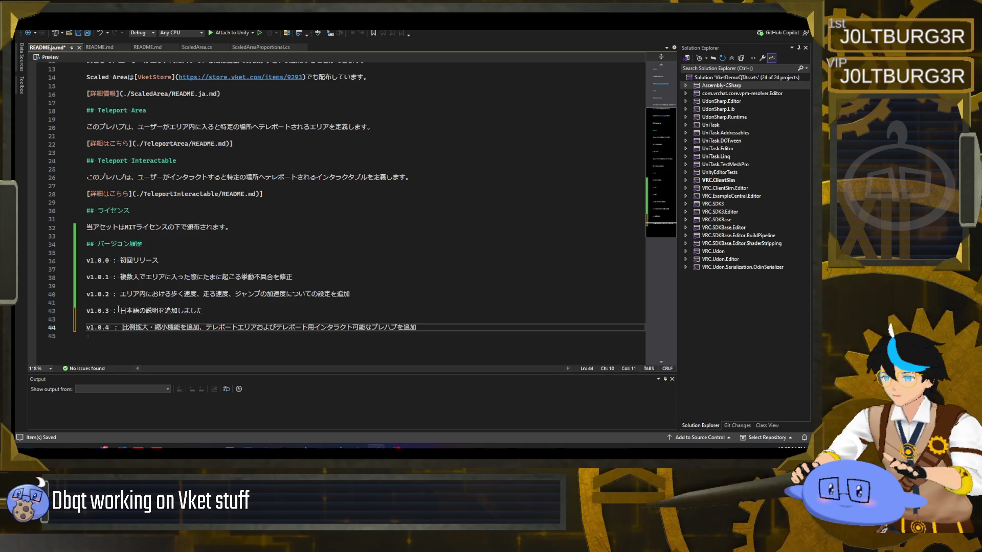
left_click_drag(109, 328, 123, 329)
key("ctrl+v")
left_click(217, 313)
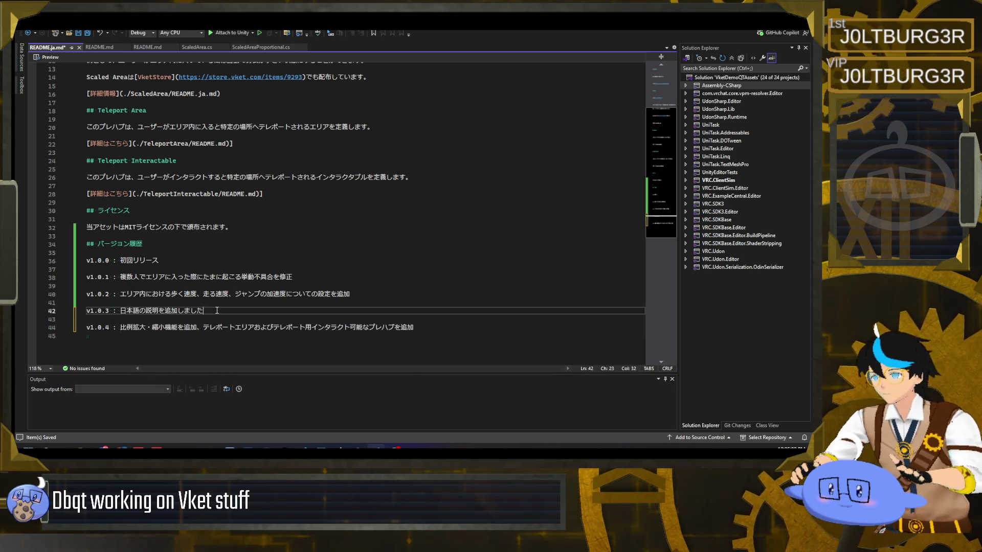
key("ctrl+s")
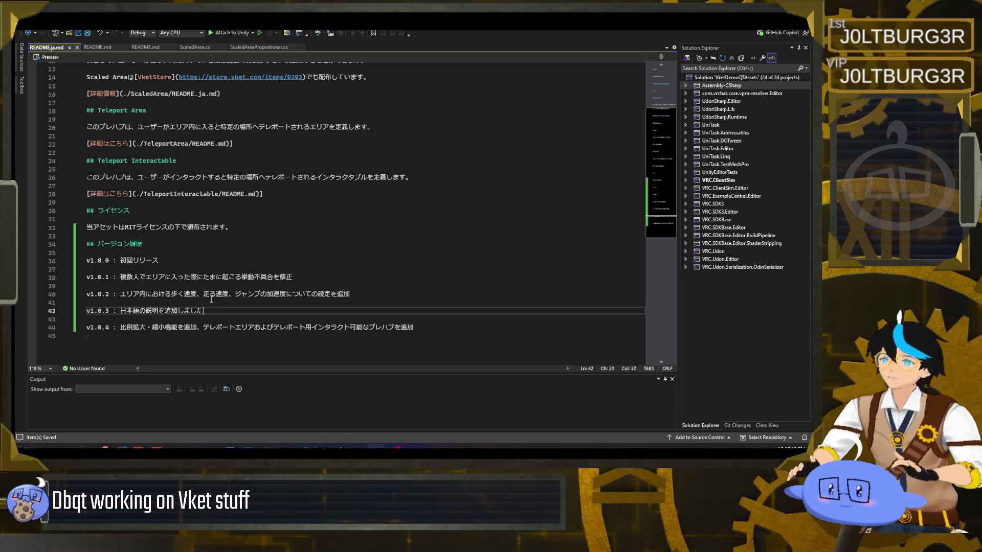
key("alt+Tab")
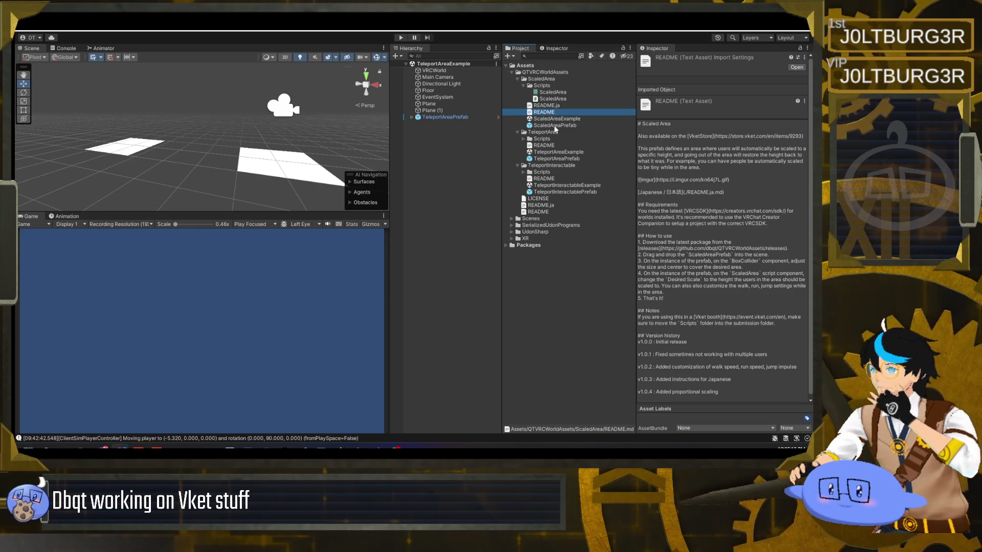
Show the top-level README contents, then collapse the QTVRCWorldAssets folder.
left_click(542, 212)
scroll(686, 307, "down", 2)
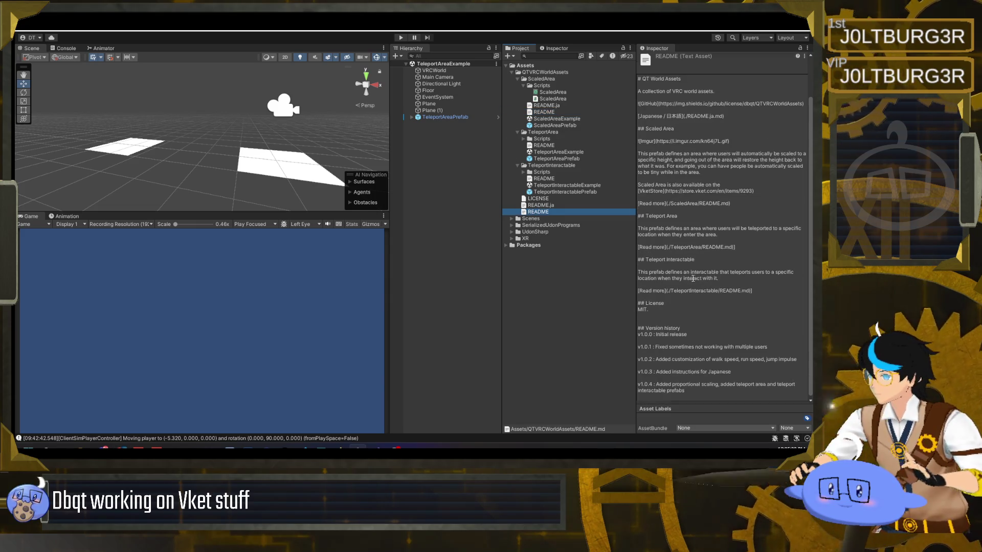
left_click(512, 72)
Export QTVRCWorldAssets as a package, excluding SerializedUdonPrograms and UdonSharp.
right_click(537, 75)
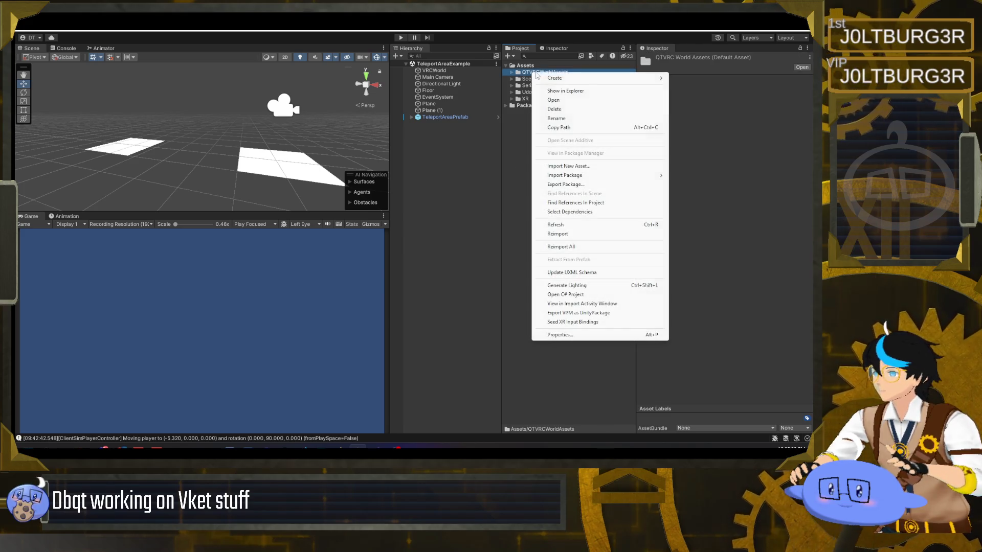
left_click(588, 185)
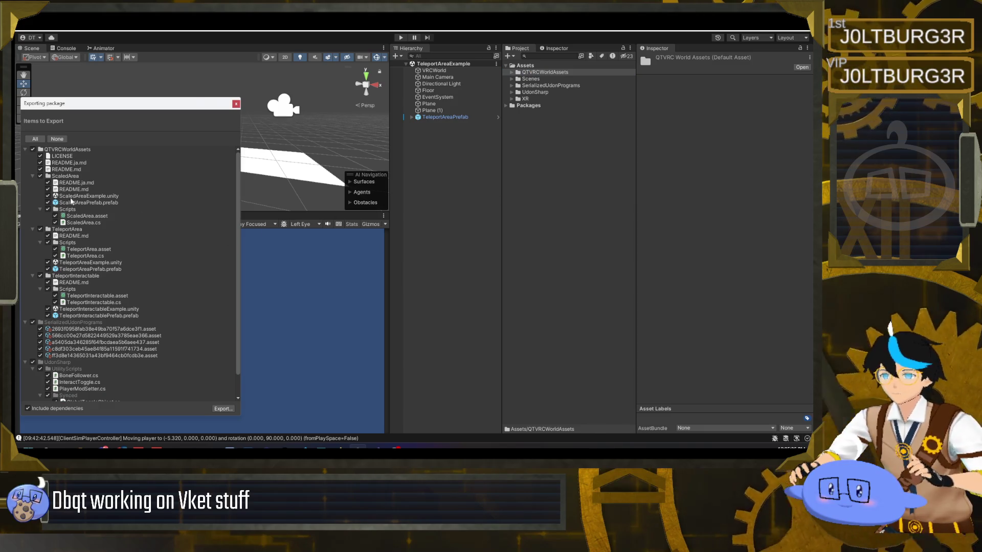
scroll(33, 299, "down", 2)
left_click(33, 299)
left_click(33, 339)
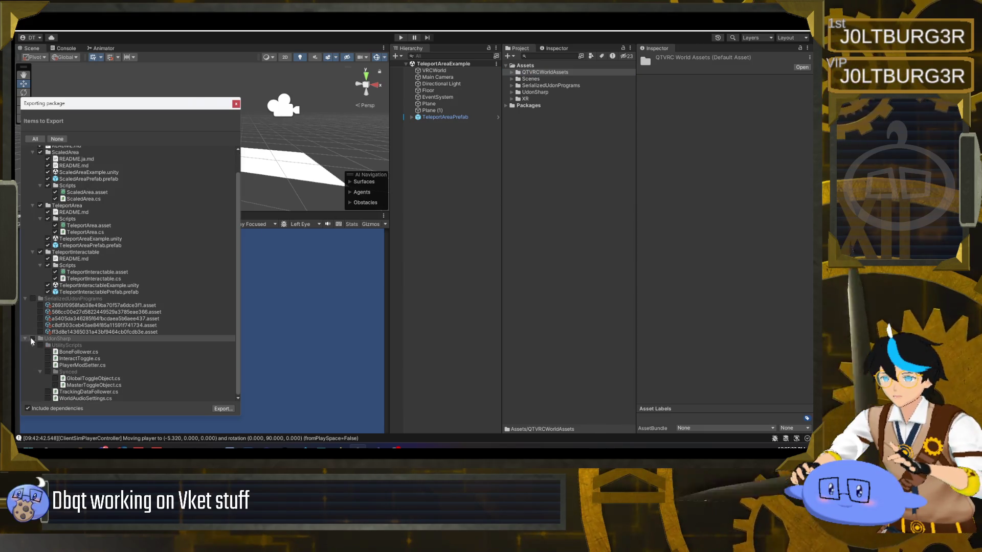
left_click(25, 338)
left_click(25, 323)
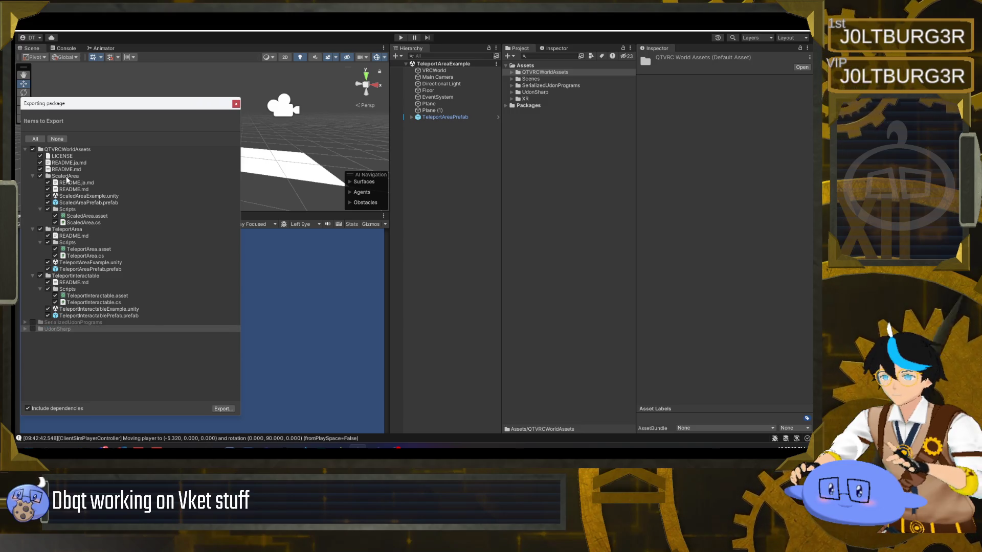
left_click(223, 410)
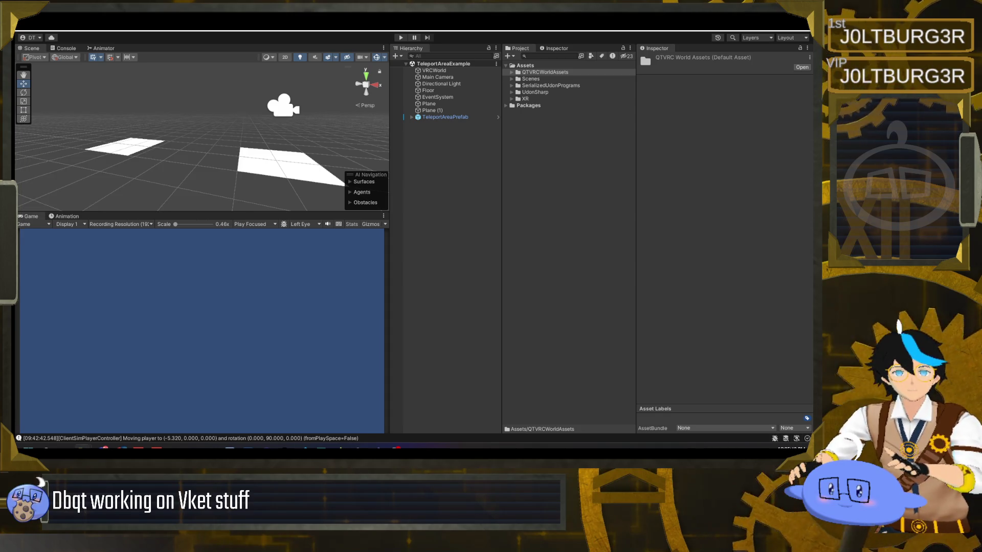
left_click(435, 165)
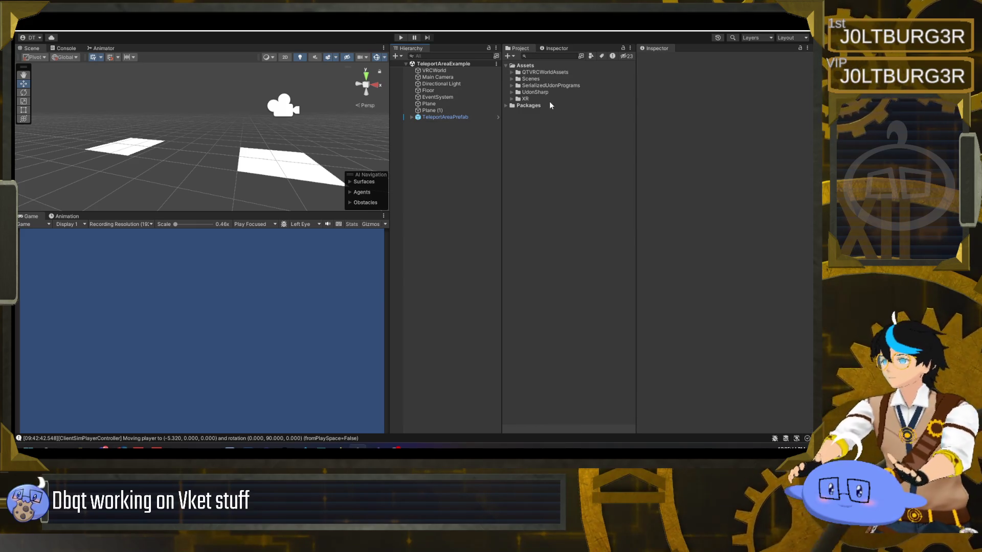
Create a new folder named Demo under Assets.
left_click(513, 57)
left_click(532, 54)
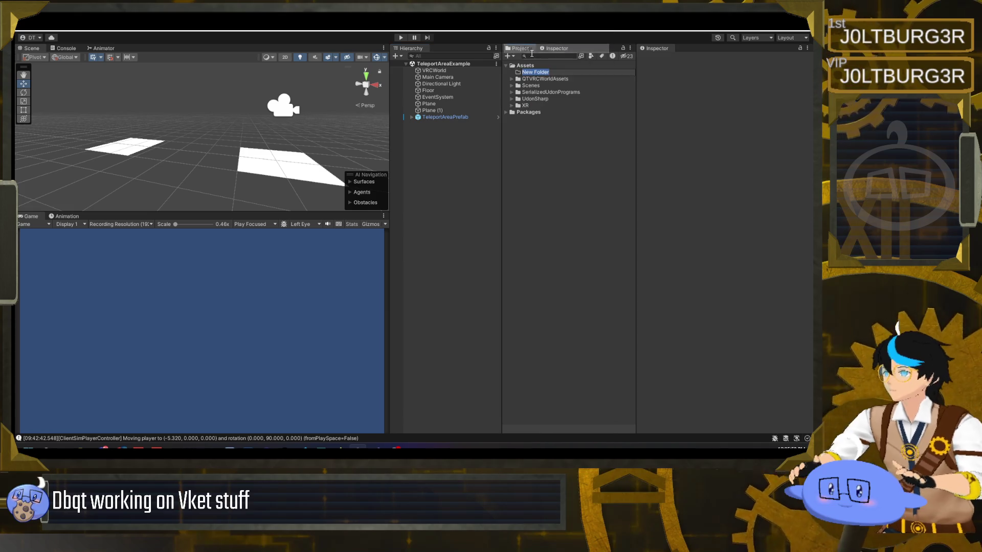
type("Demo")
key("Return")
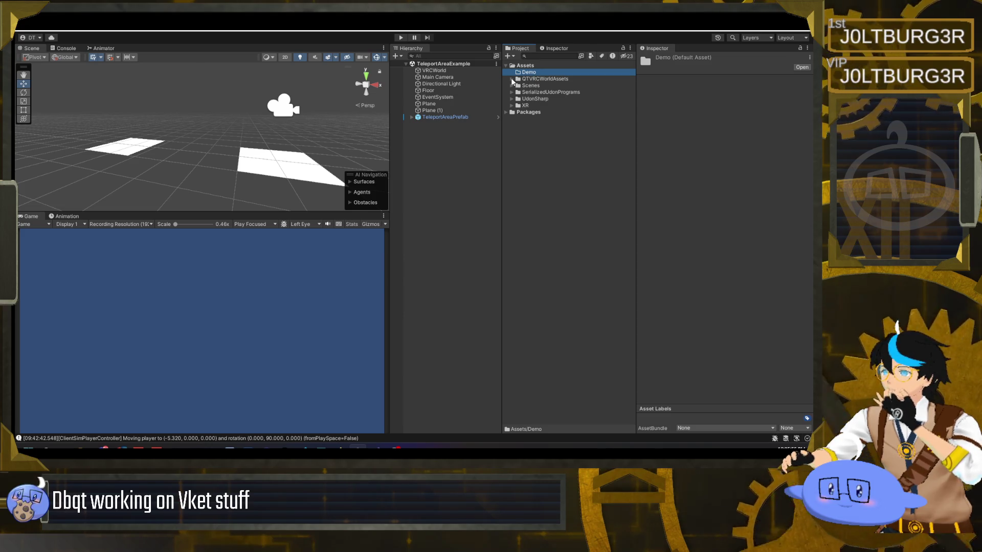
Save the scene as DemoScene in the Demo folder and check the new asset.
scroll(256, 159, "down", 5)
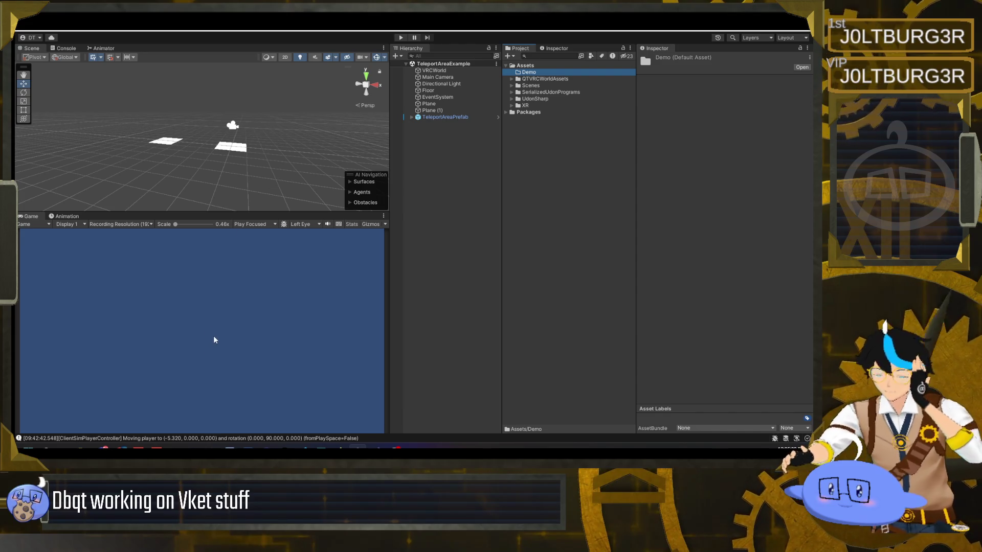
left_click(496, 63)
left_click(524, 92)
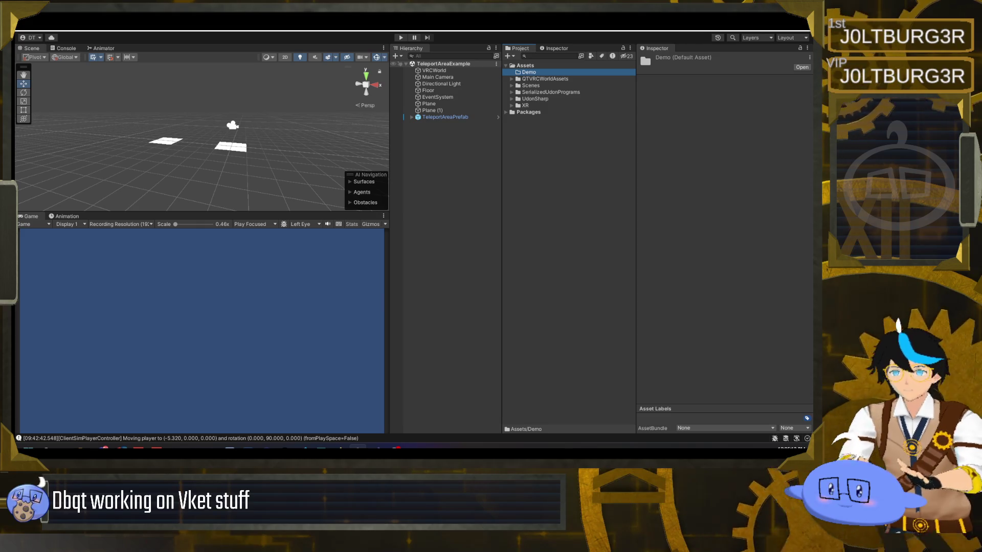
left_click(512, 72)
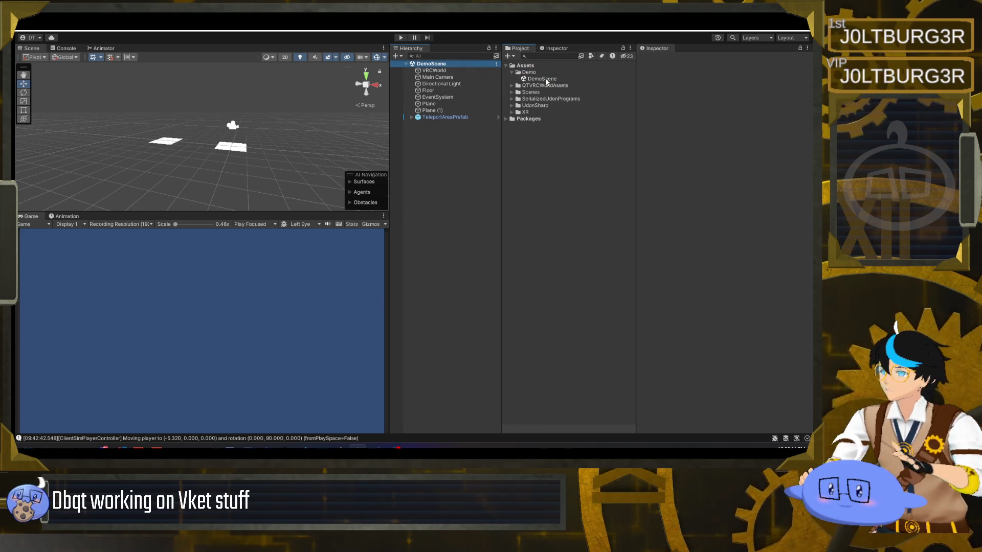
left_click(546, 80)
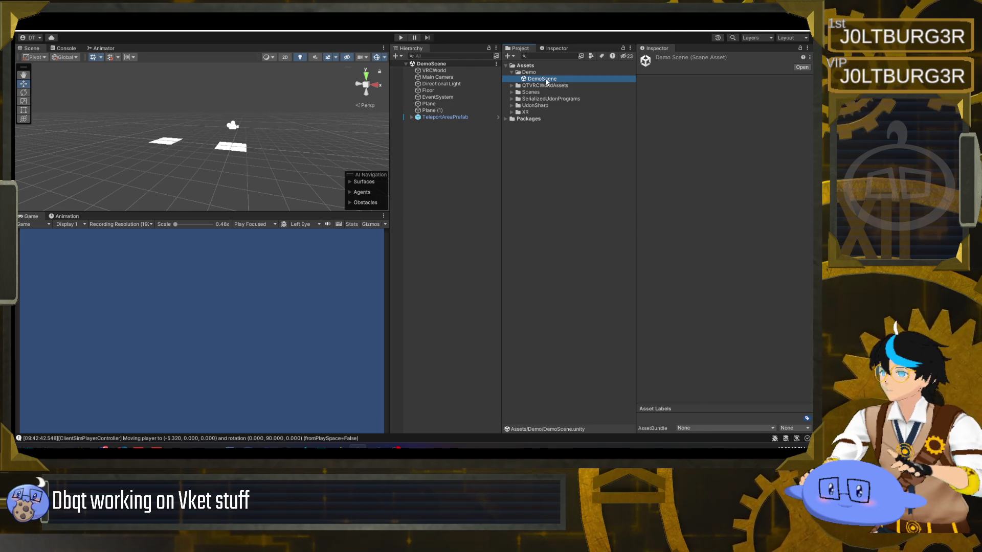
left_click(511, 72)
Inspect TeleportAreaPrefab in the scene, then expand the QTVRCWorldAssets folder.
left_click(441, 118)
left_click_drag(291, 156, 302, 156, "alt")
scroll(302, 156, "up", 5)
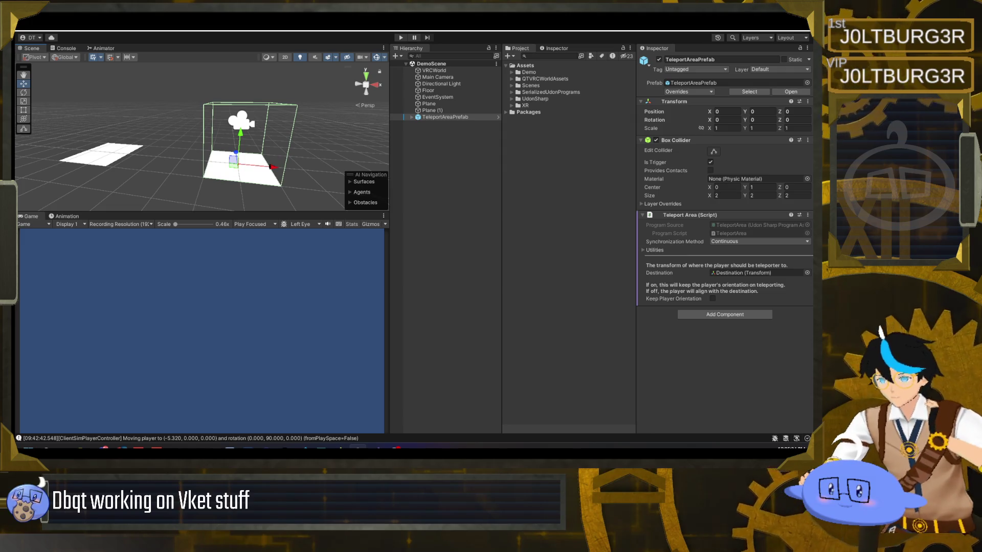
left_click(488, 135)
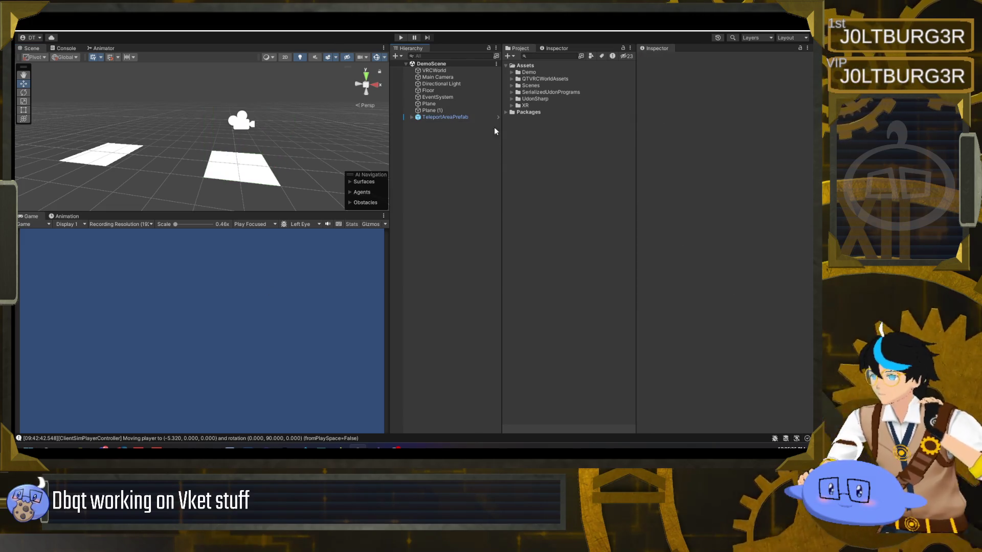
left_click(511, 78)
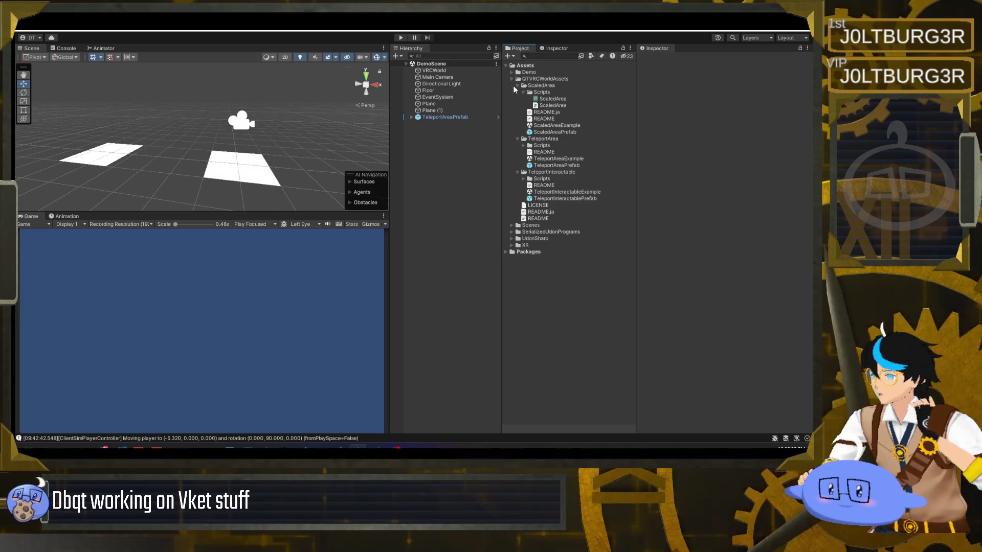
Drag ScaledAreaPrefab and TeleportInteractablePrefab from the Project panel into the Hierarchy.
left_click_drag(548, 134, 447, 146)
mouse_move(560, 198)
left_mouse_down()
mouse_move(467, 184)
mouse_move(441, 155)
left_mouse_up()
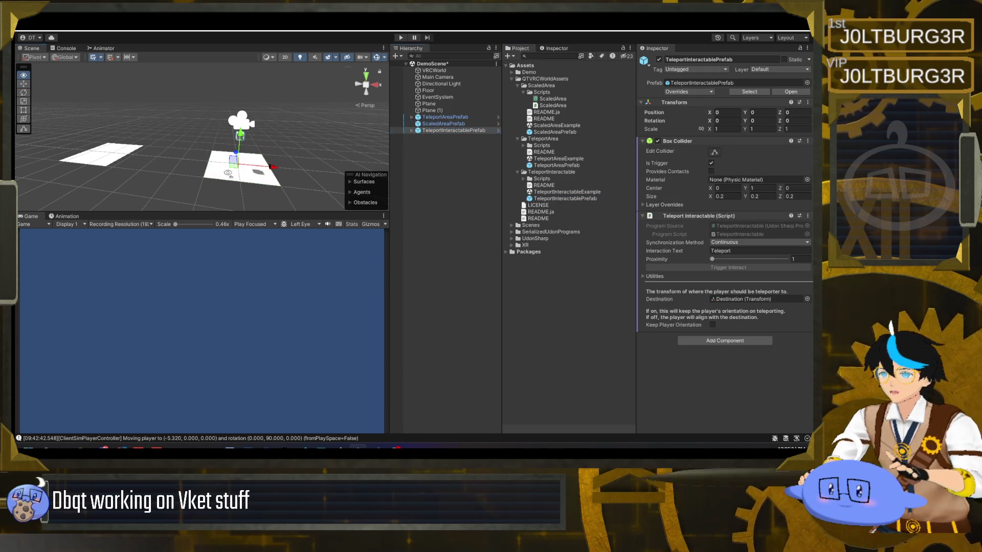
scroll(225, 169, "down", 3)
left_click(450, 178)
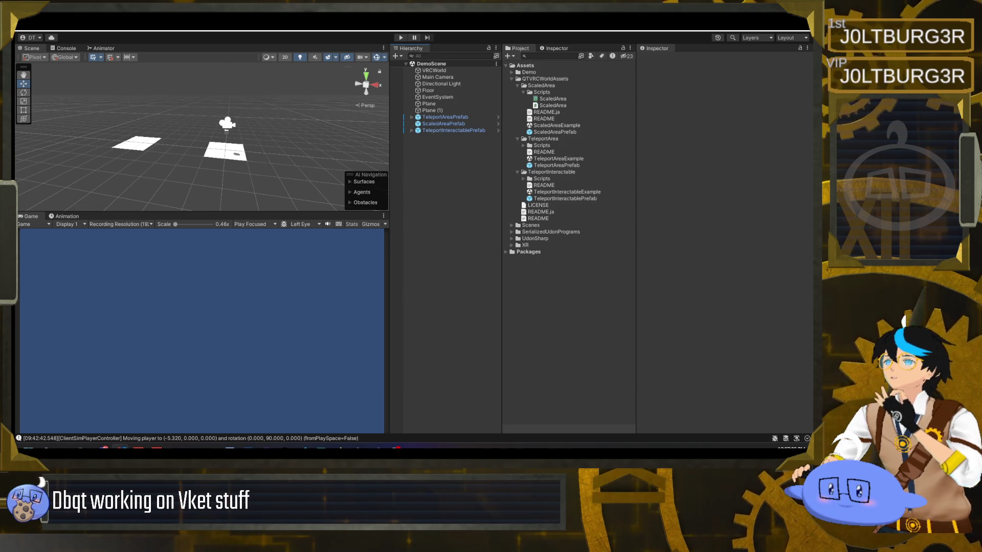
key("alt+Tab")
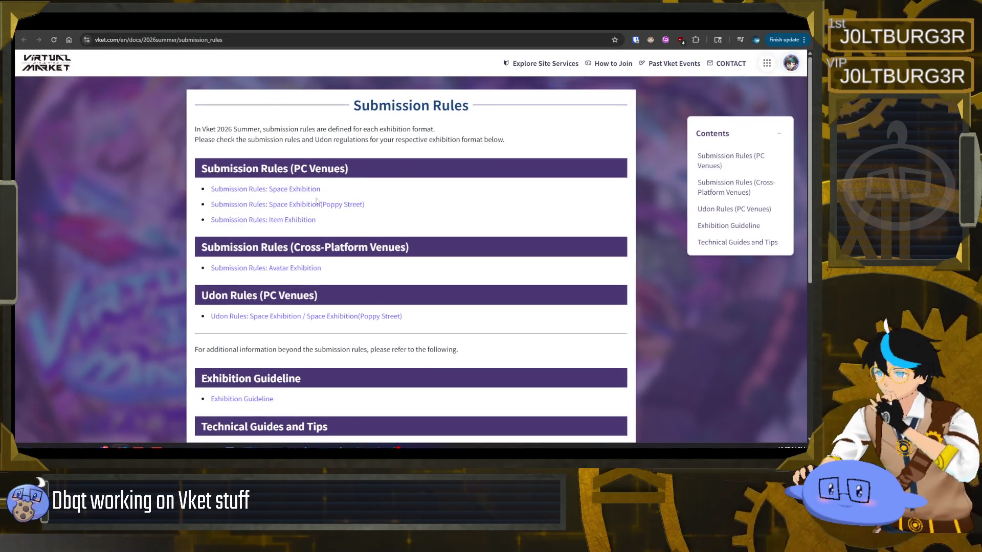
Open the Space Exhibition submission rules and scroll to the 4m × 4m × 5m exhibit regulations.
left_click(307, 189)
scroll(246, 278, "down", 3)
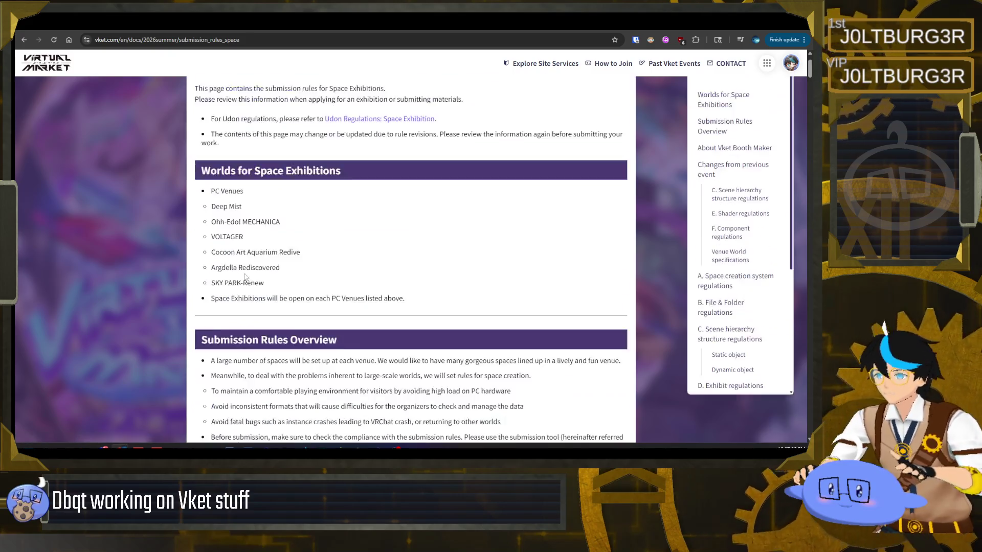
scroll(246, 278, "down", 15)
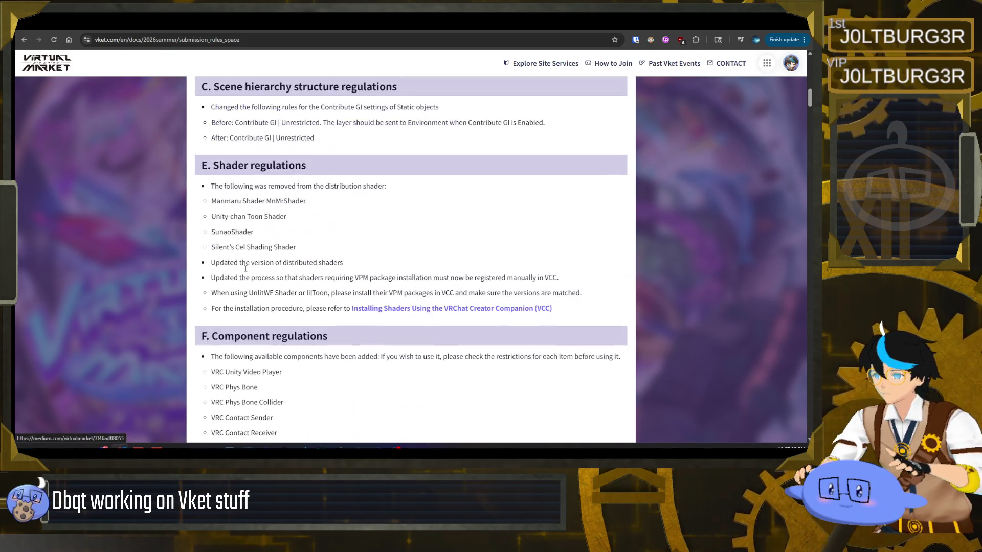
scroll(246, 271, "down", 20)
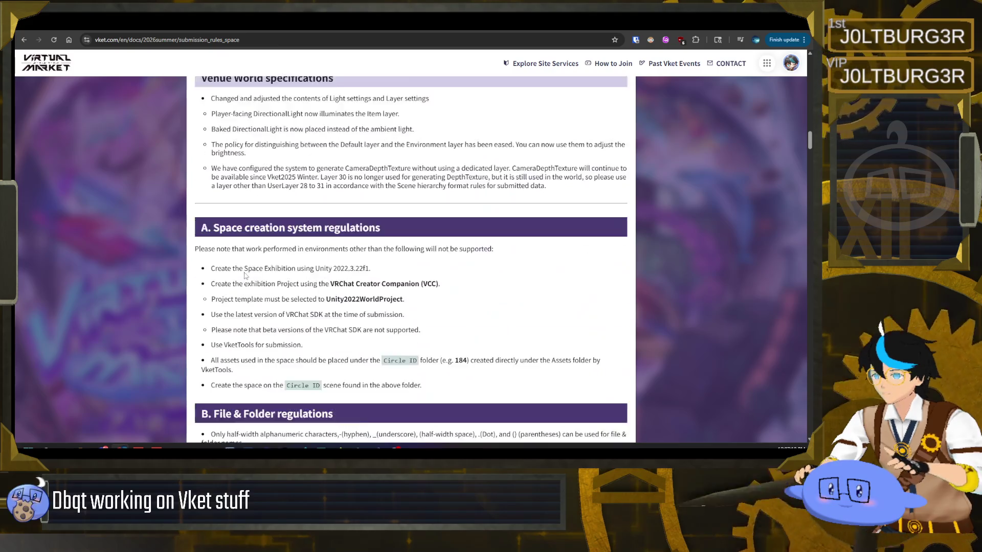
scroll(245, 276, "down", 7)
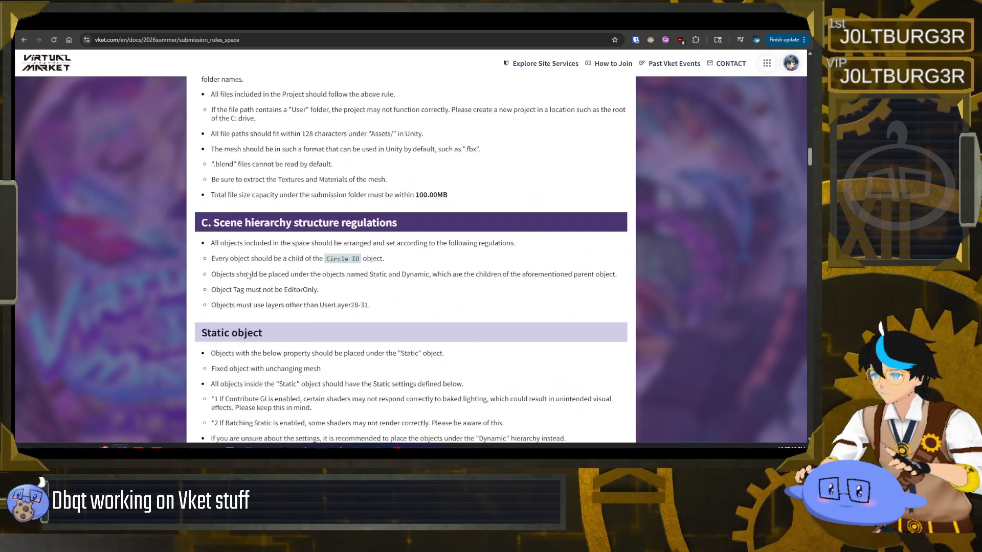
scroll(247, 273, "down", 15)
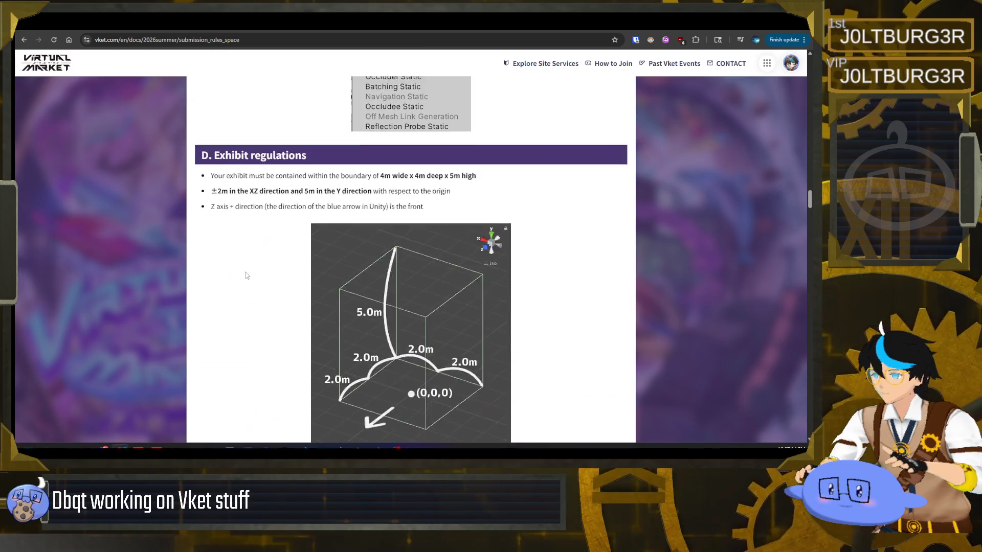
scroll(241, 273, "down", 2)
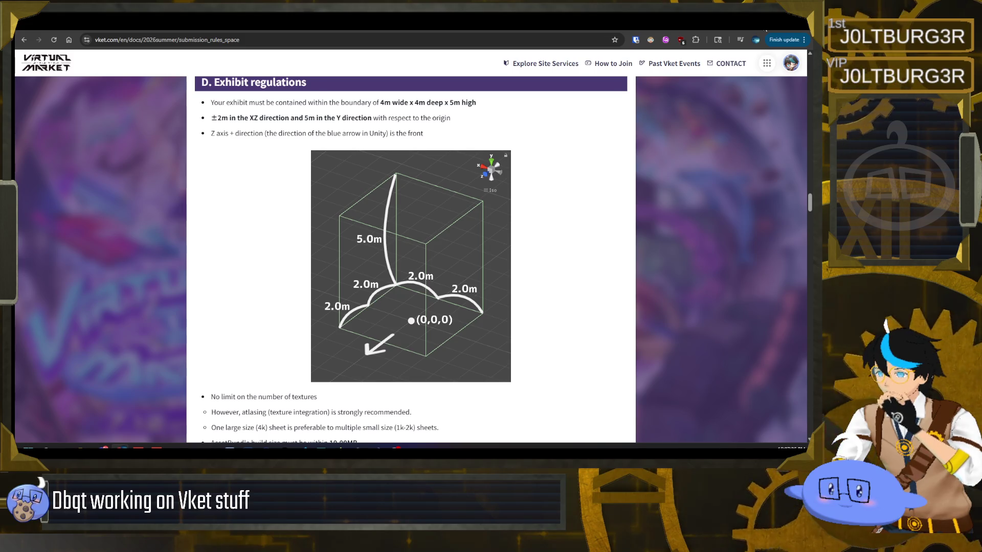
left_click(765, 31)
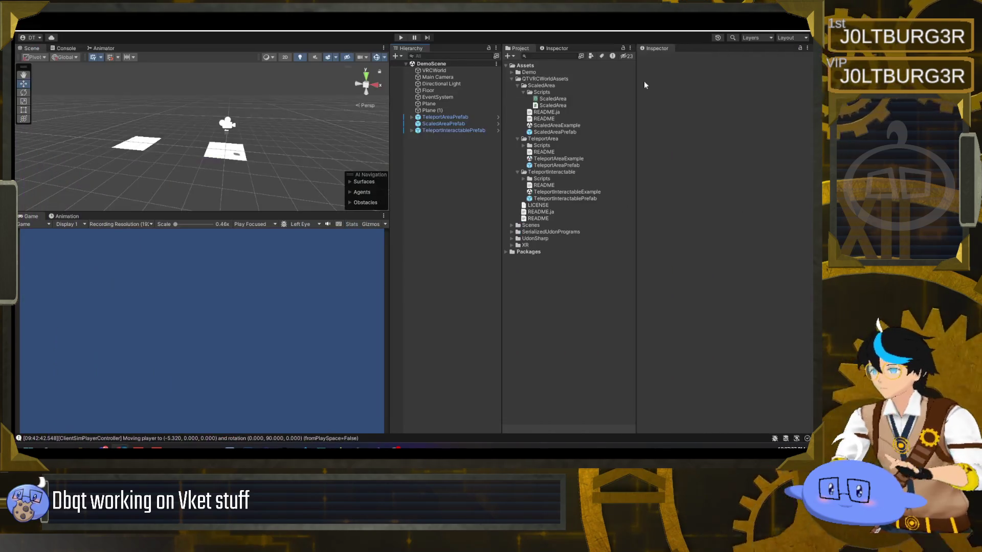
Add a 3D Cube to the scene and set its position to 0, 0, 0.
left_click(396, 56)
mouse_move(417, 84)
left_click(491, 84)
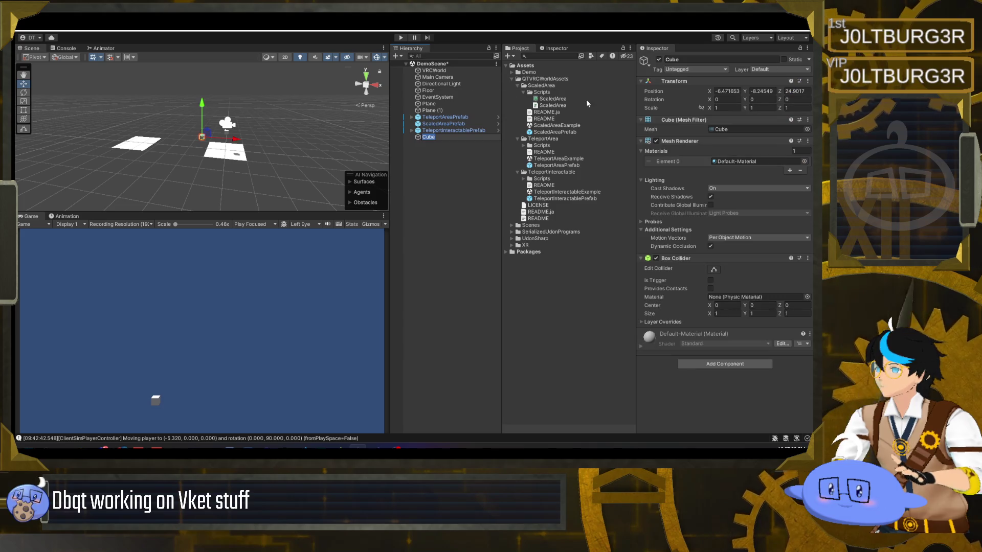
left_click(721, 91)
type("0")
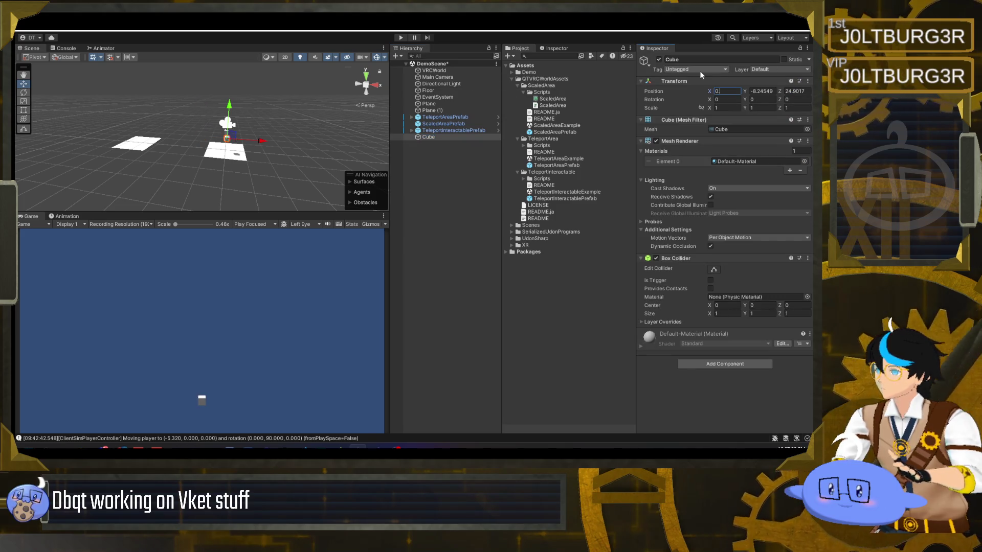
key("Tab")
type("0")
key("Tab")
type("0")
key("Tab")
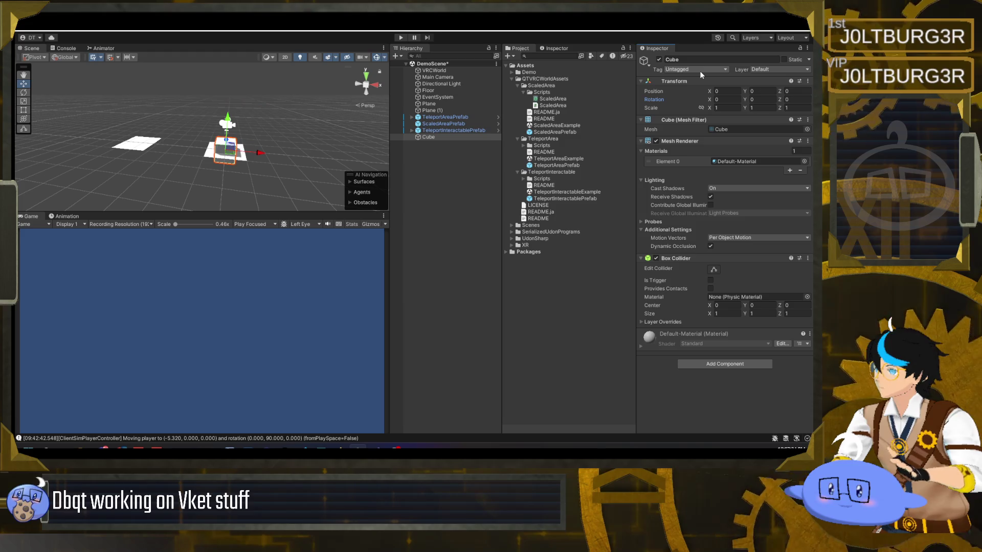
Scale the cube to 4 × 5 × 4.
key("Tab")
key("Tab")
key("Tab")
type("4")
key("Tab")
type("4")
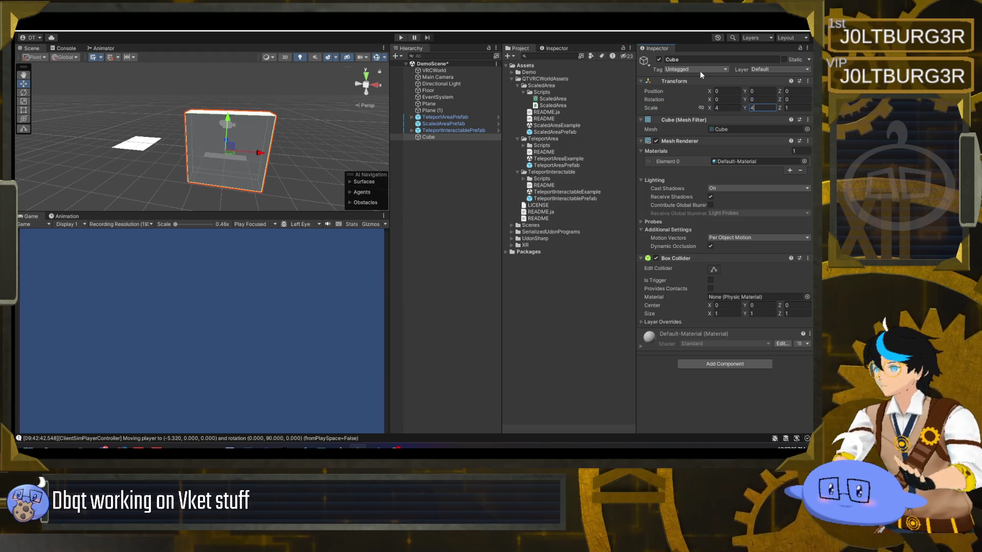
key("BackSpace")
type("5")
key("Tab")
type("4")
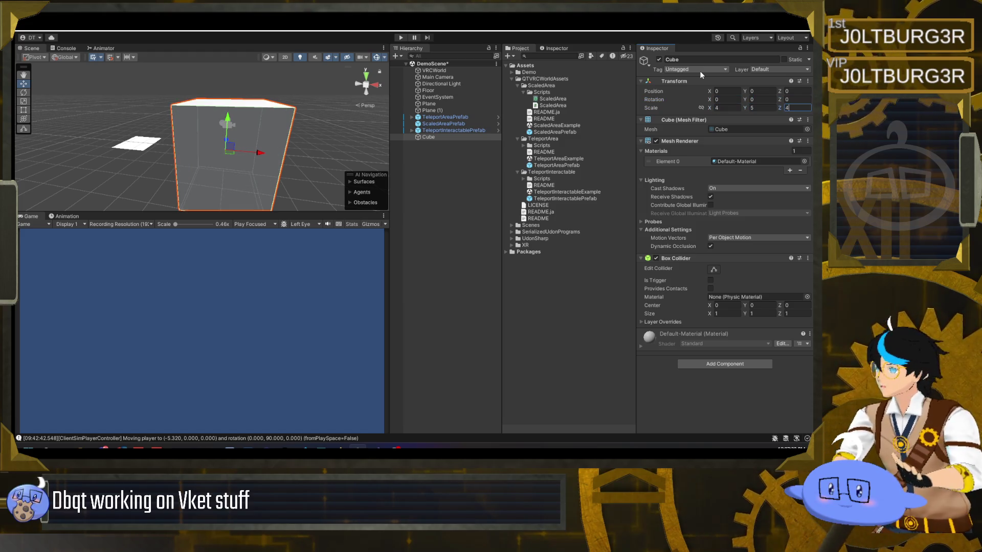
Raise the cube to Y 2.5 and turn off its Mesh Renderer.
left_click(758, 91)
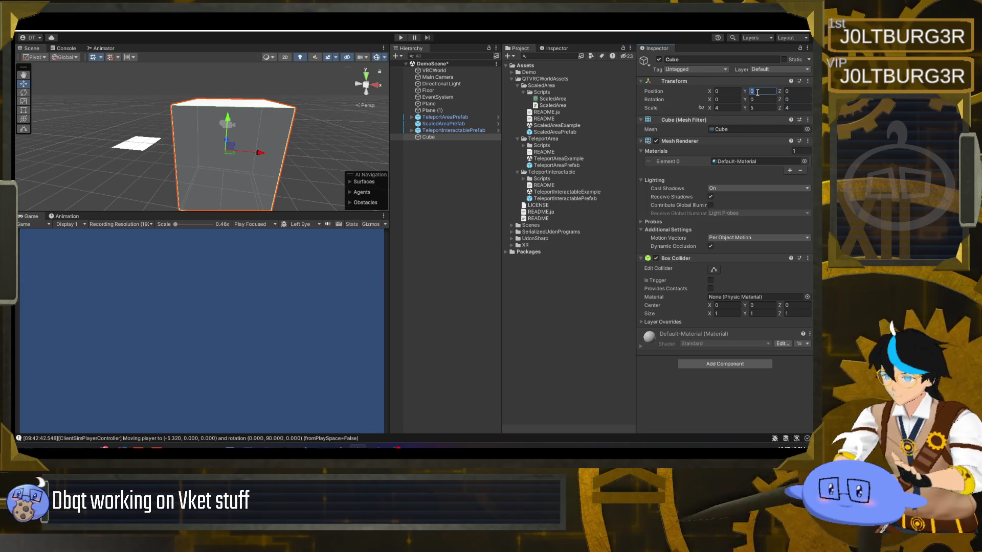
type("5/2")
key("Return")
left_click_drag(214, 132, 306, 134)
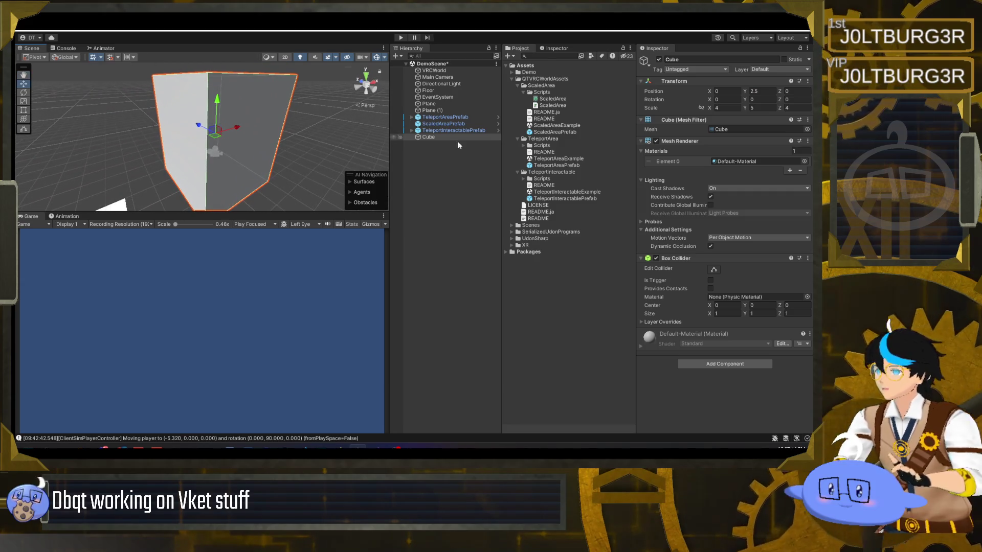
left_click(655, 140)
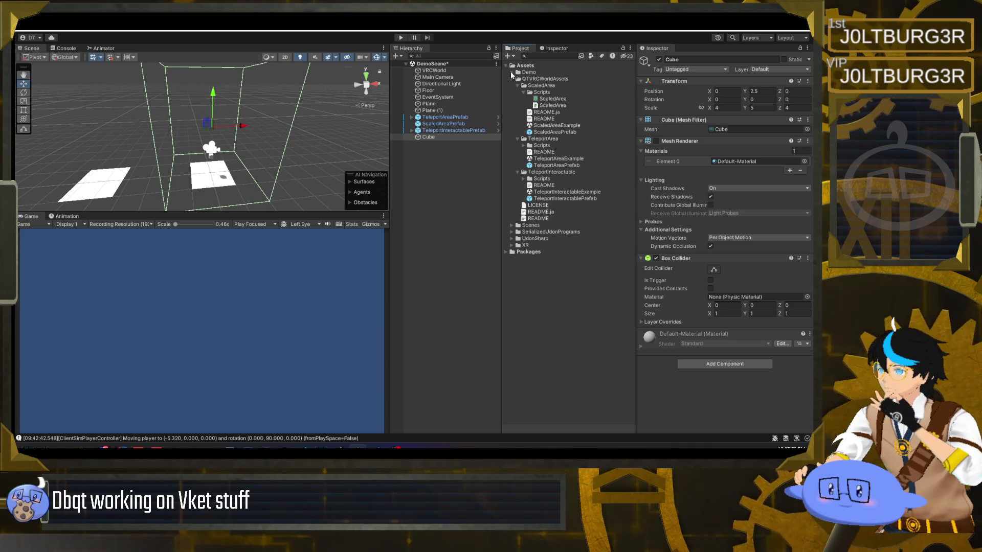
Create a BoothArea material in the Demo folder with Transparent rendering mode.
double_click(527, 72)
right_click(527, 72)
mouse_move(542, 77)
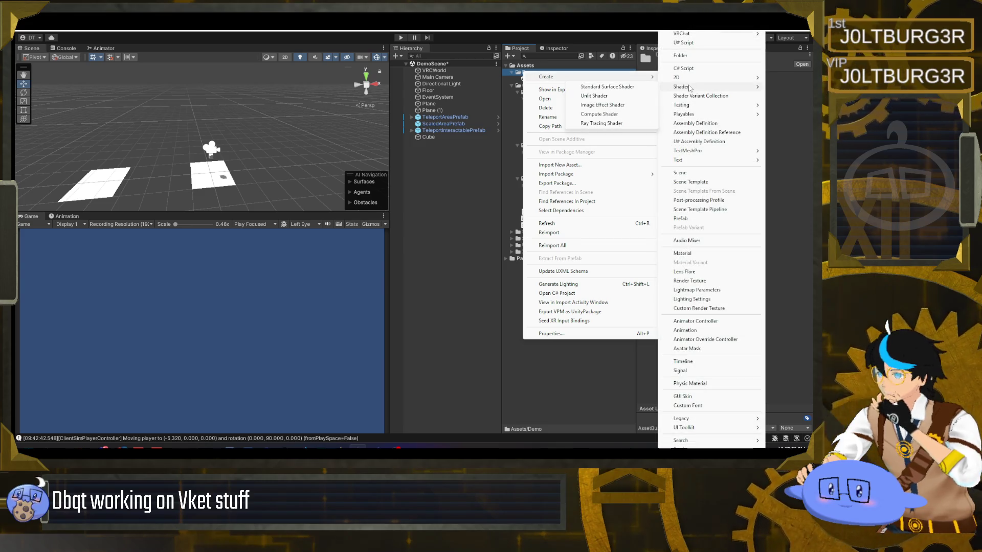
left_click(695, 254)
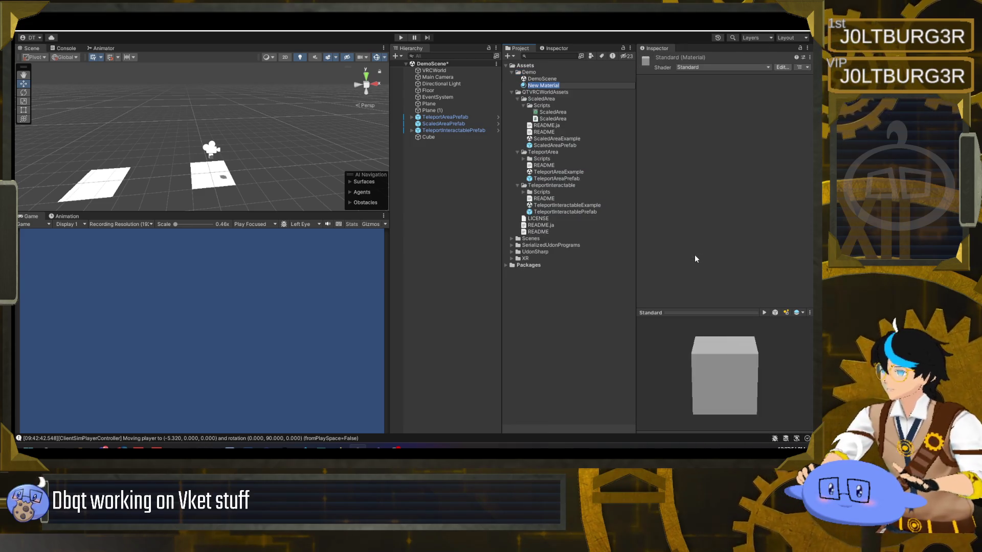
type("BoothArea")
key("Return")
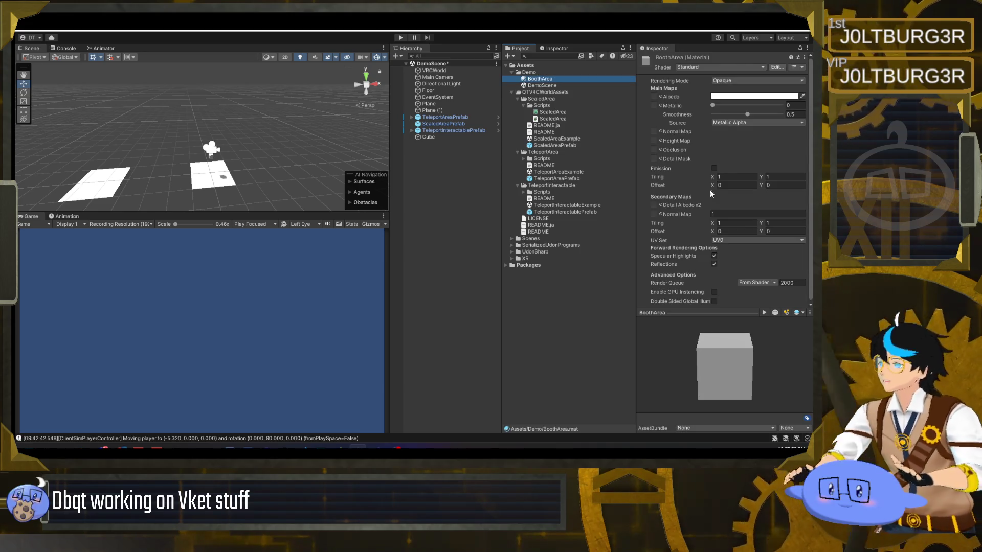
left_click(769, 82)
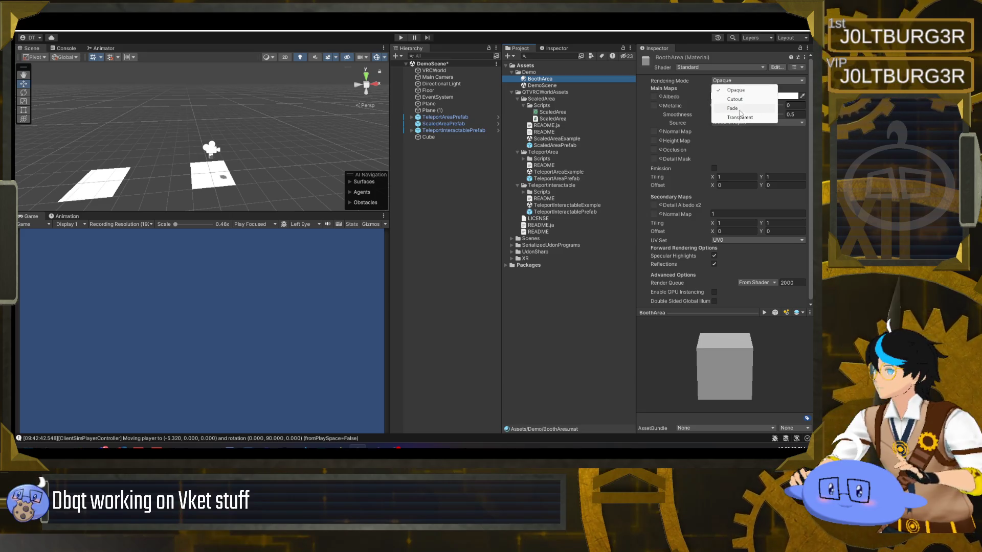
left_click(742, 119)
Try the VRChat Mobile Particles Additive shader on BoothArea.
left_click(732, 68)
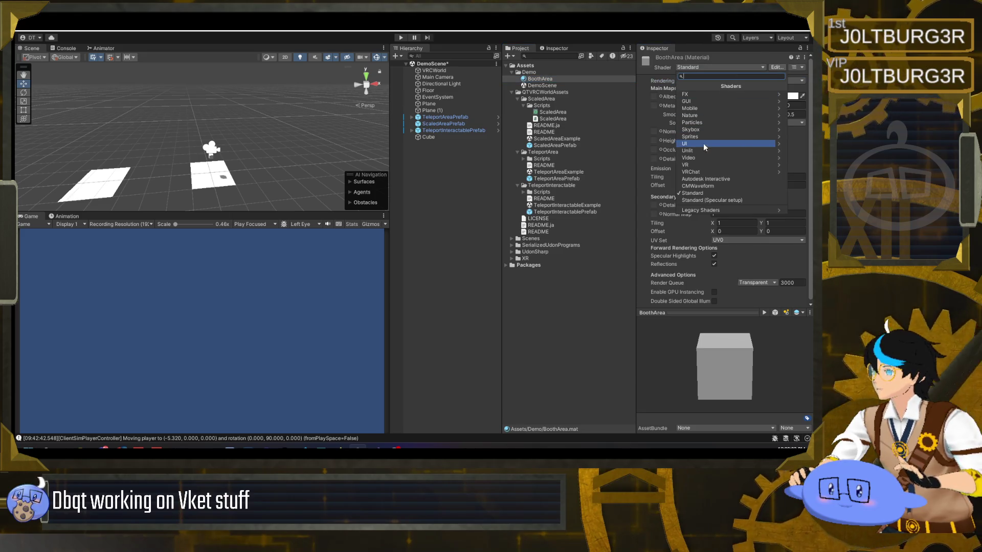
left_click(708, 172)
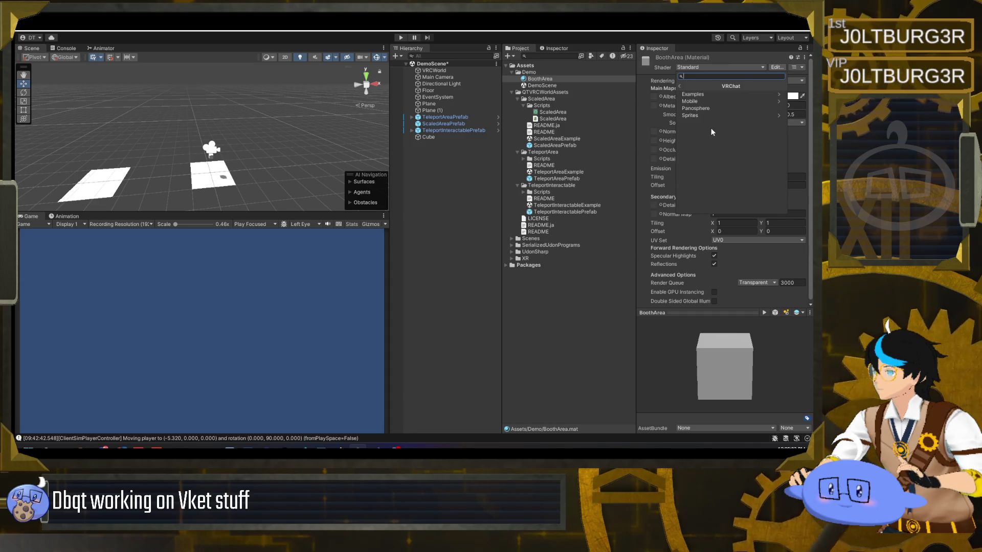
left_click(693, 102)
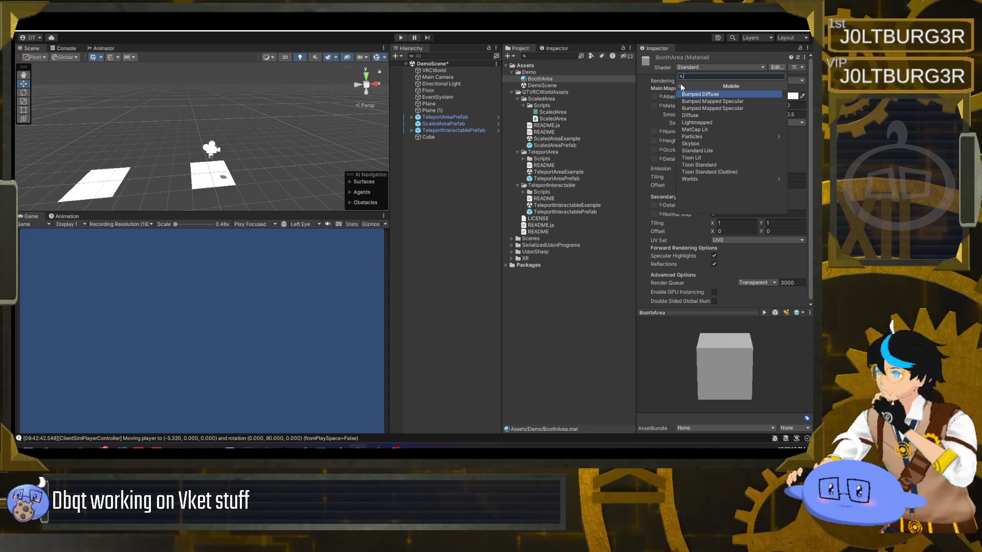
left_click(698, 135)
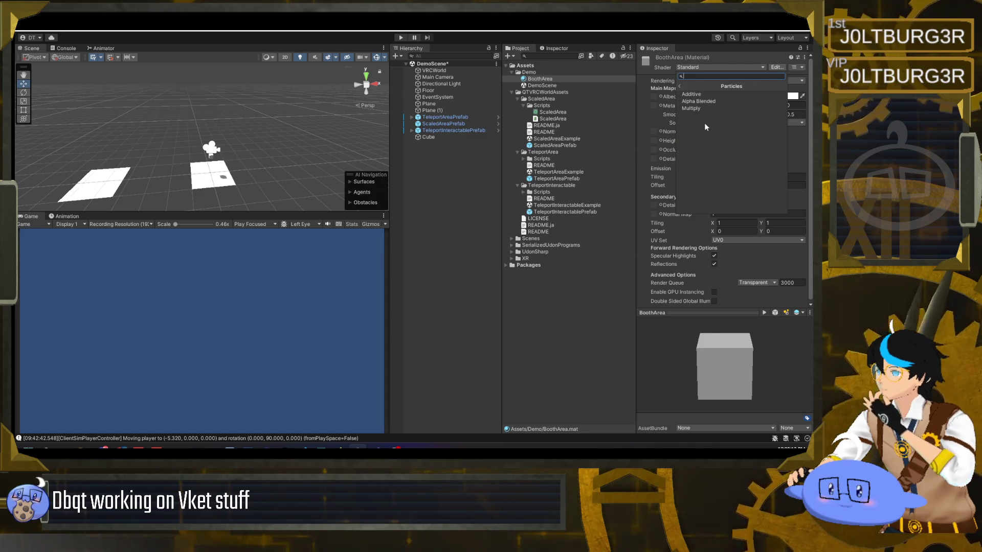
left_click(712, 95)
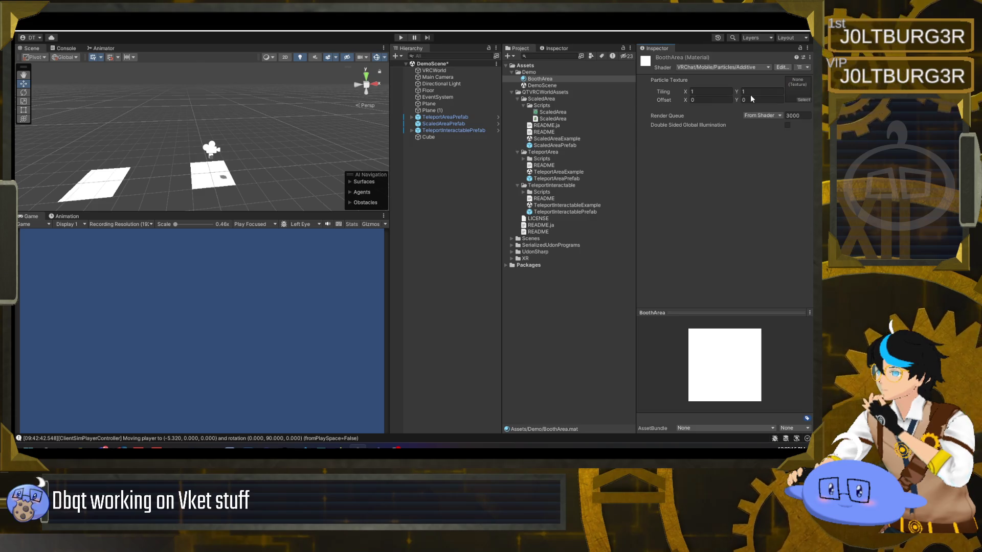
Switch BoothArea to the VRChat/Mobile/Toon Standard shader.
left_click(722, 67)
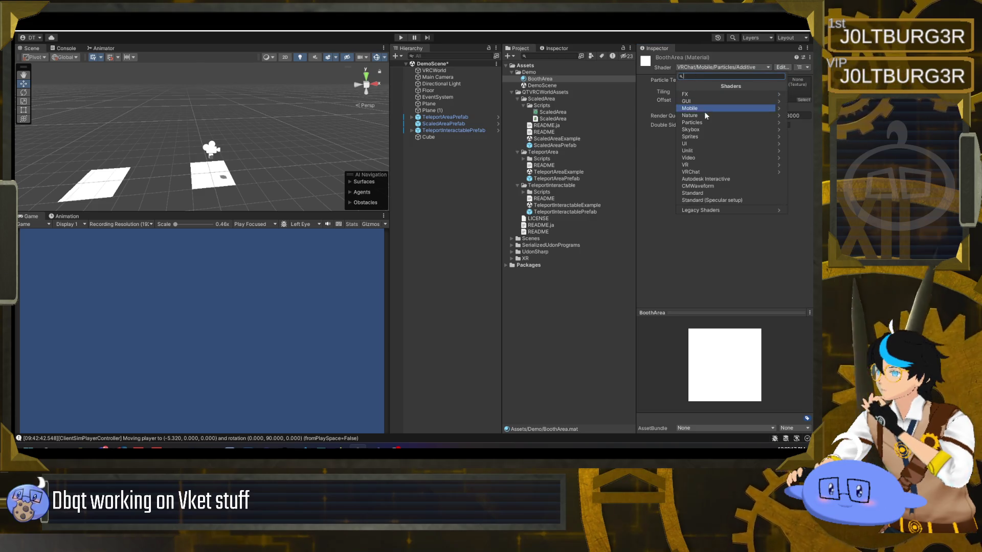
left_click(704, 170)
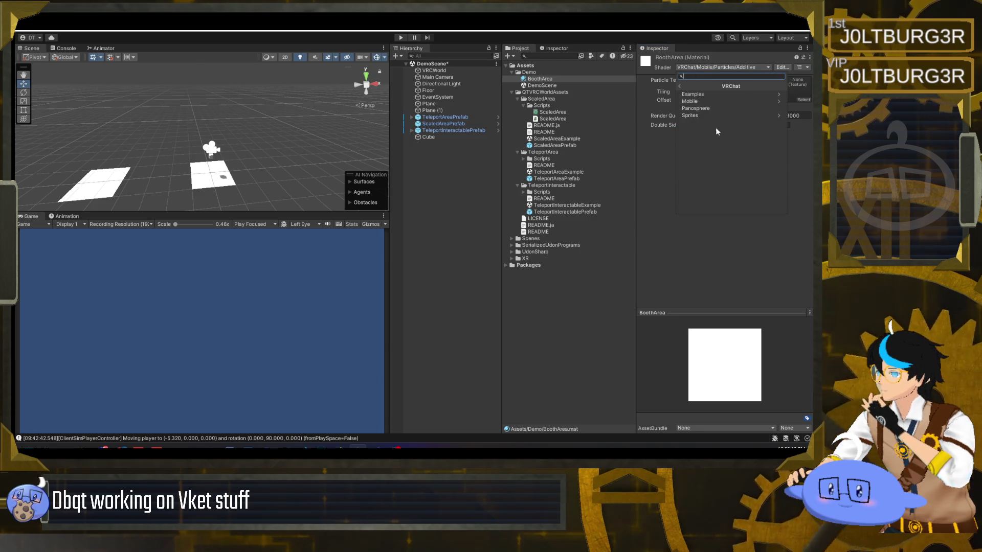
left_click(680, 85)
left_click(716, 172)
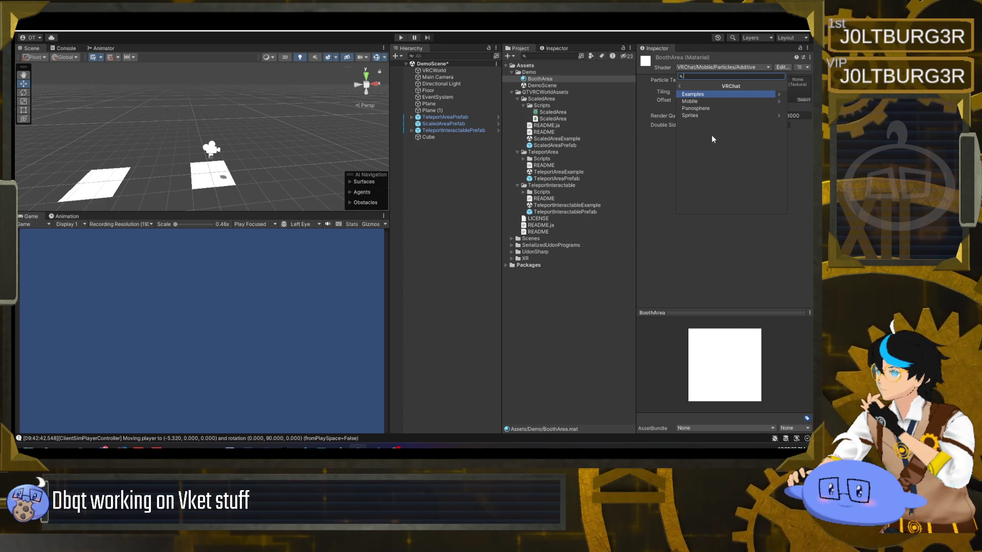
left_click(719, 102)
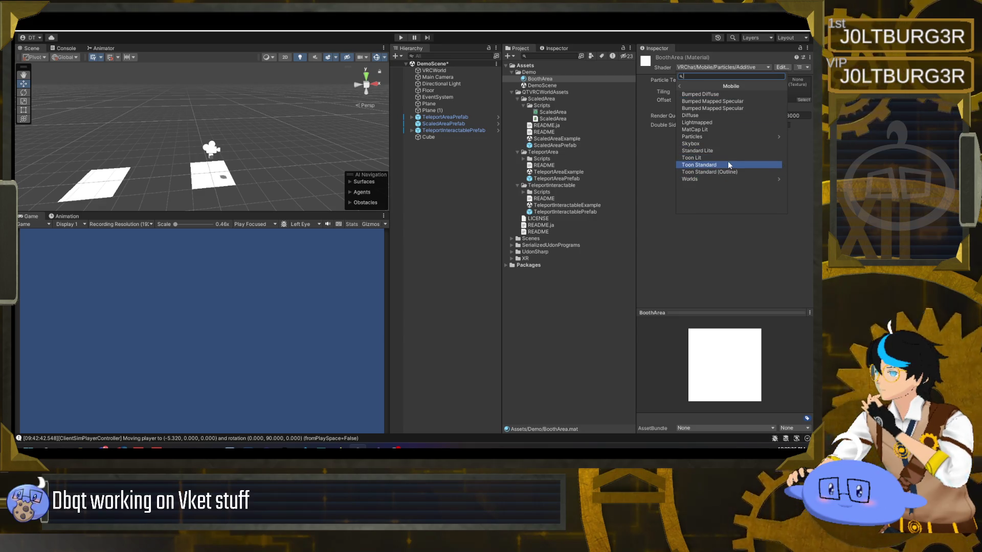
left_click(731, 177)
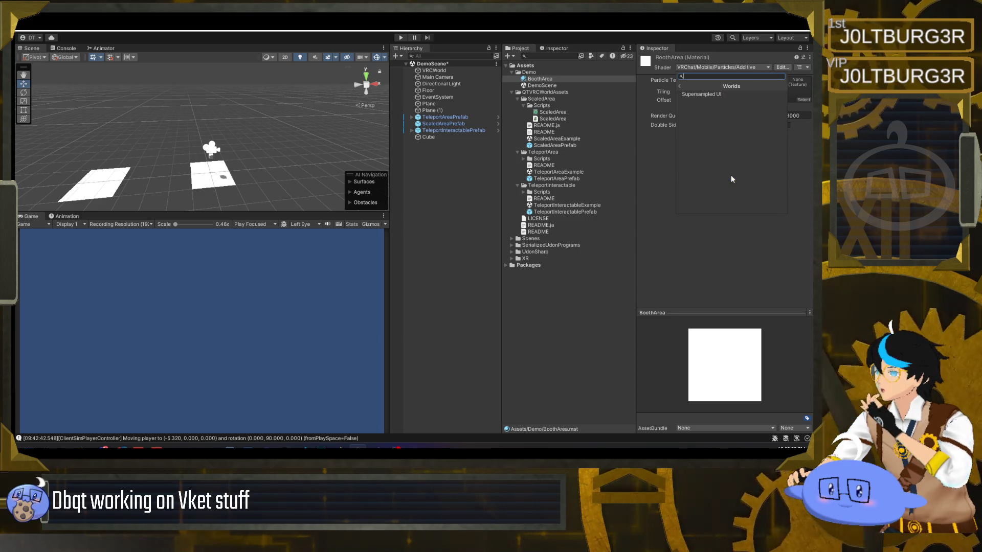
left_click(682, 85)
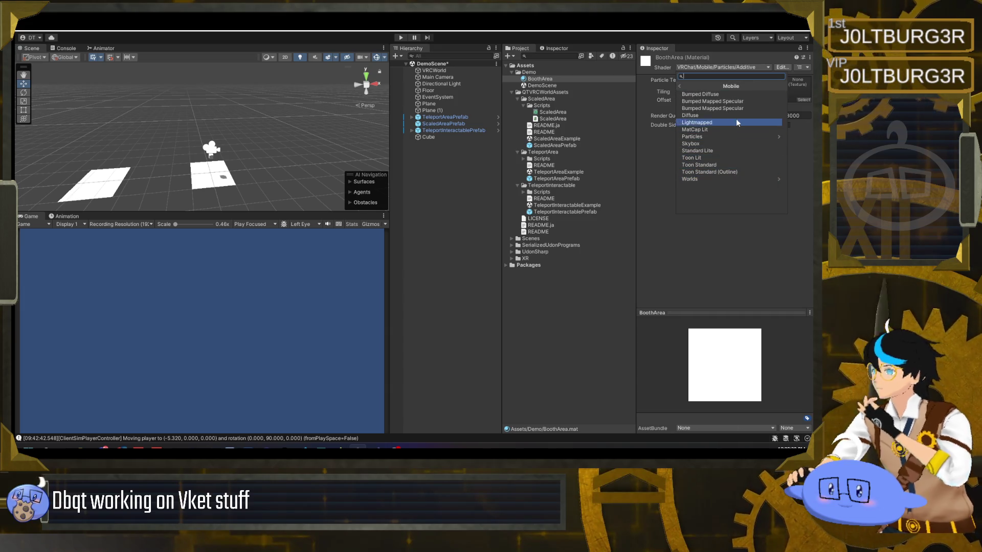
left_click(723, 164)
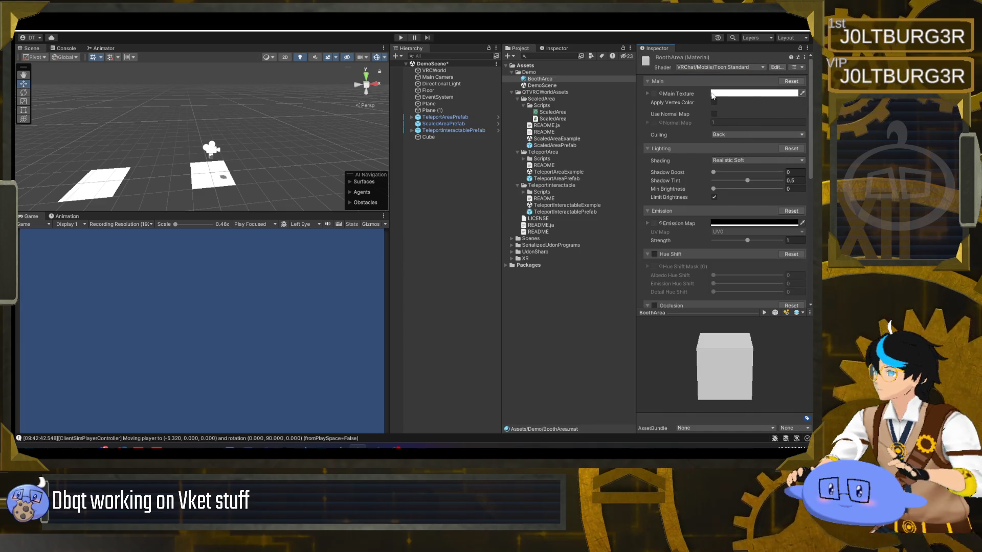
Set the BoothArea main colour to a saturated deep blue.
left_click(647, 93)
left_click(647, 93)
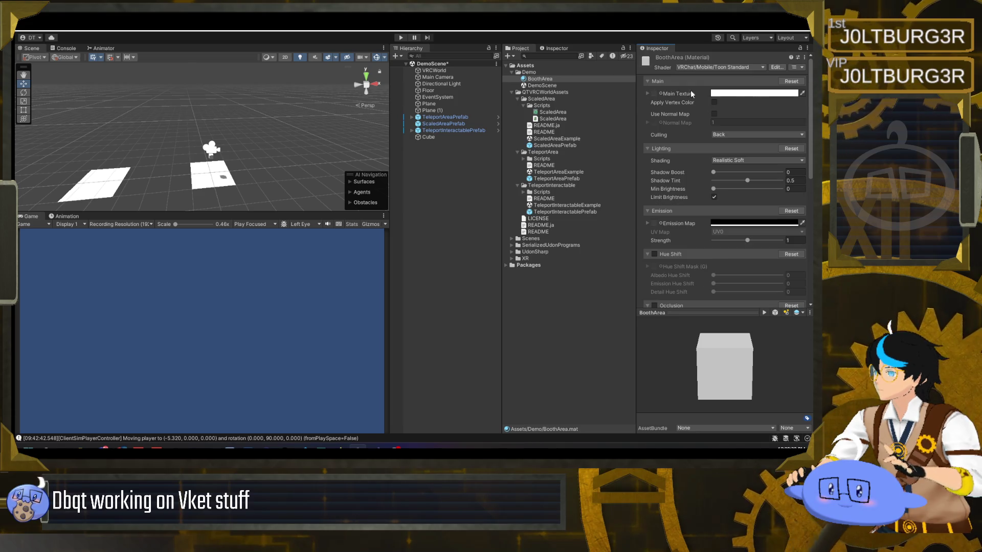
scroll(686, 210, "down", 15)
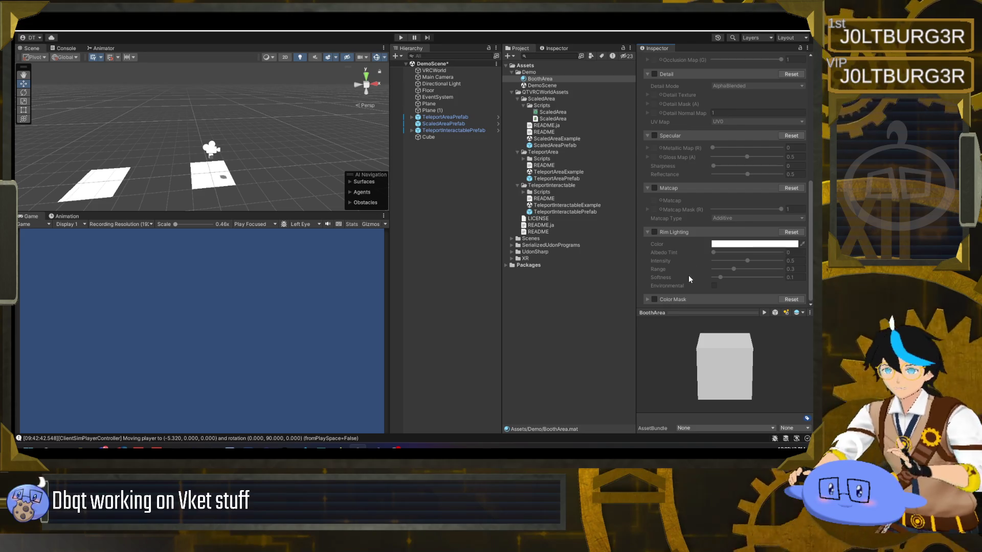
scroll(692, 277, "up", 15)
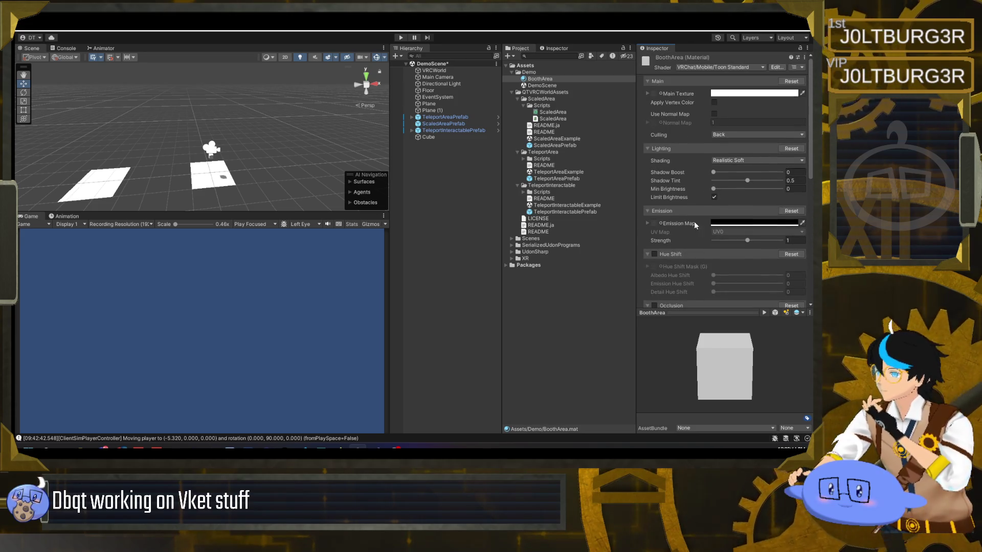
left_click(725, 95)
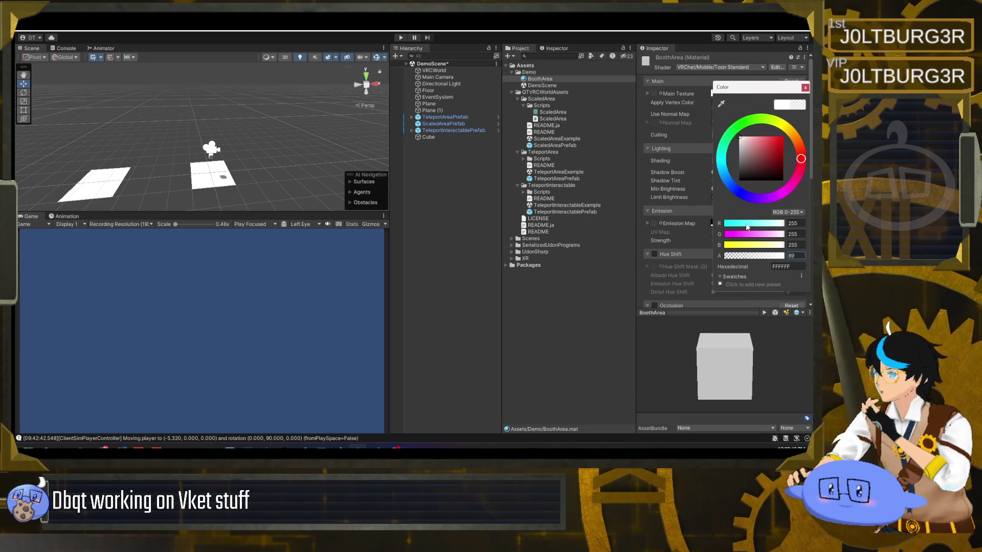
left_click(736, 189)
left_click_drag(762, 153, 787, 148)
left_click(805, 88)
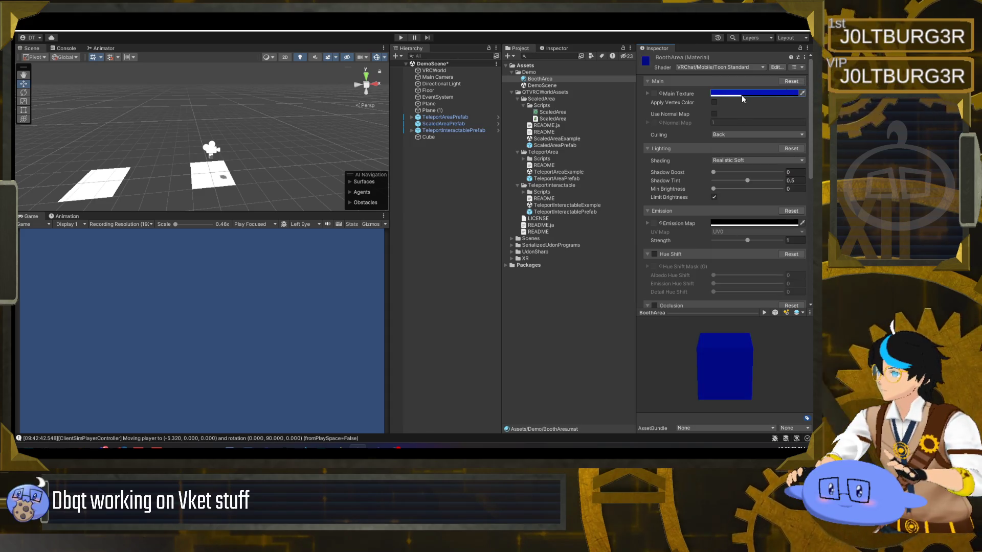
Apply BoothArea to the Cube and re-enable its Mesh Renderer.
left_click_drag(540, 79, 437, 136)
left_click(437, 136)
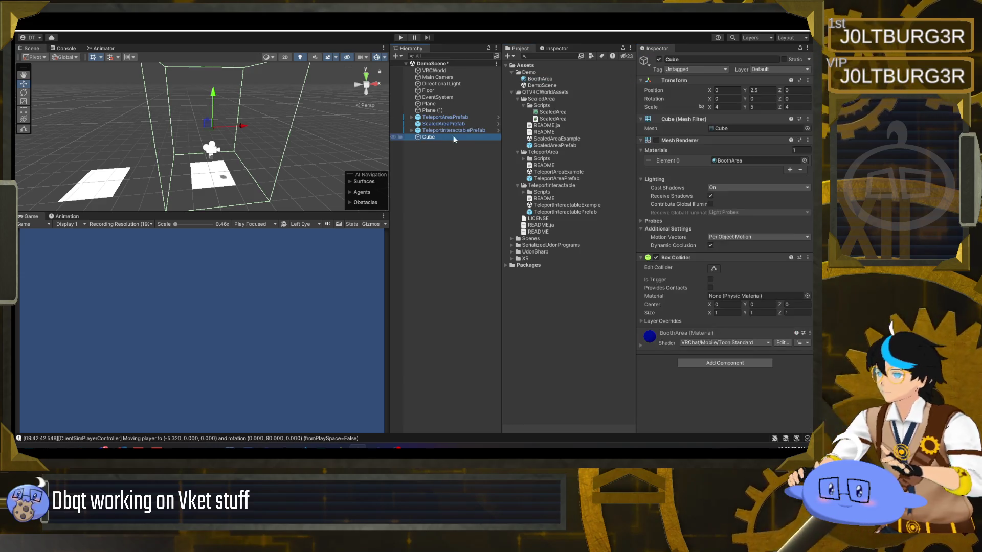
left_click(656, 140)
mouse_move(272, 152)
left_mouse_down()
mouse_move(337, 142)
mouse_move(281, 147)
left_mouse_up()
Review BoothArea's settings, checking Color Mask and leaving culling on Back.
double_click(730, 161)
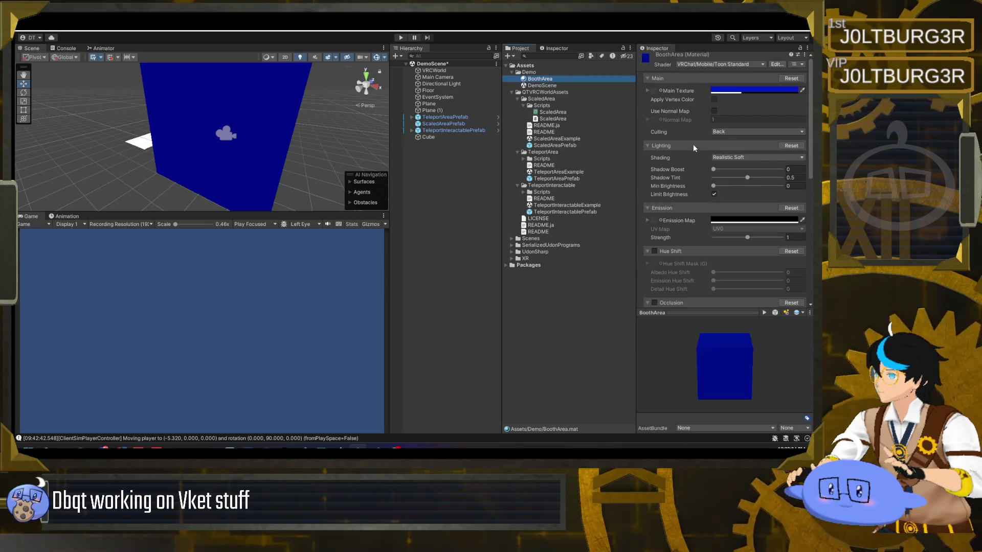
scroll(701, 221, "down", 5)
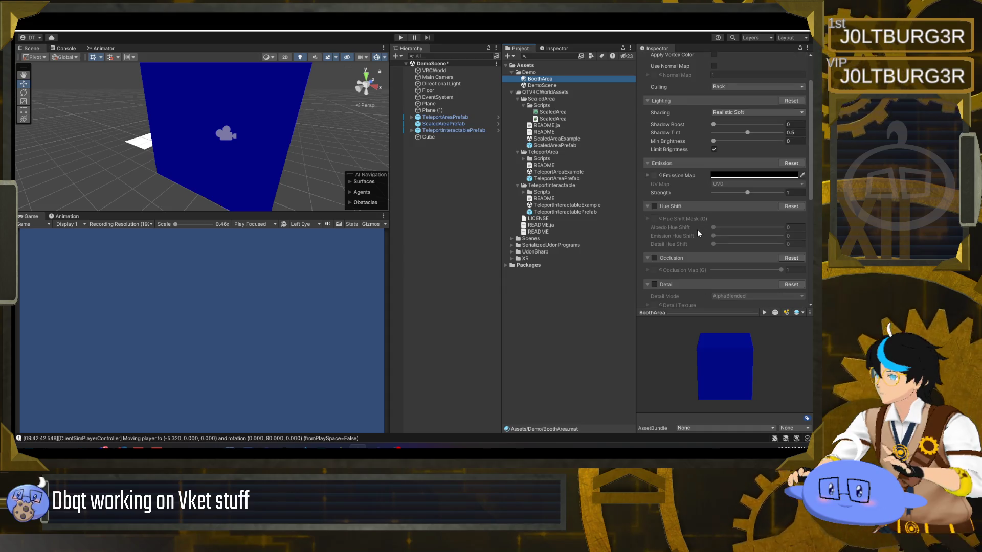
scroll(692, 236, "down", 2)
scroll(688, 239, "down", 1)
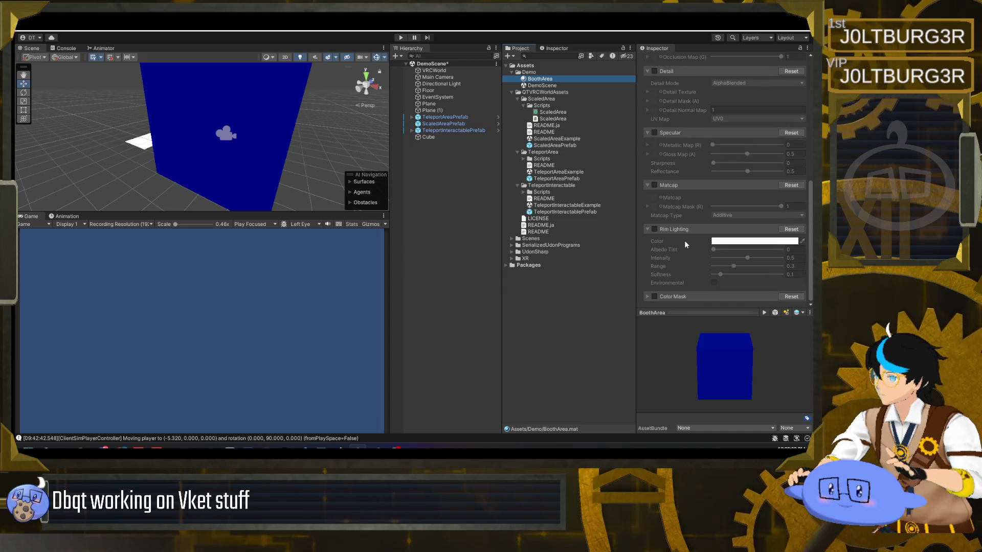
left_click(673, 298)
left_click(684, 207)
scroll(686, 194, "up", 10)
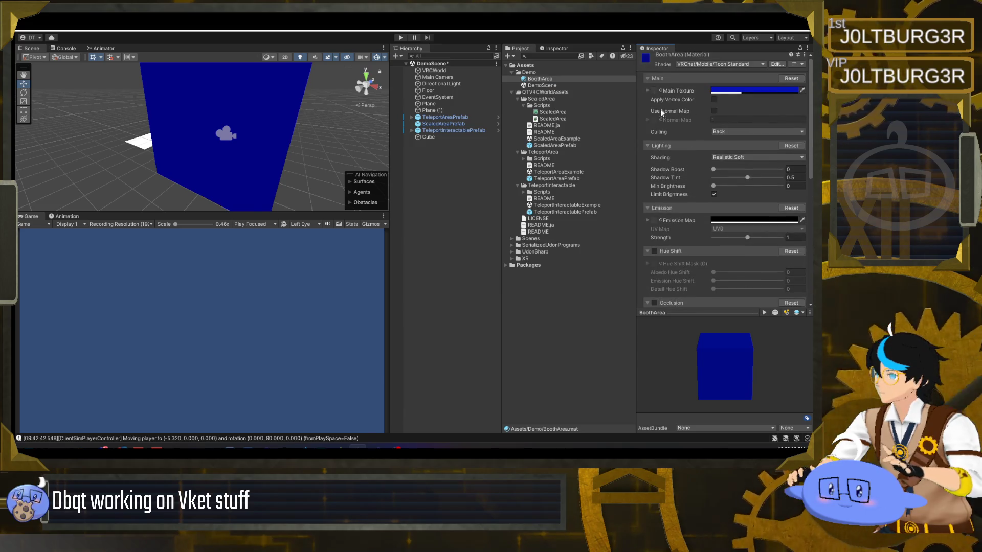
left_click(723, 132)
left_click(686, 136)
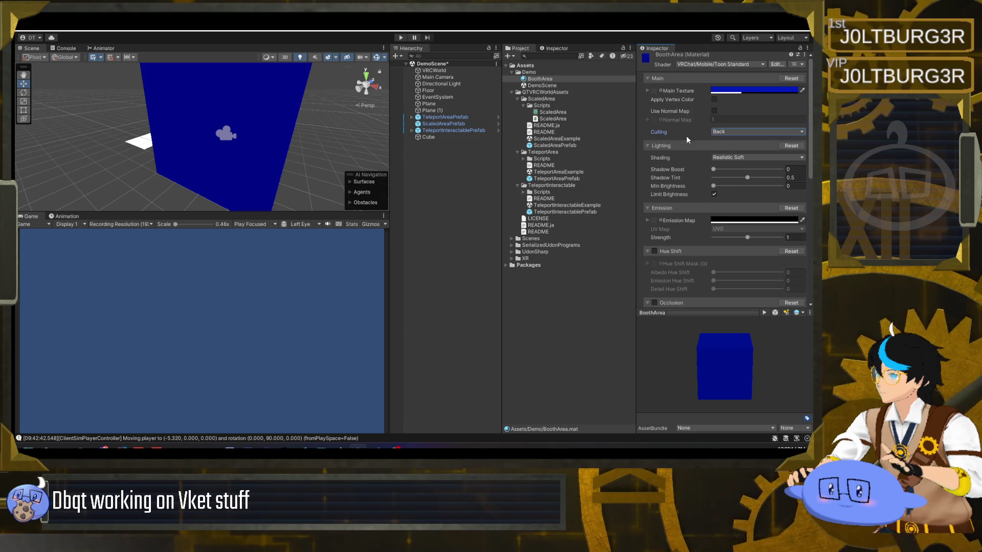
Try the VRChat Mobile Toon Lit, then Standard Lite shaders on BoothArea.
left_click(752, 65)
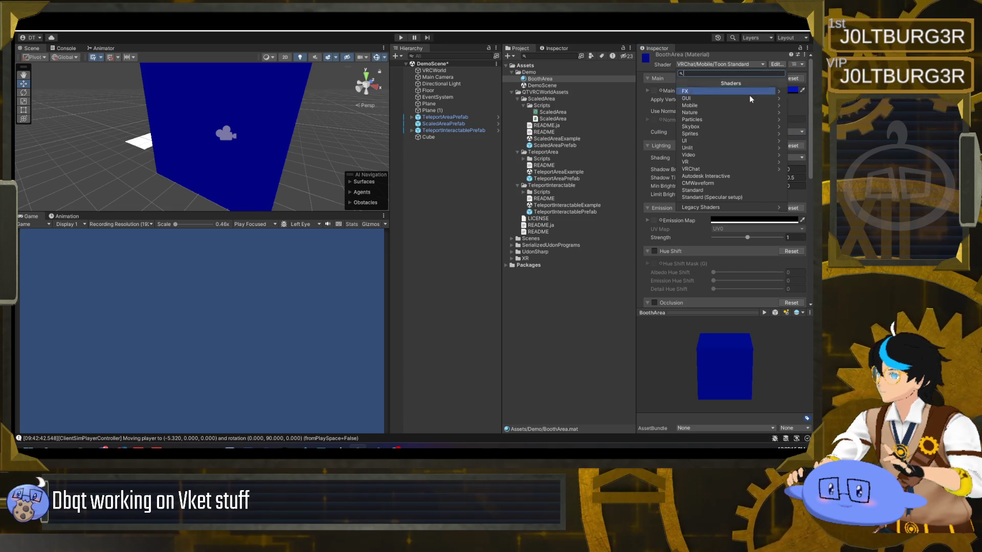
left_click(720, 169)
left_click(716, 99)
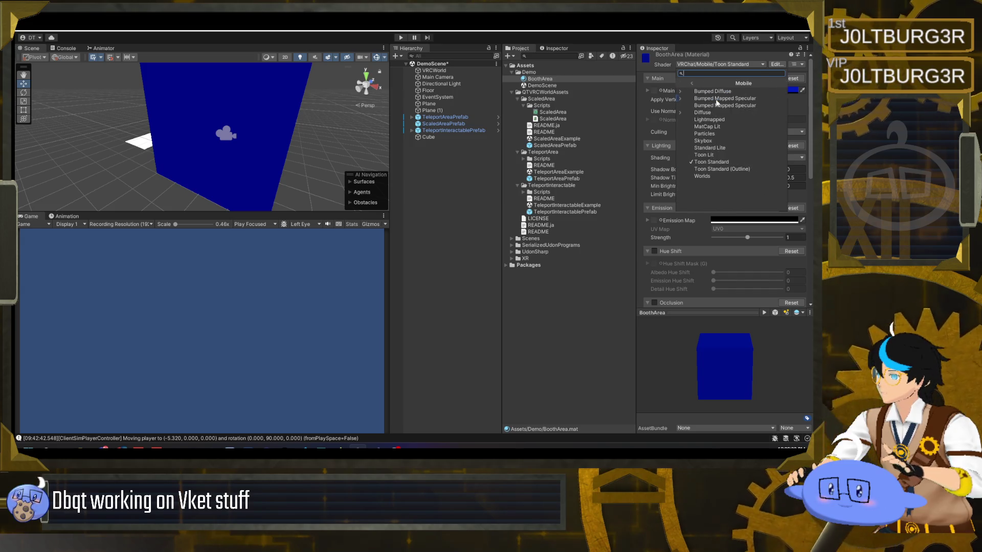
left_click(731, 158)
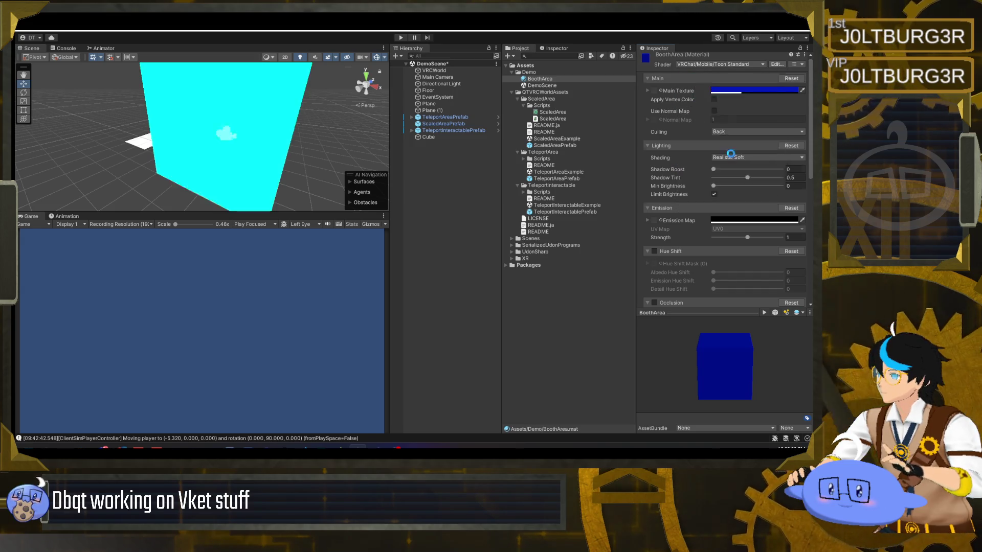
left_click(730, 65)
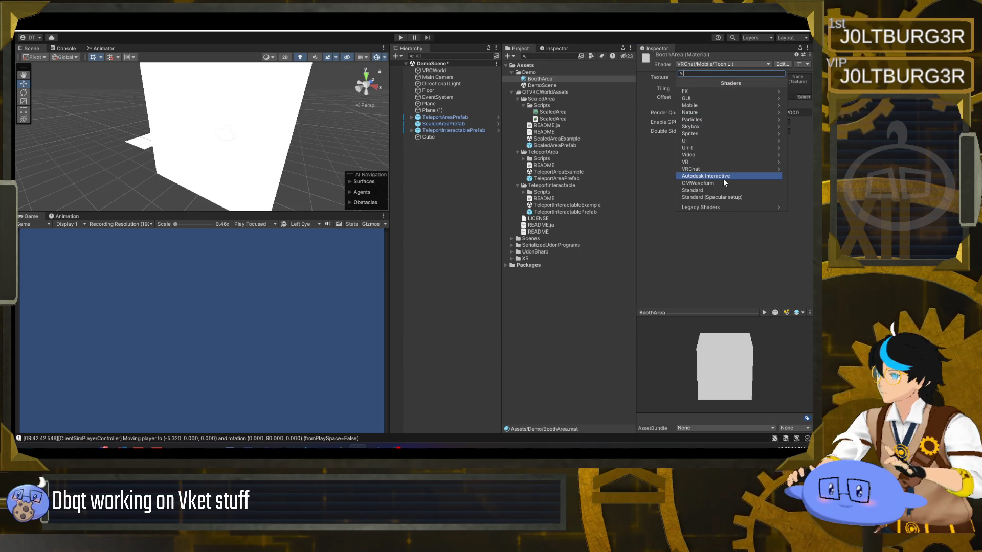
left_click(726, 169)
left_click(722, 98)
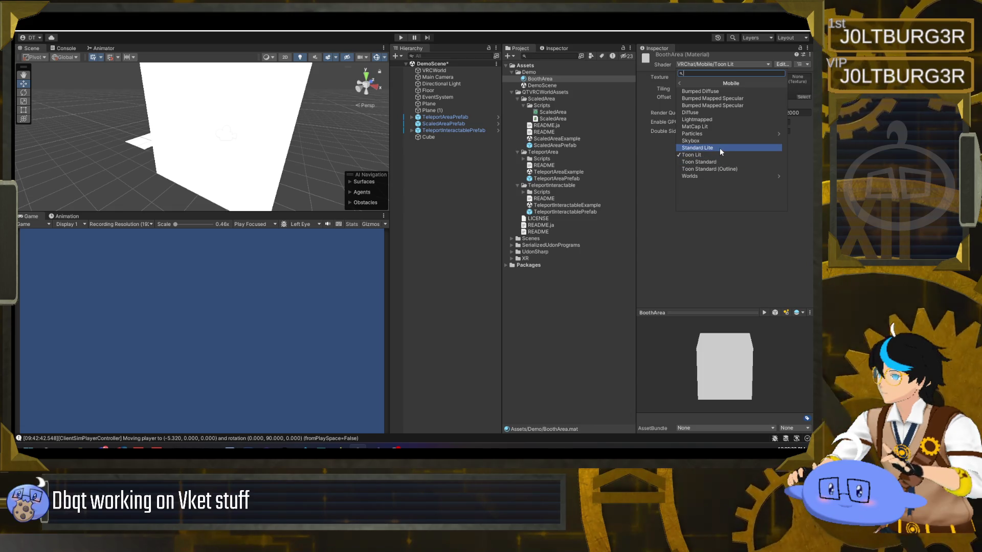
left_click(720, 148)
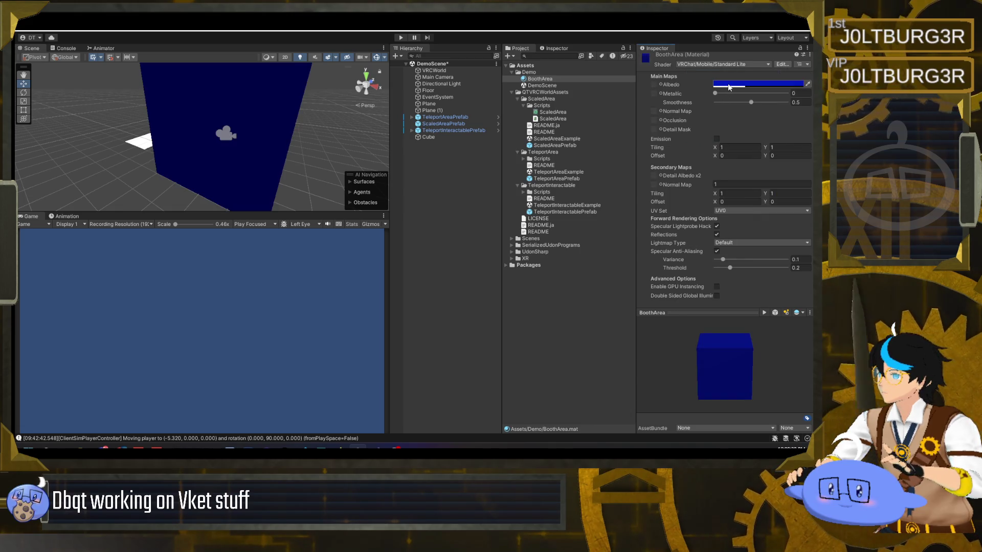
mouse_move(257, 121)
left_mouse_down()
mouse_move(193, 122)
mouse_move(202, 120)
left_mouse_up()
Switch BoothArea to the Particles/Standard Unlit shader.
left_click(768, 65)
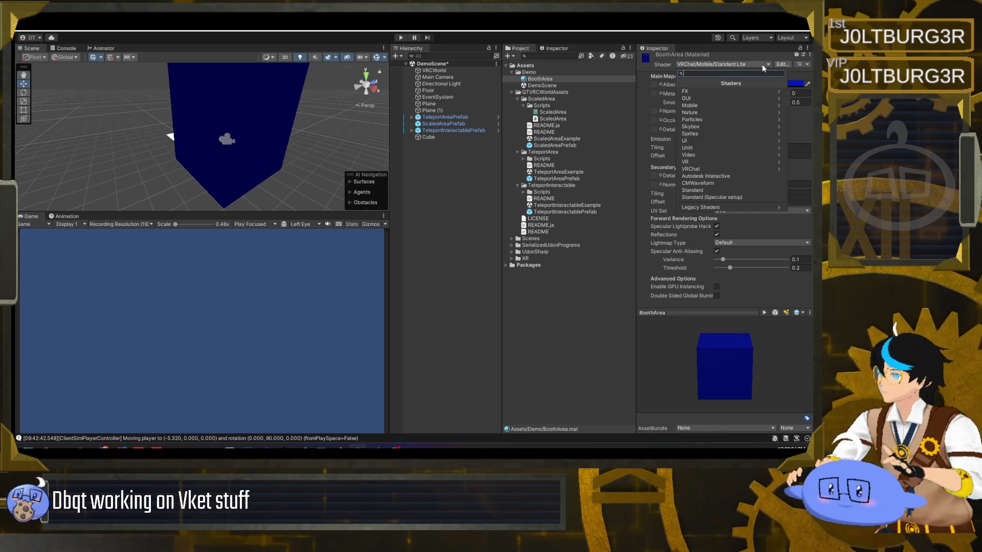
left_click(742, 116)
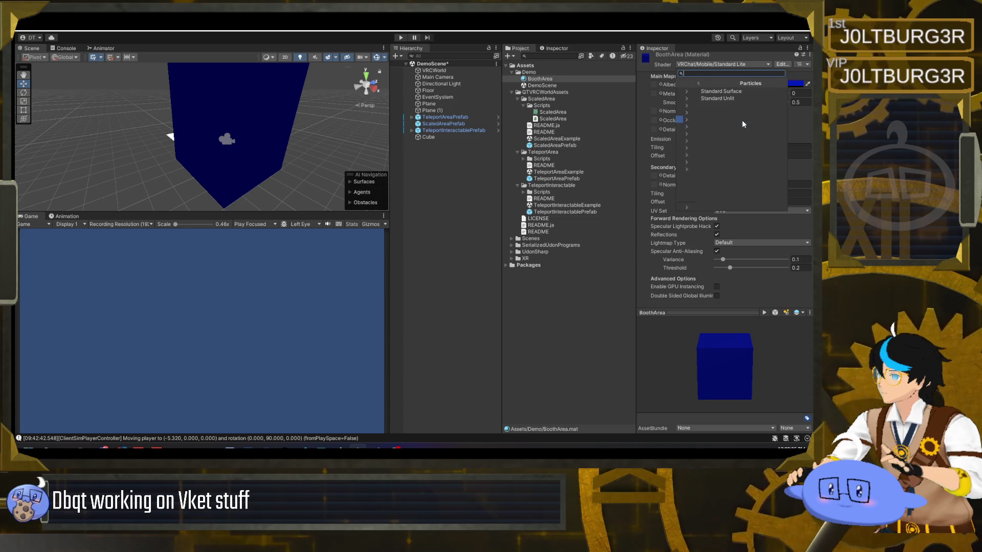
left_click(722, 97)
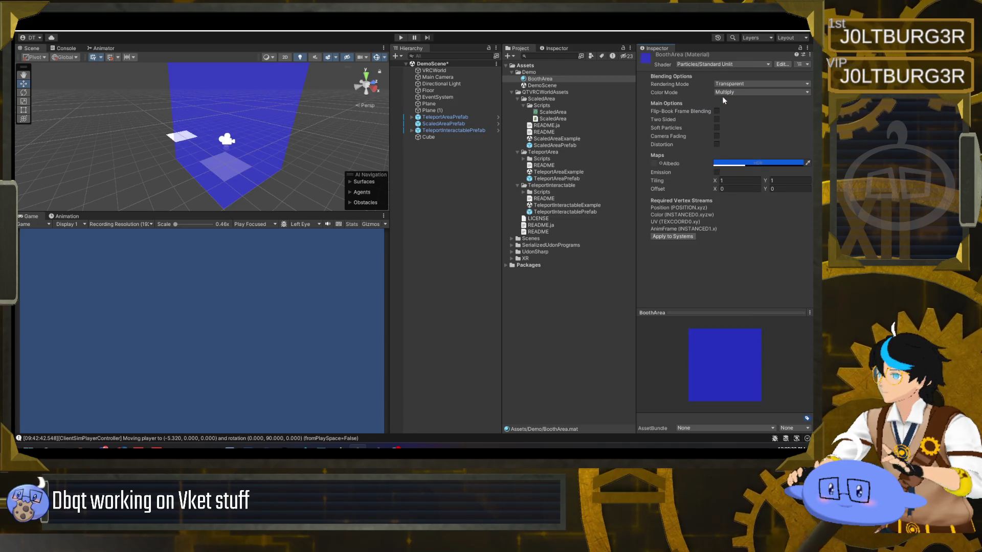
mouse_move(341, 163)
left_mouse_down()
mouse_move(323, 137)
mouse_move(299, 175)
mouse_move(266, 146)
left_mouse_up()
Darken the Albedo colour to dim blue-grey with alpha 41.
left_click(768, 162)
left_click_drag(742, 207, 787, 208)
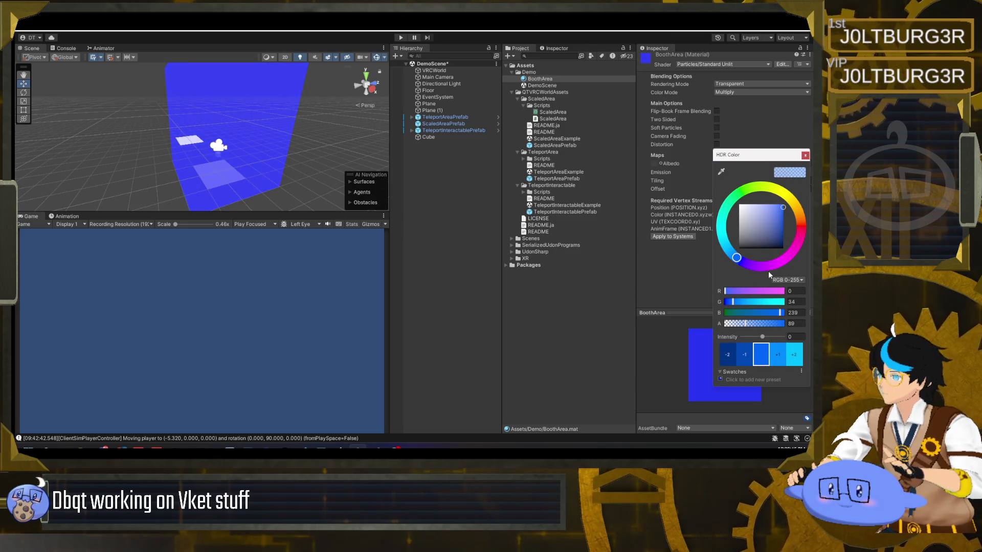
left_click_drag(746, 324, 734, 324)
left_click(774, 209)
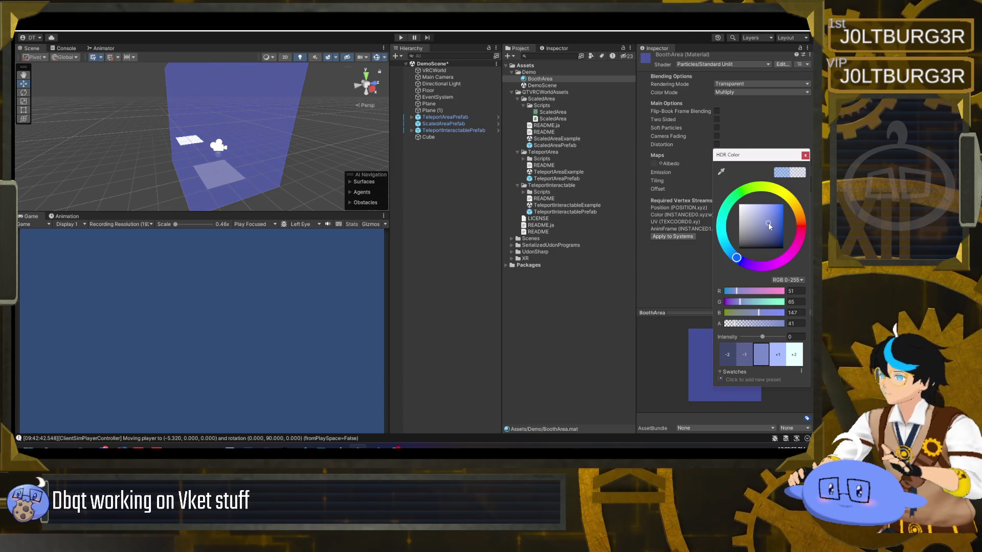
left_click_drag(767, 228, 764, 242)
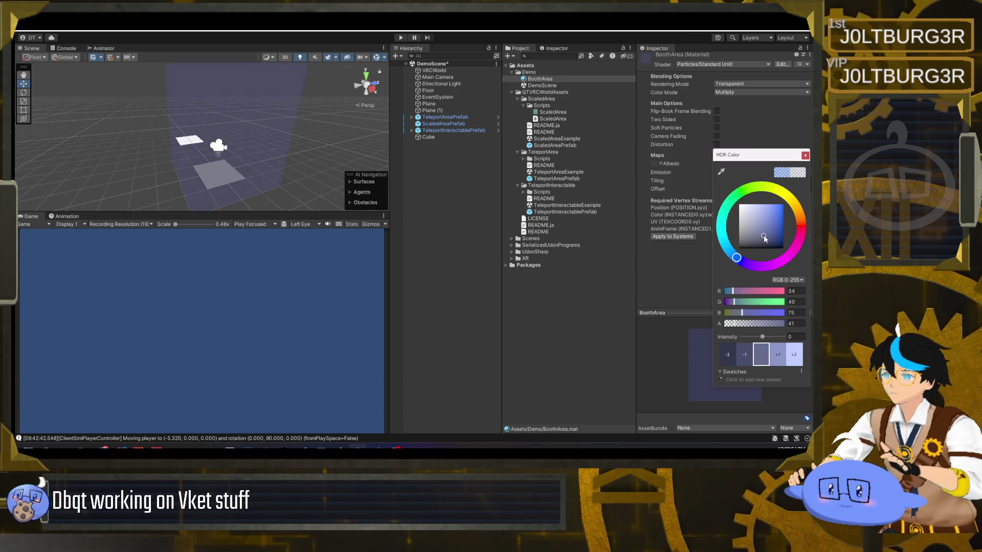
left_click(805, 155)
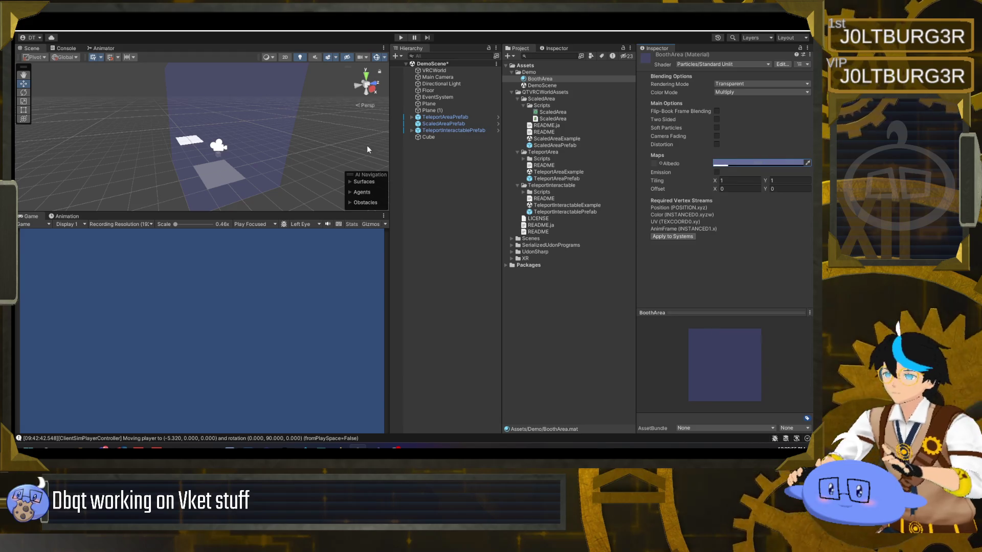
mouse_move(153, 154)
left_mouse_down()
mouse_move(114, 149)
mouse_move(194, 151)
left_mouse_up()
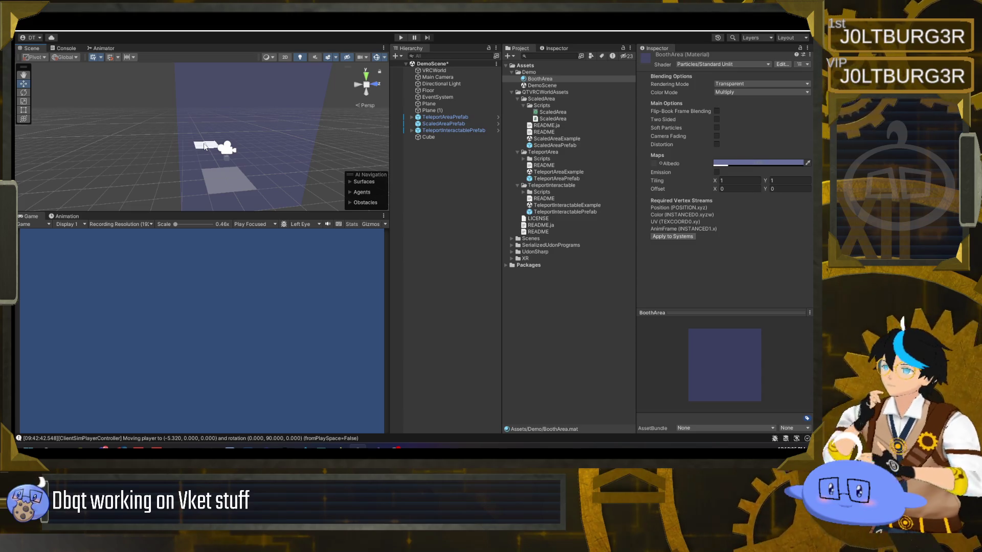
Select the Floor quad to inspect its 100×100 scale and Mesh Collider.
mouse_move(216, 154)
left_mouse_down()
mouse_move(163, 162)
mouse_move(347, 161)
mouse_move(280, 135)
mouse_move(368, 117)
left_mouse_up()
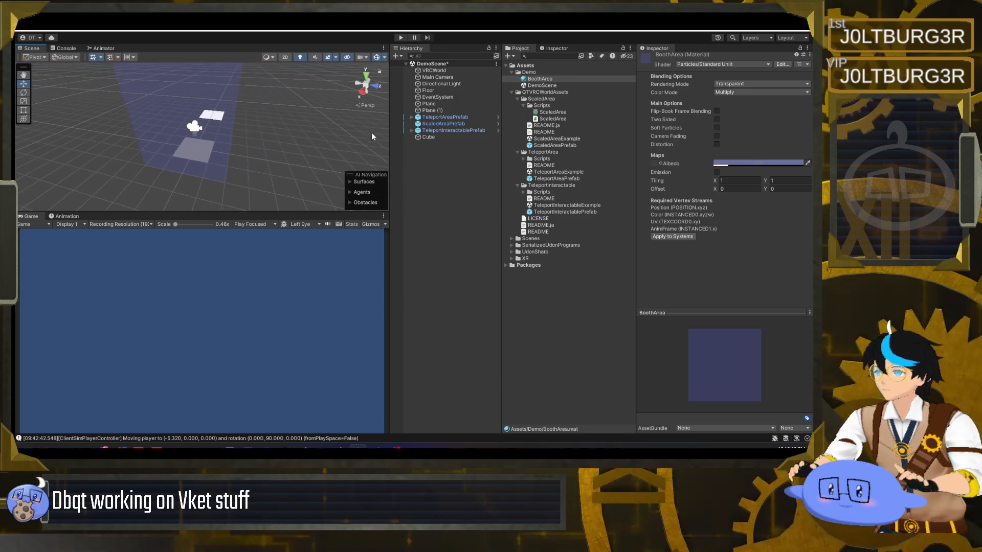
left_click(448, 90)
left_click_drag(220, 141, 266, 138)
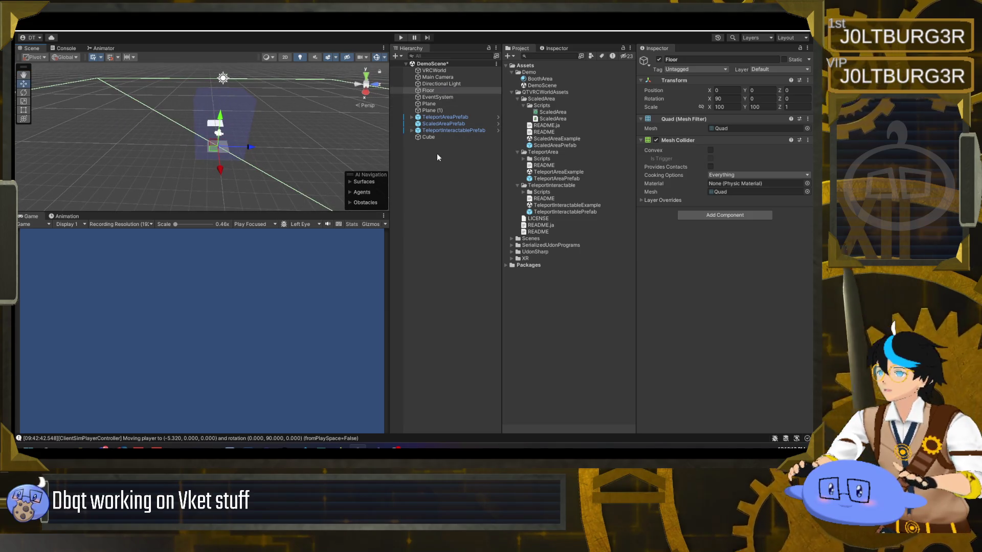
left_click(396, 55)
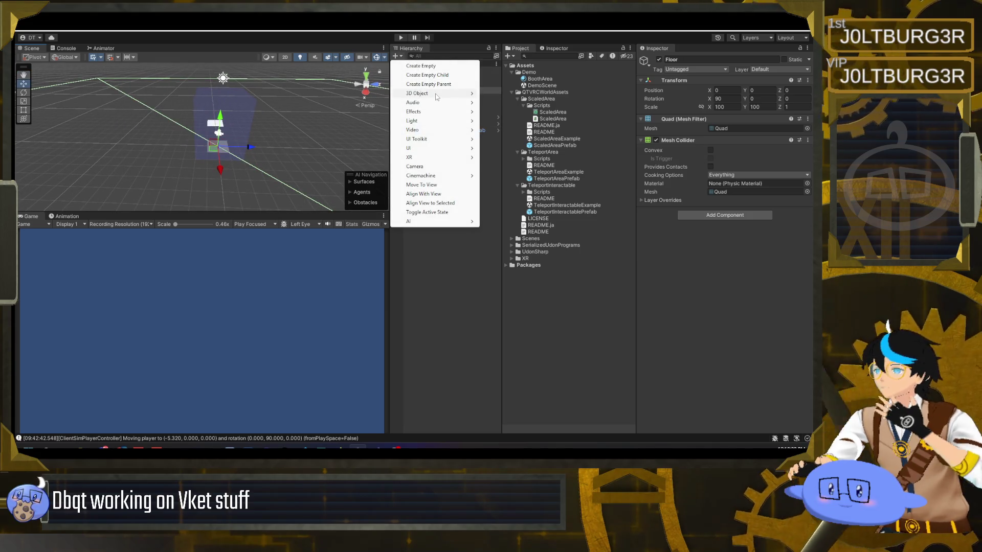
Add a new plane to the scene named BoothFloor.
mouse_move(436, 95)
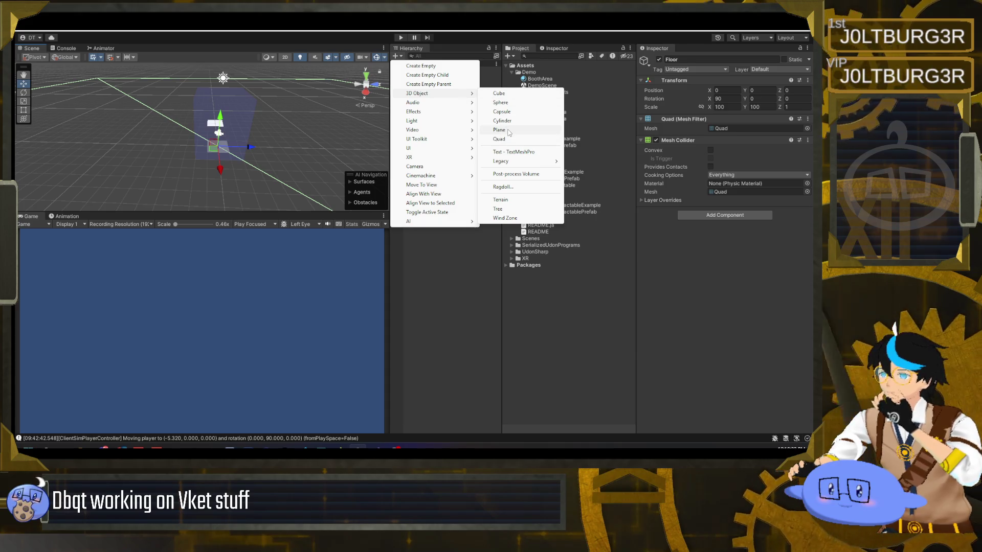
left_click(499, 130)
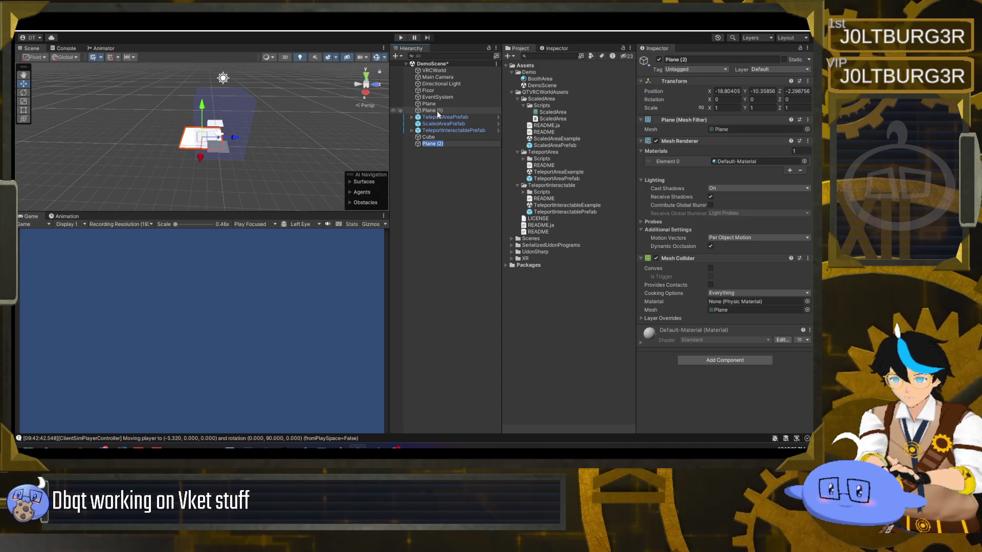
type("Bo")
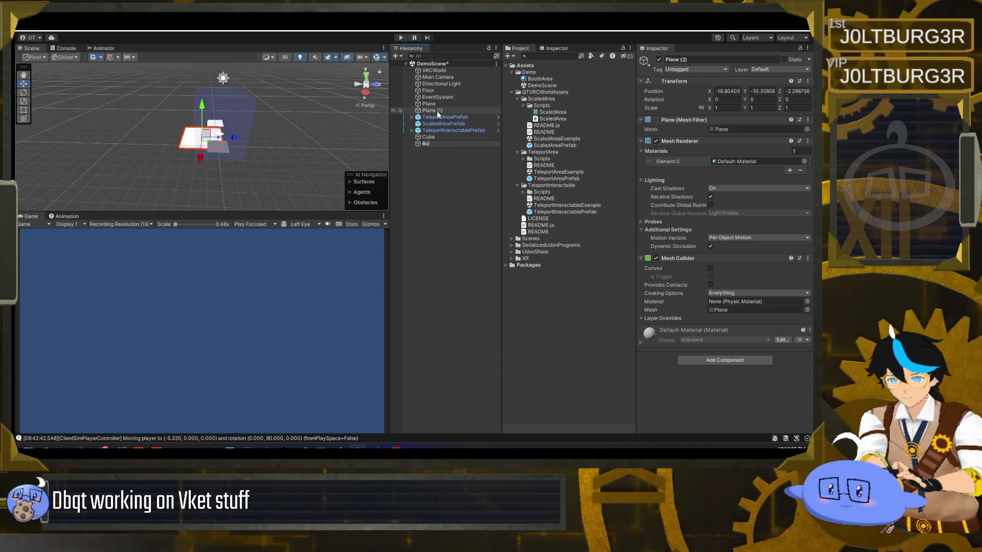
type("othFloor")
key("Return")
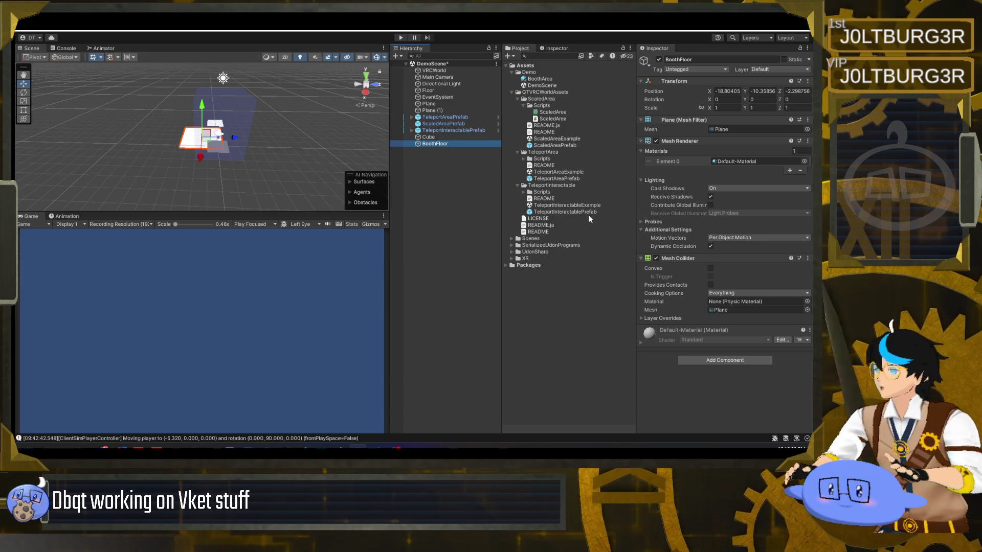
Remove BoothFloor's Mesh Collider and set its X and Y position to 0.
right_click(680, 258)
left_click(699, 277)
left_click(726, 91)
type("0")
key("Tab")
type("0")
key("Tab")
type("0")
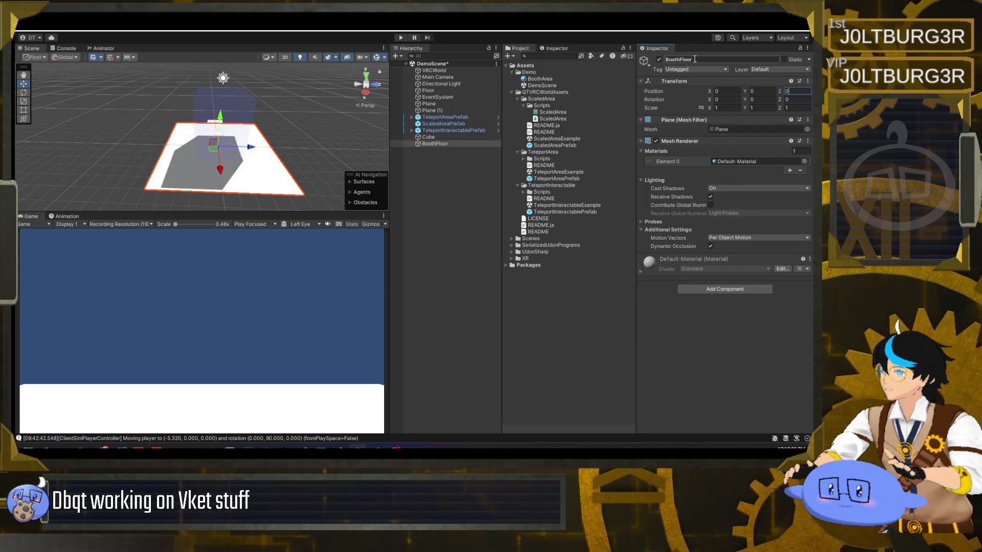
Scale BoothFloor to 0.4 on X and Z.
left_click(724, 108)
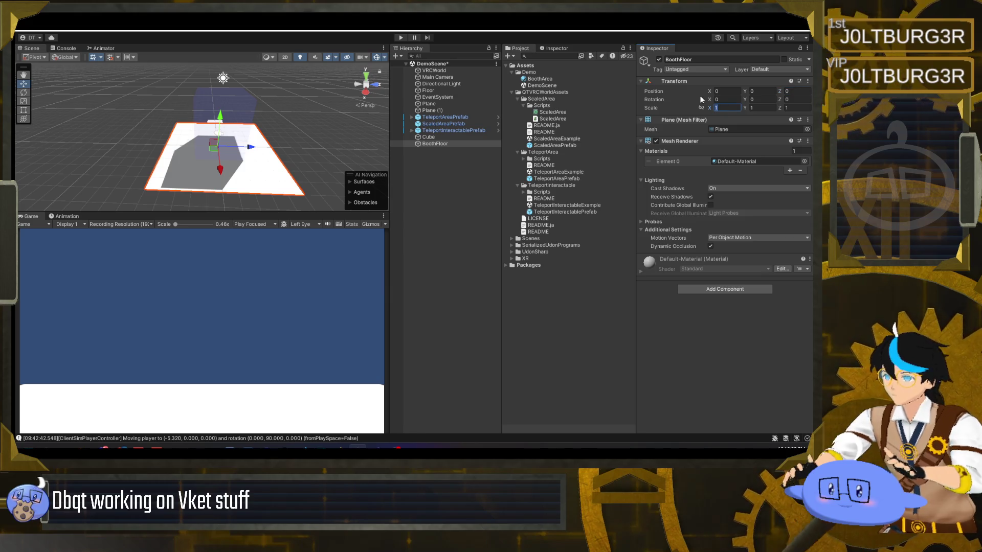
type("2")
key("Return")
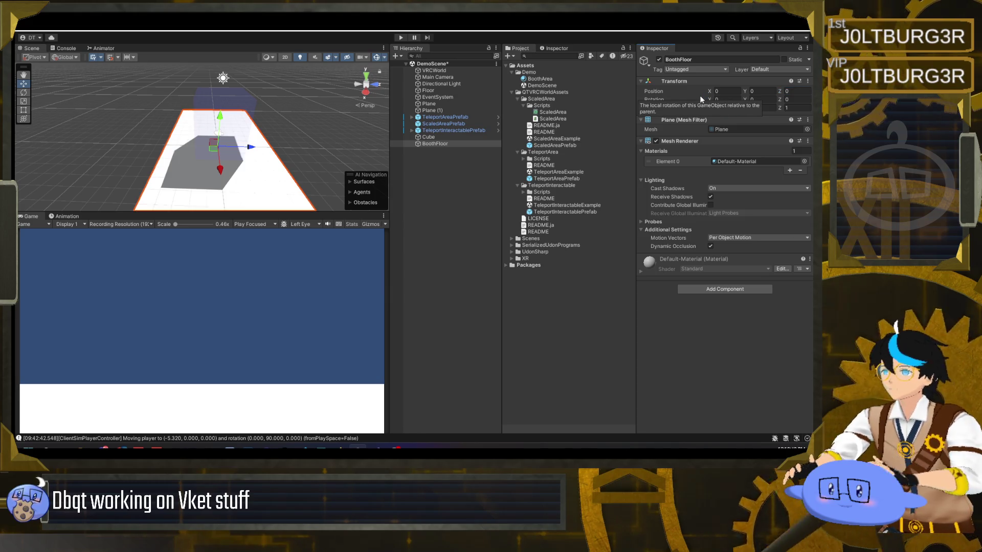
key("BackSpace")
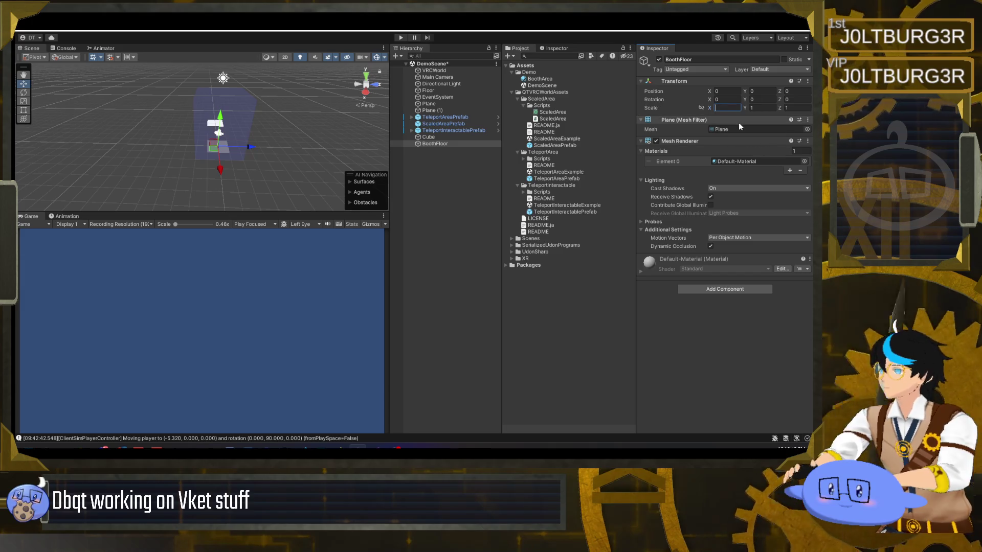
type("0.4")
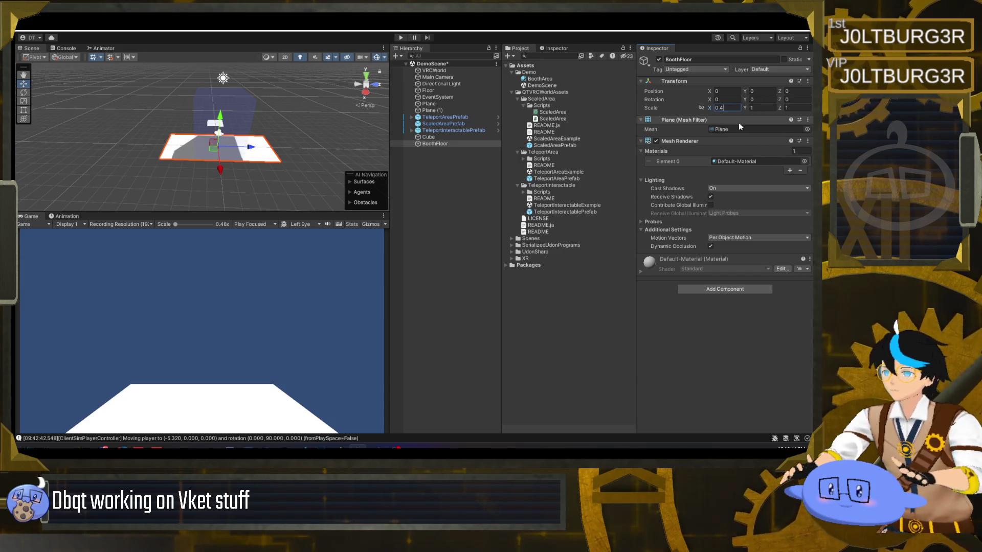
left_click(791, 107)
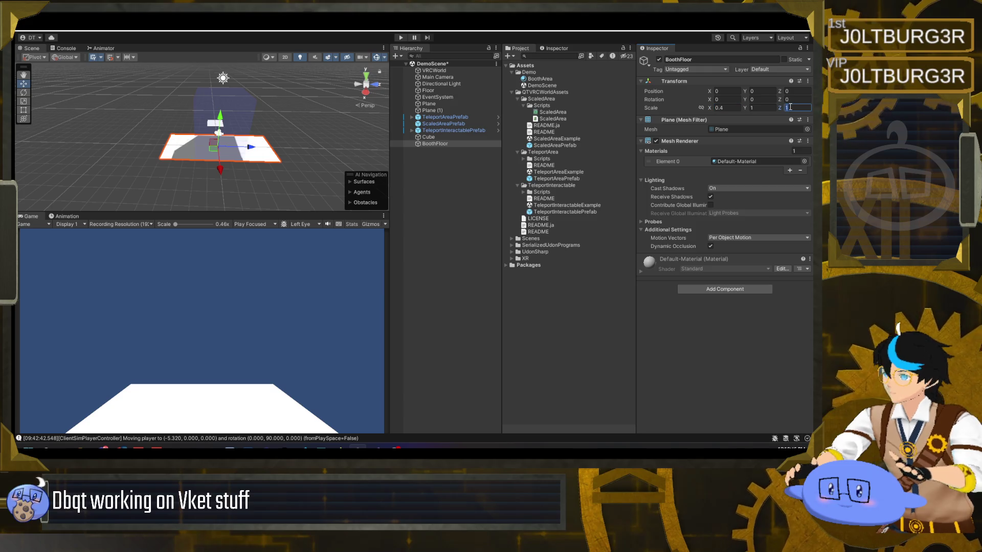
type("0.4")
mouse_move(240, 166)
left_mouse_down()
mouse_move(287, 159)
mouse_move(241, 190)
mouse_move(160, 191)
mouse_move(289, 189)
mouse_move(308, 166)
mouse_move(292, 159)
mouse_move(265, 168)
left_mouse_up()
Deselect BoothFloor and select ScaledAreaPrefab to view its Scaled Area script and Box Collider.
left_click(455, 181)
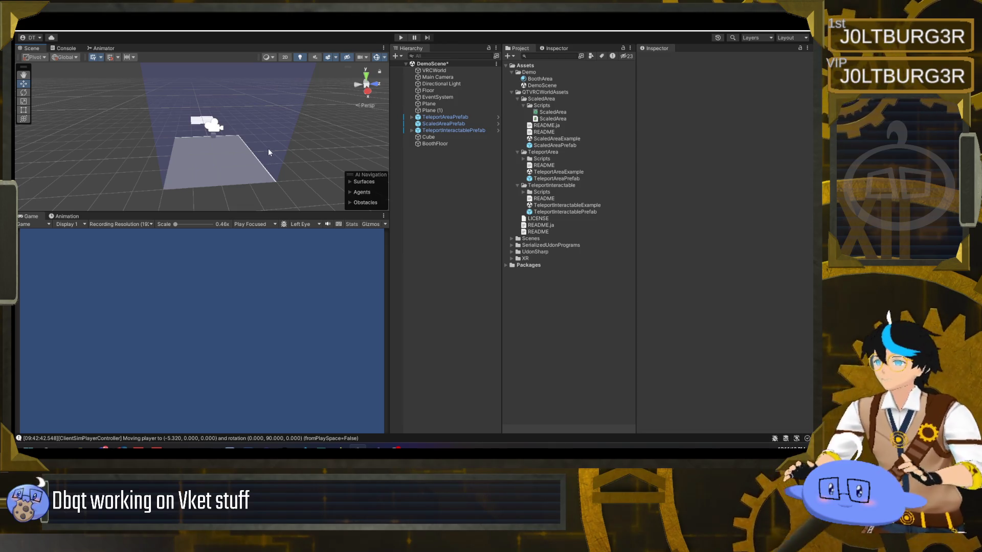
left_click(469, 123)
mouse_move(266, 153)
left_mouse_down()
mouse_move(359, 171)
mouse_move(283, 185)
mouse_move(256, 174)
mouse_move(255, 142)
mouse_move(241, 144)
mouse_move(315, 157)
left_mouse_up()
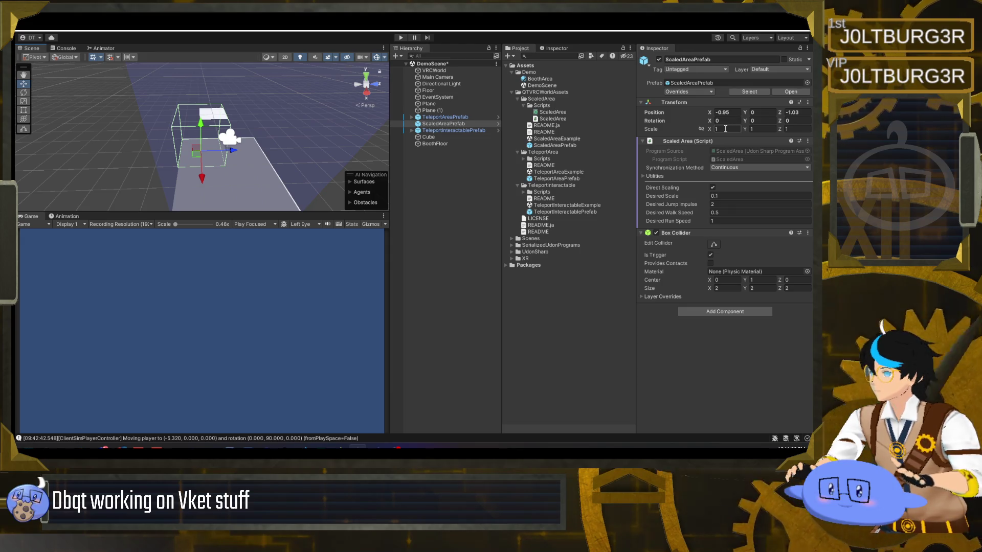
Shrink ScaledAreaPrefab's Box Collider to 1×1×1 centred at Y 0.5.
left_click(726, 289)
double_click(727, 289)
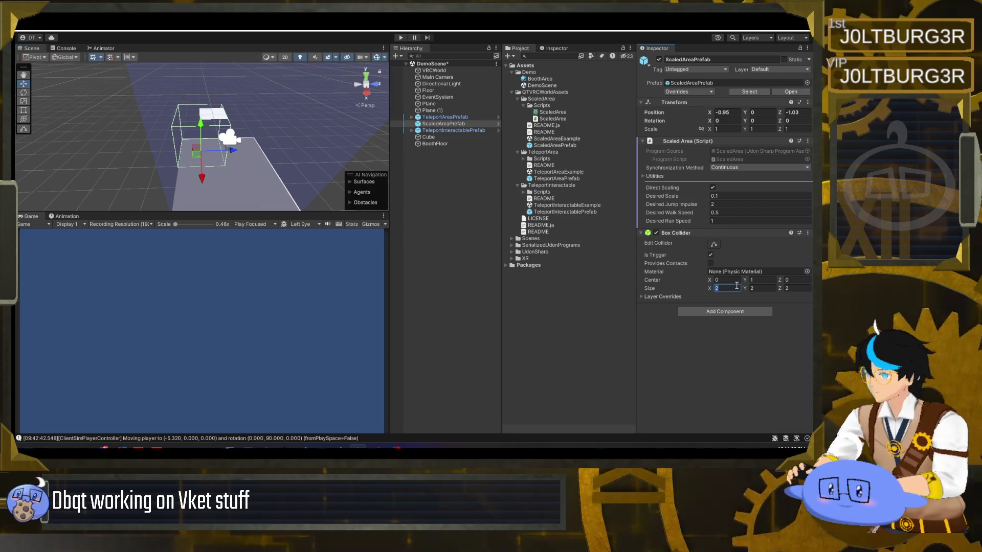
type("1")
key("Tab")
type("1")
key("Tab")
type("1")
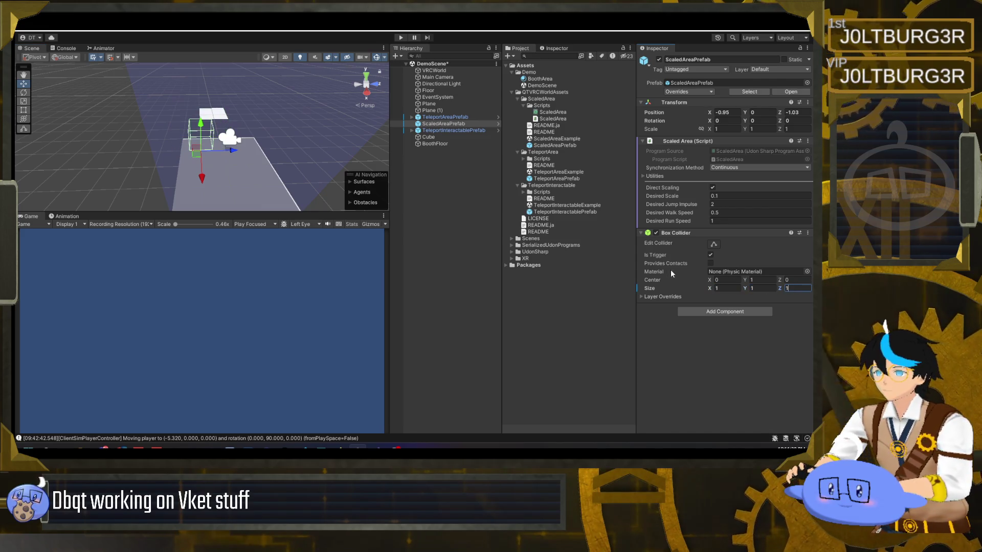
type(".5")
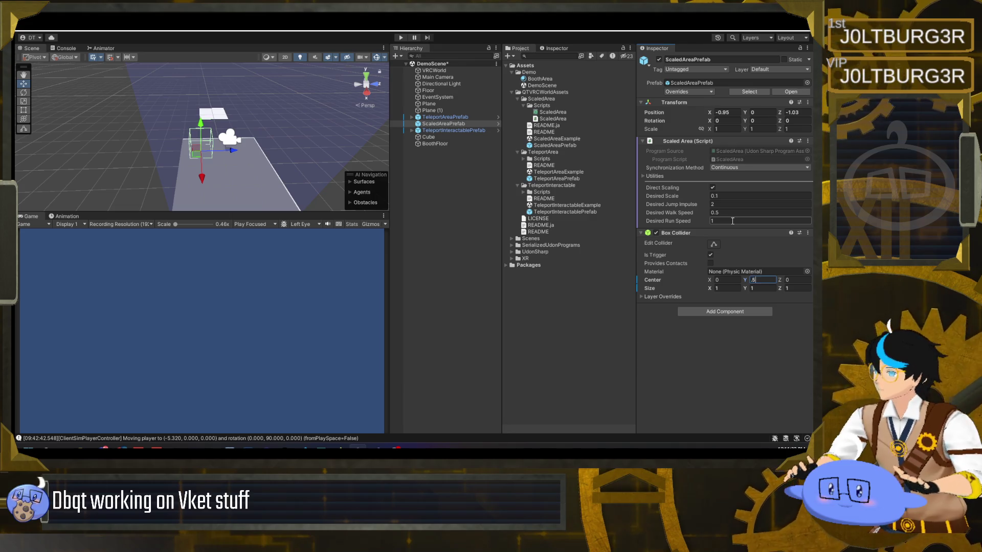
left_click_drag(240, 148, 283, 156)
Move the ScaledAreaPrefab box slightly across the floor.
left_click_drag(197, 141, 151, 169)
scroll(151, 169, "up", 5)
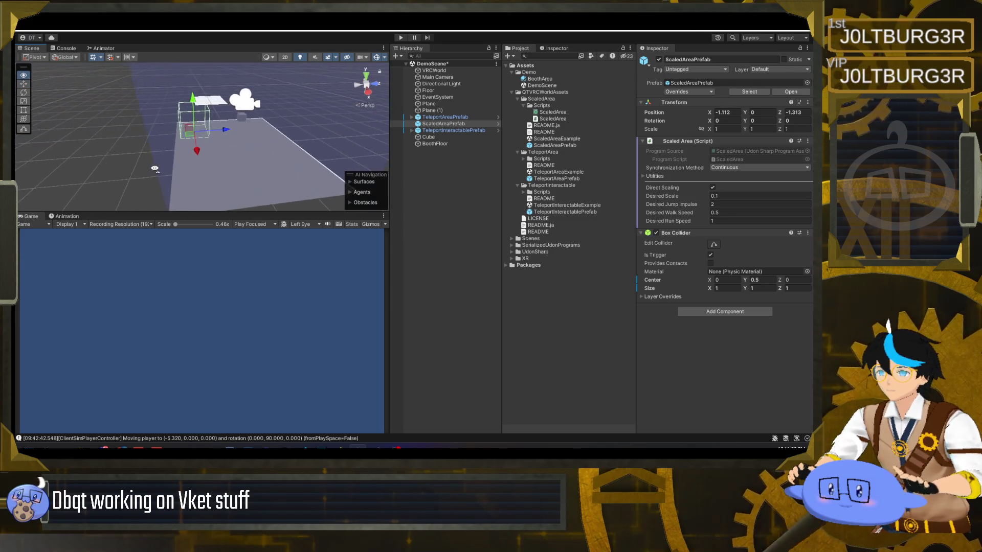
scroll(151, 169, "up", 3)
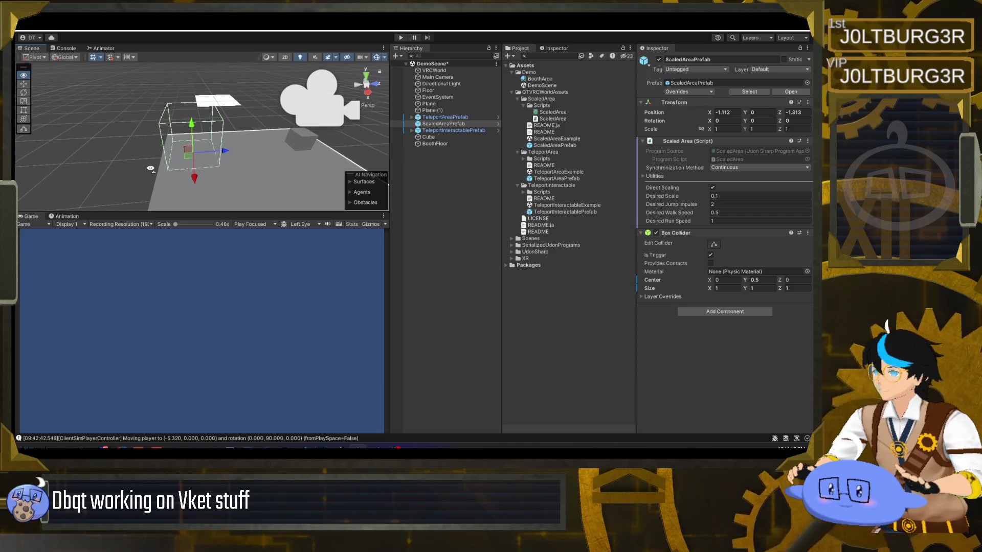
Add a 3D Plane as a child of ScaledAreaPrefab.
right_click(451, 124)
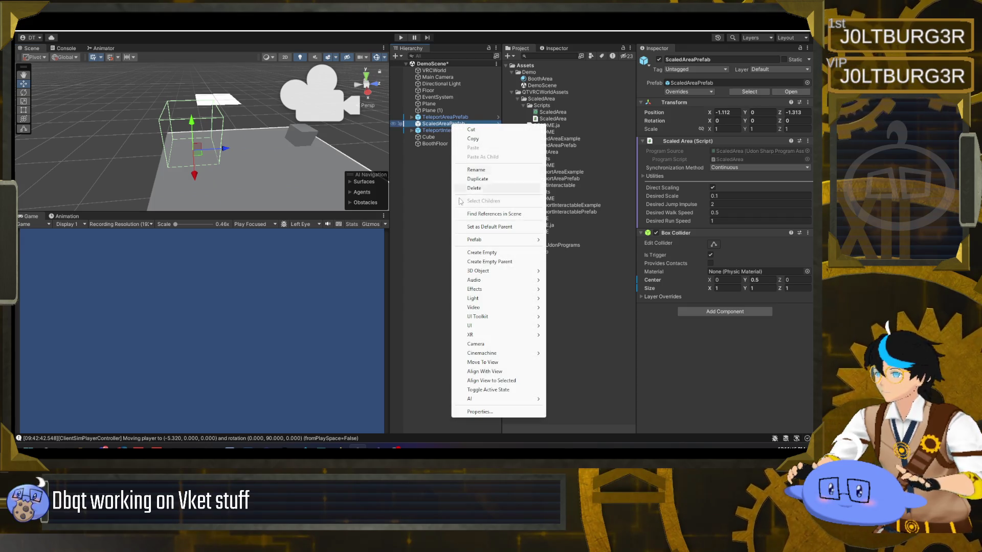
mouse_move(488, 272)
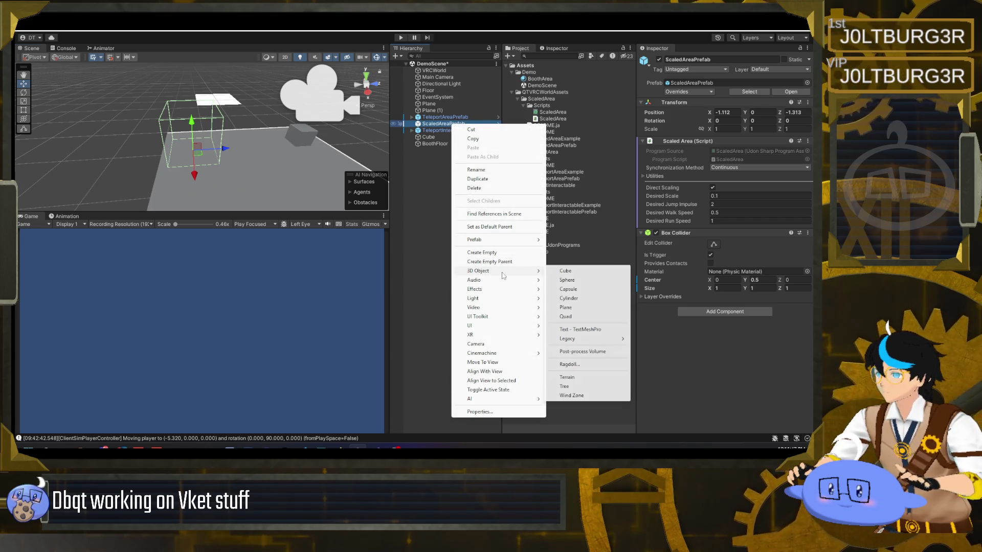
left_click(566, 308)
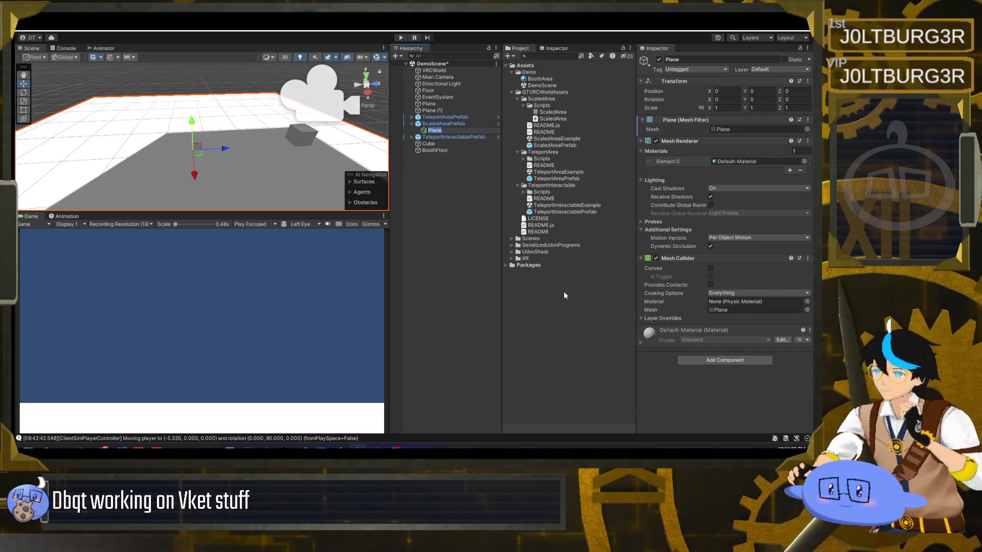
Name the new child plane ScaledAreaFloor and remove its Mesh Collider component.
type("ScaledAreaFloor")
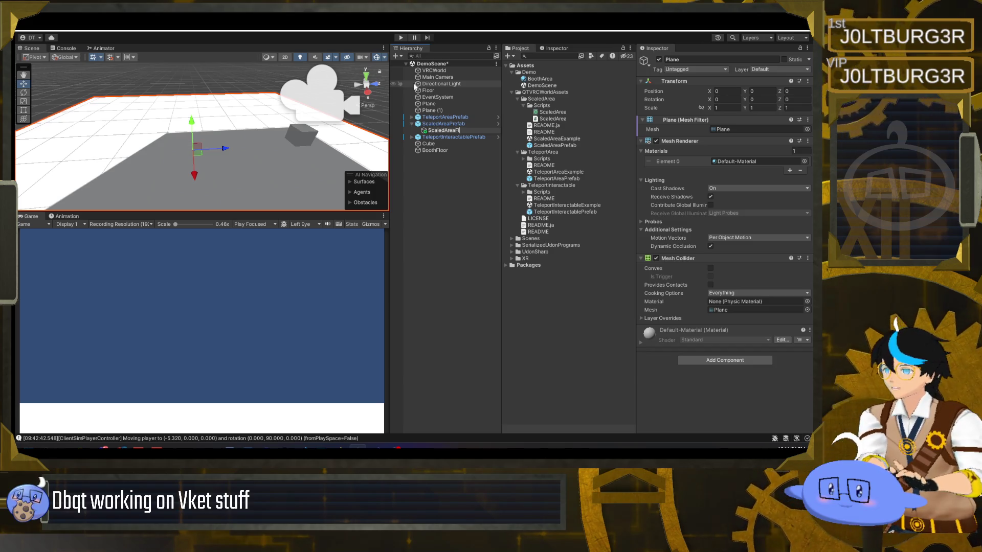
key("Return")
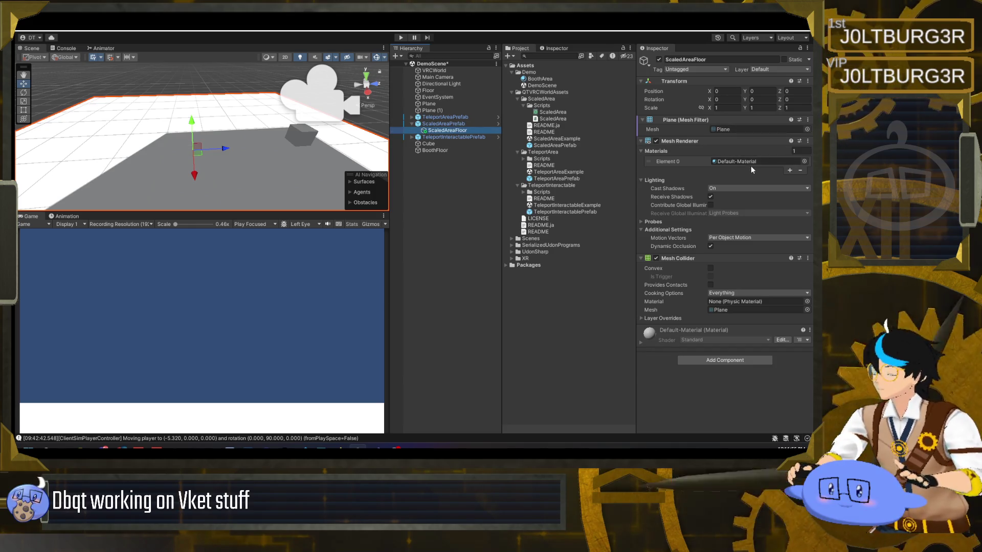
right_click(702, 258)
left_click(722, 276)
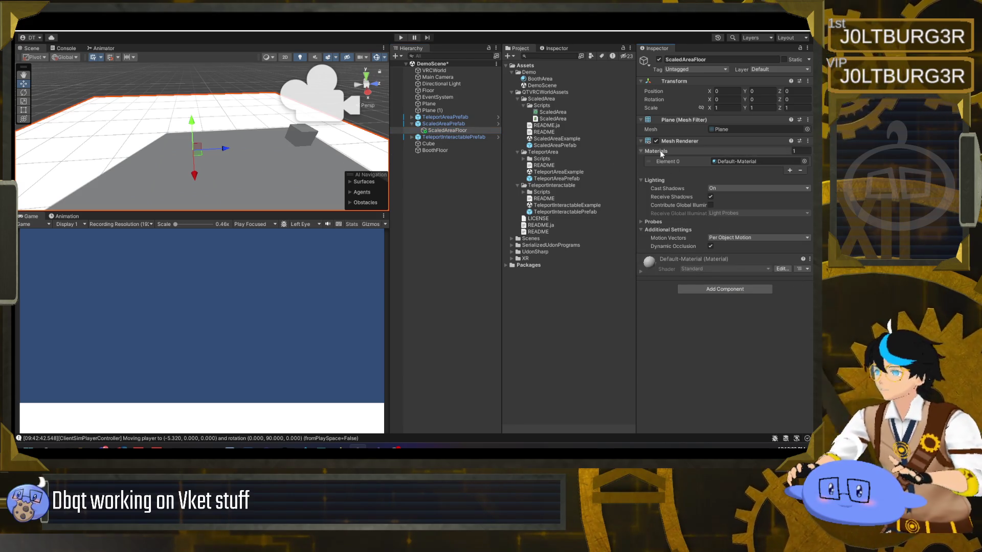
Create a new material named ScaledAreaMat in the Demo folder.
right_click(535, 74)
mouse_move(640, 77)
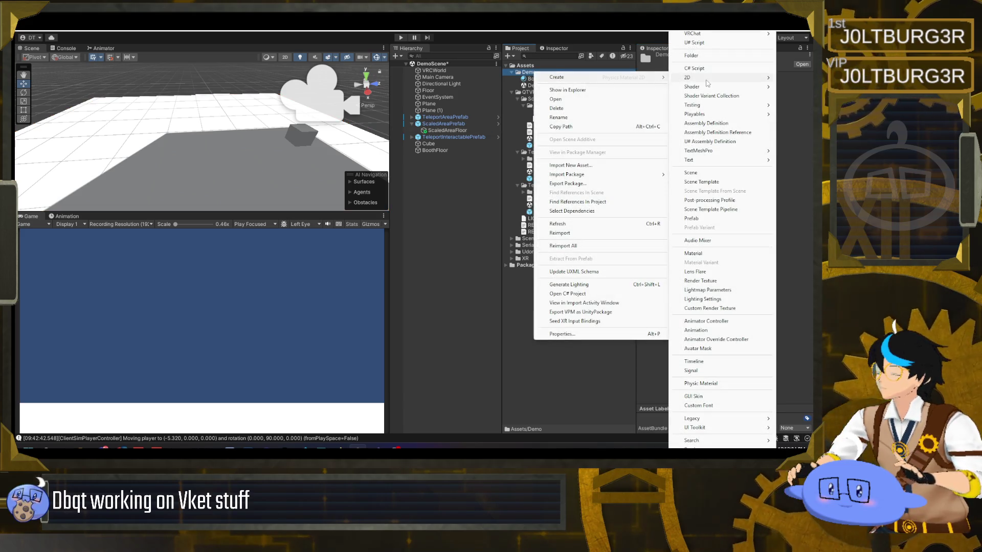
left_click(720, 255)
type("ScaledAreaMat")
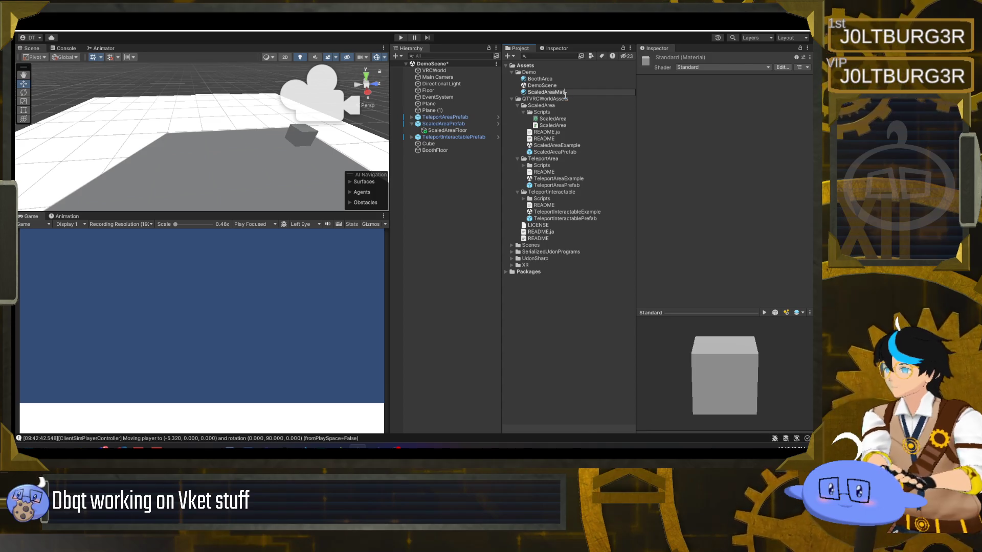
key("Return")
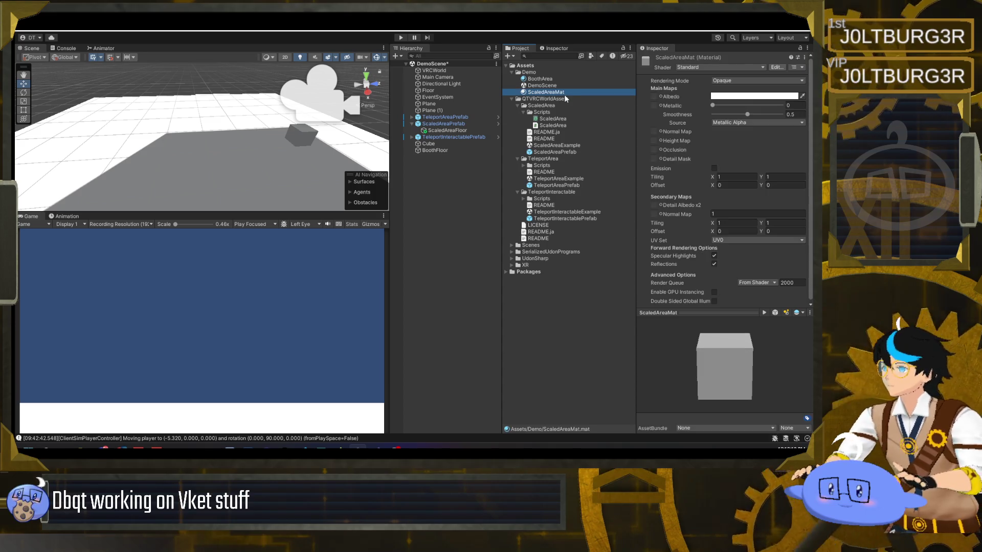
Set ScaledAreaMat's shader to VRChat/Mobile/Standard Lite.
left_click(724, 68)
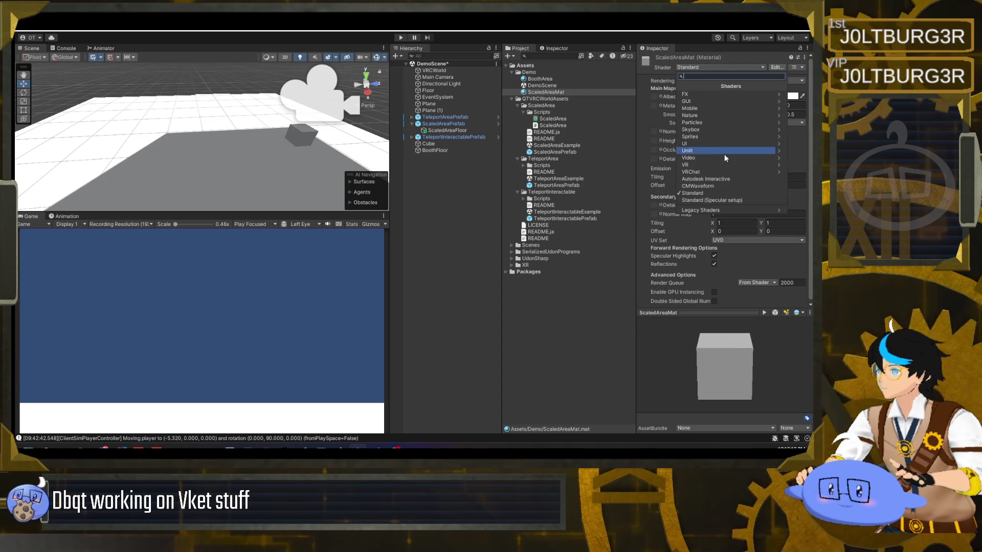
left_click(725, 171)
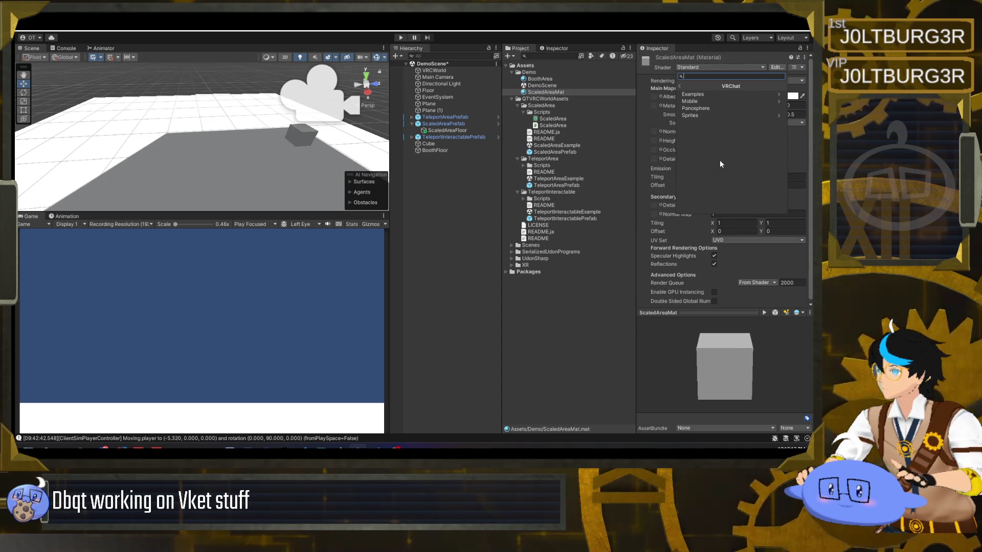
left_click(713, 102)
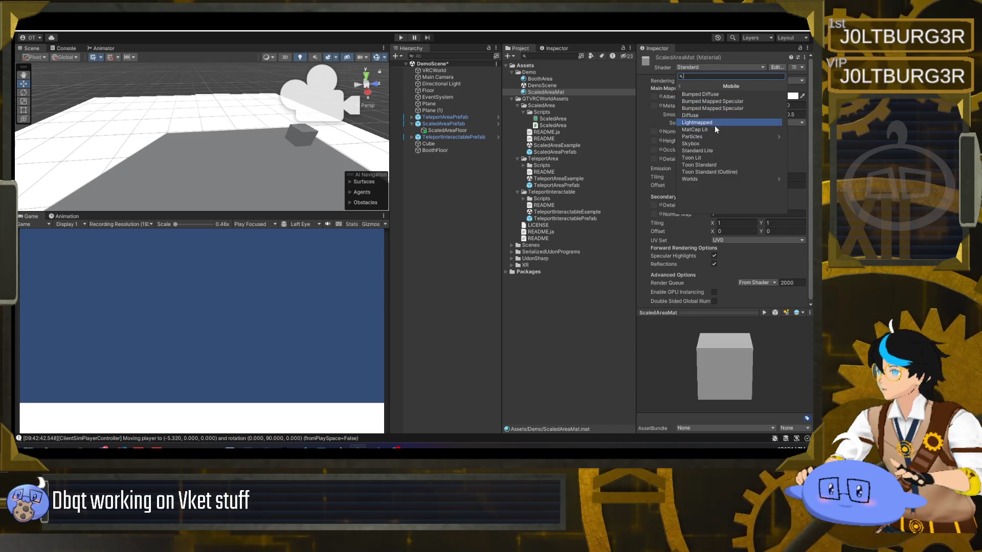
left_click(722, 159)
left_click(707, 67)
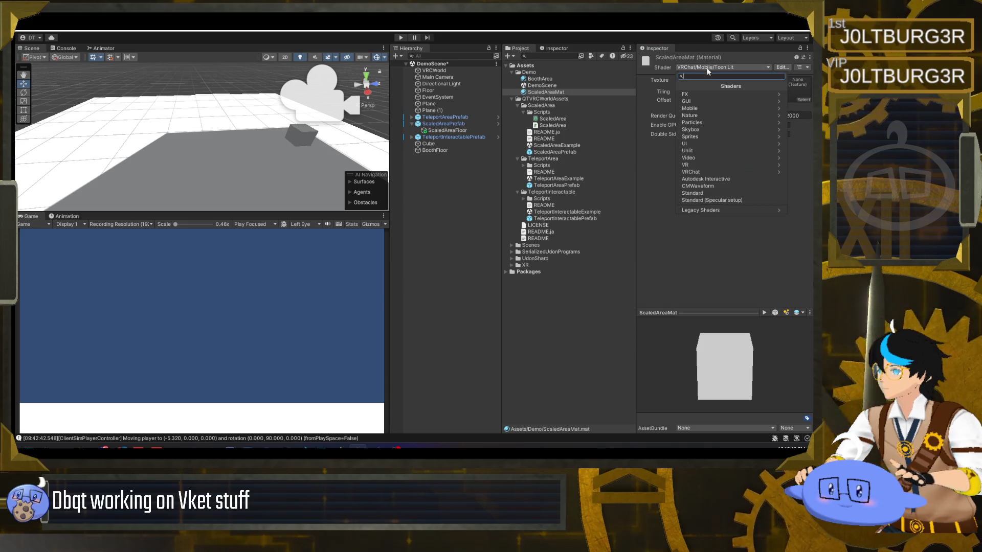
left_click(715, 171)
left_click(713, 102)
left_click(719, 151)
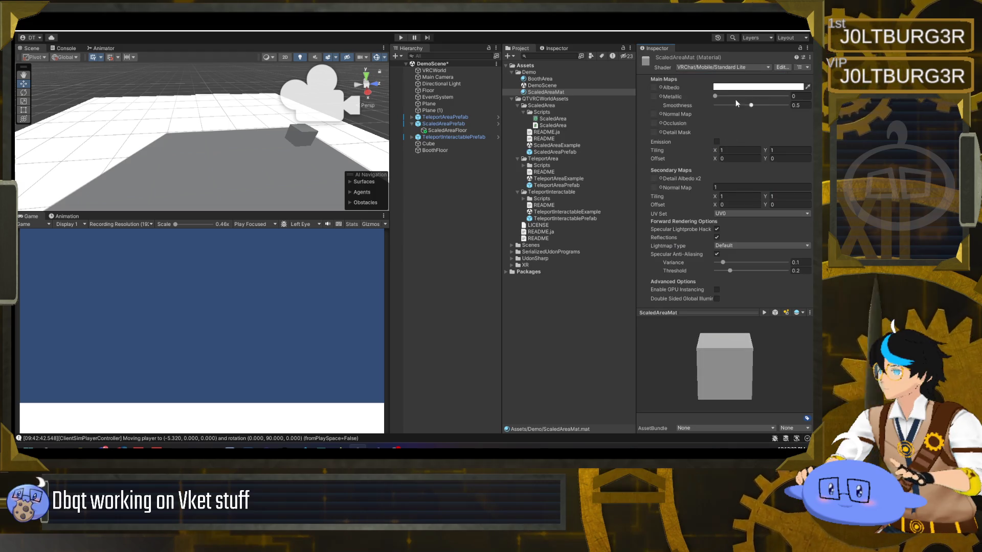
Make ScaledAreaMat green (067B07) and apply it to the ScaledAreaFloor plane.
left_click(736, 88)
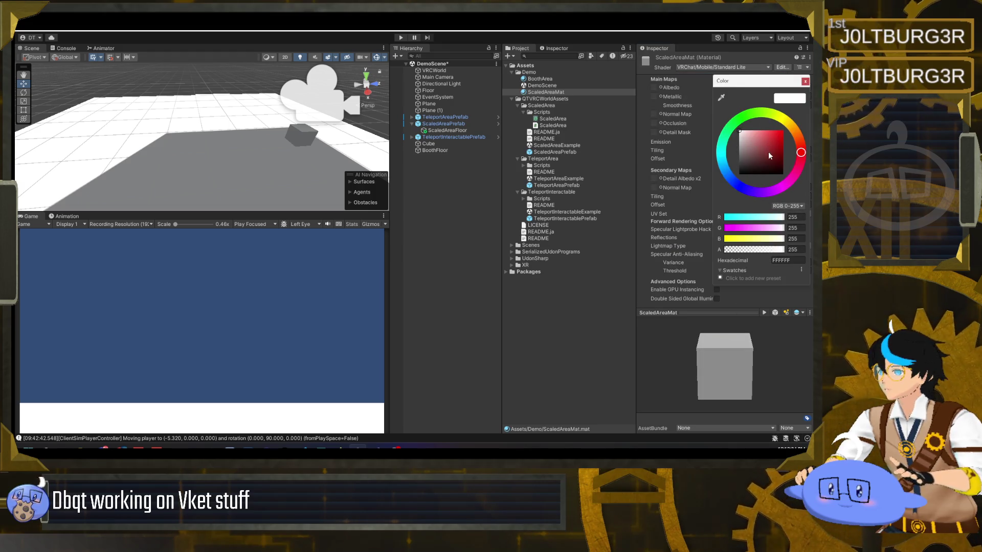
left_click(742, 120)
left_click(783, 154)
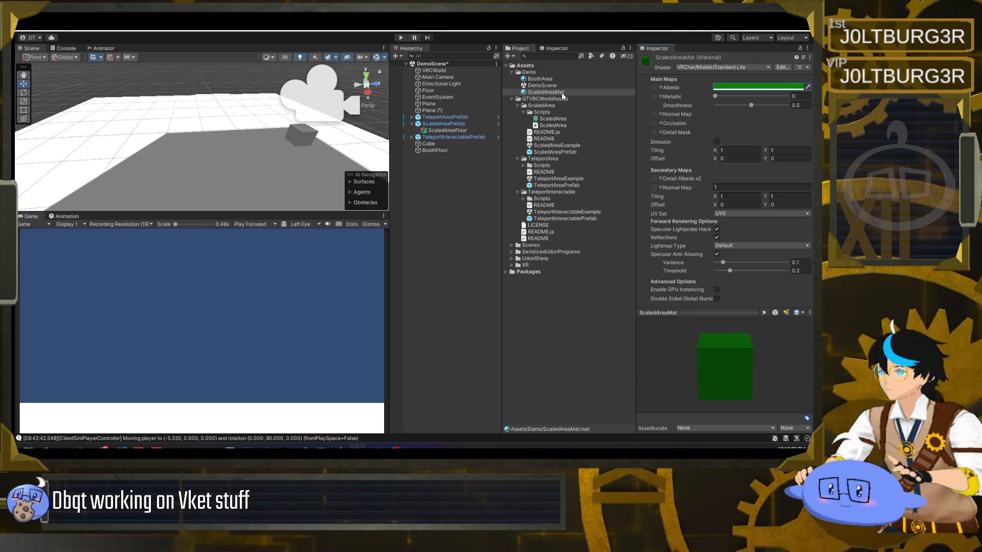
mouse_move(562, 96)
left_mouse_down()
mouse_move(439, 143)
mouse_move(455, 134)
left_mouse_up()
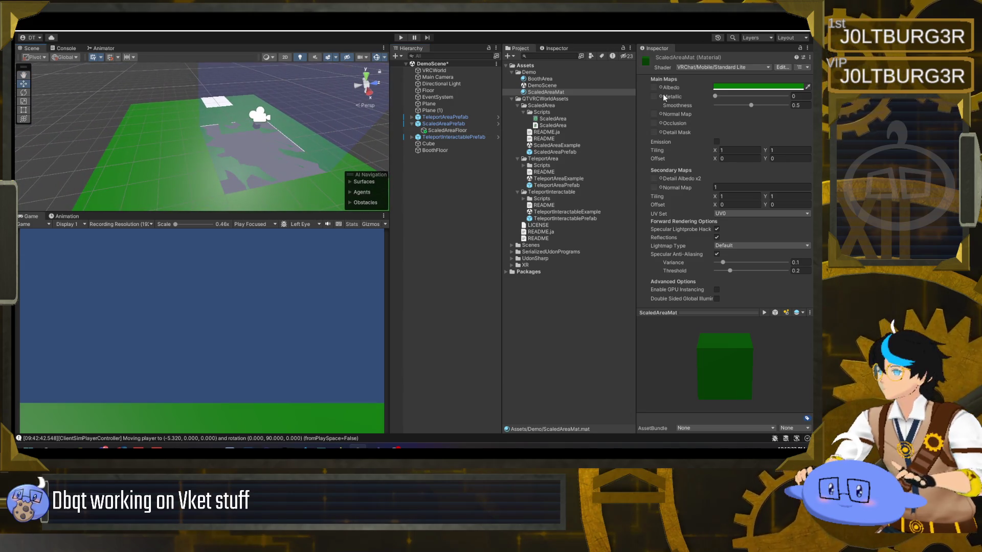
left_click(447, 131)
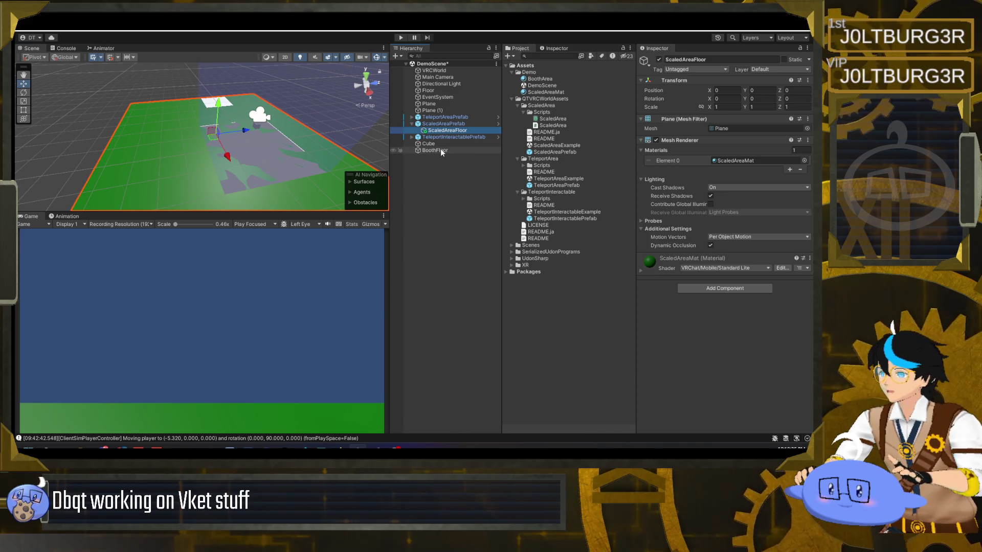
left_click(444, 124)
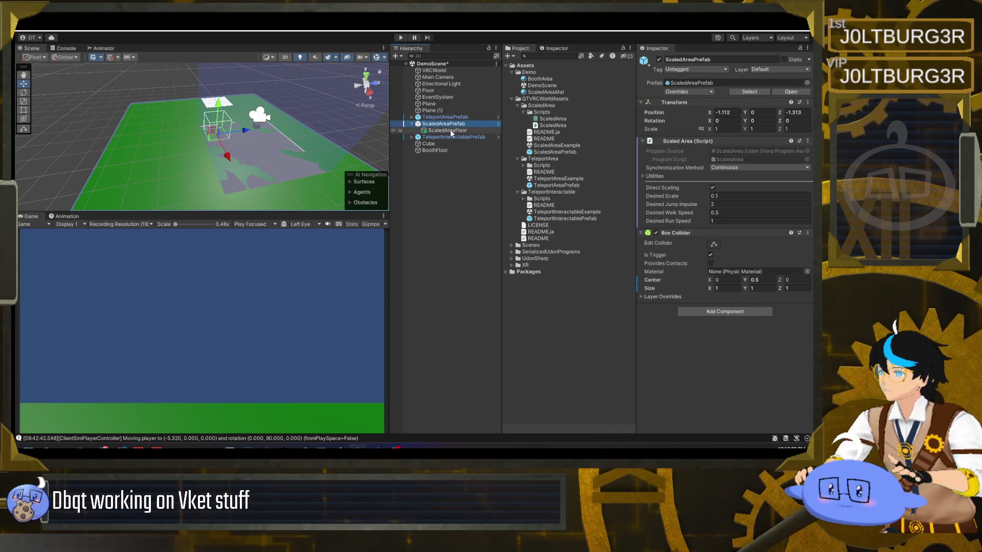
Scale ScaledAreaFloor to 0.1 on X, Y and Z.
left_click(452, 131)
key("Up")
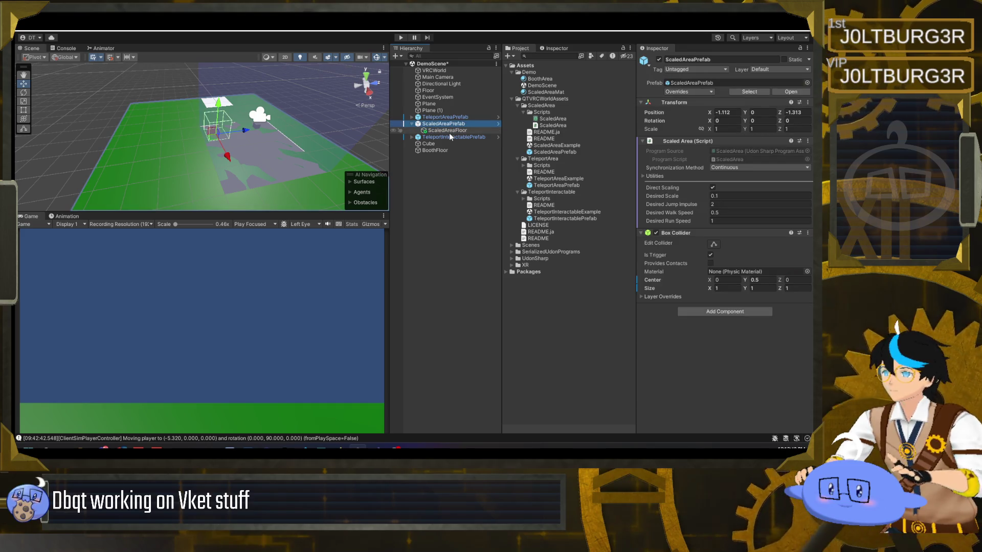
left_click(451, 131)
left_click(726, 108)
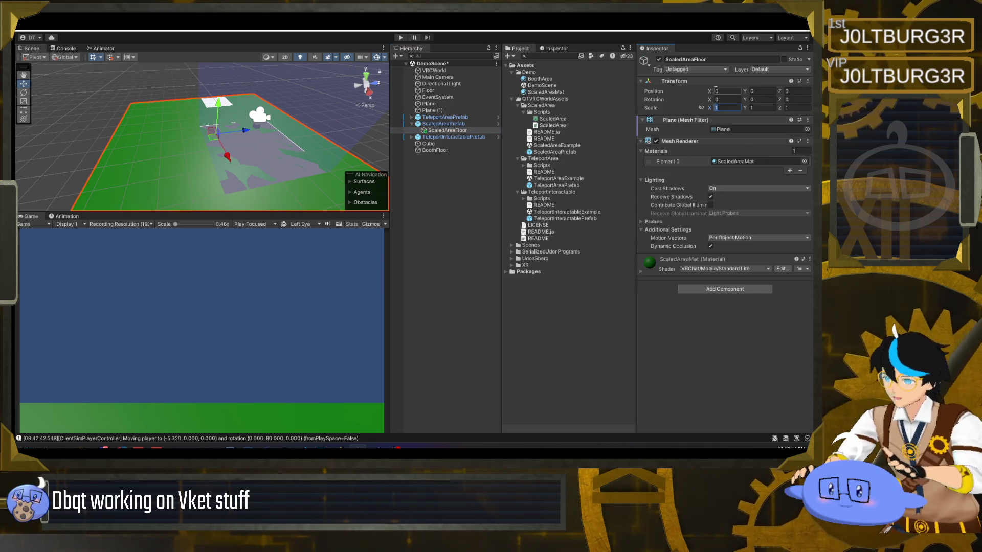
type(".1")
key("Tab")
type(".1")
key("Tab")
type(".1")
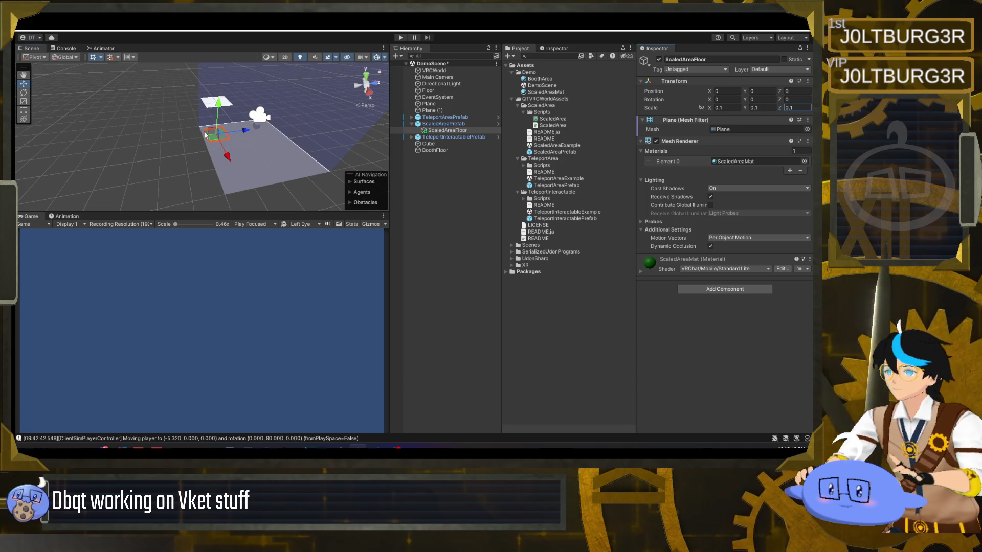
double_click(455, 130)
Raise ScaledAreaFloor to Y position 0.01.
left_click(456, 129)
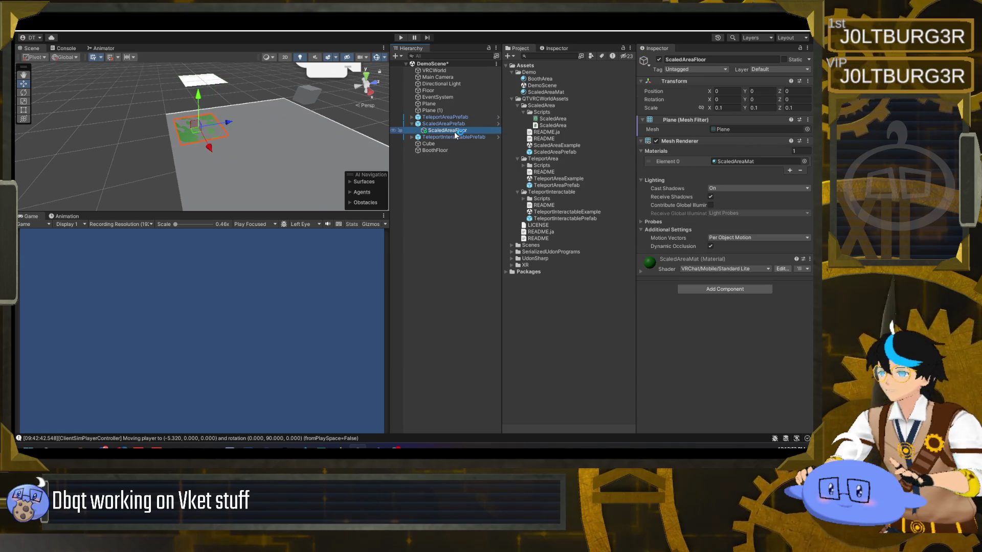
left_click(754, 93)
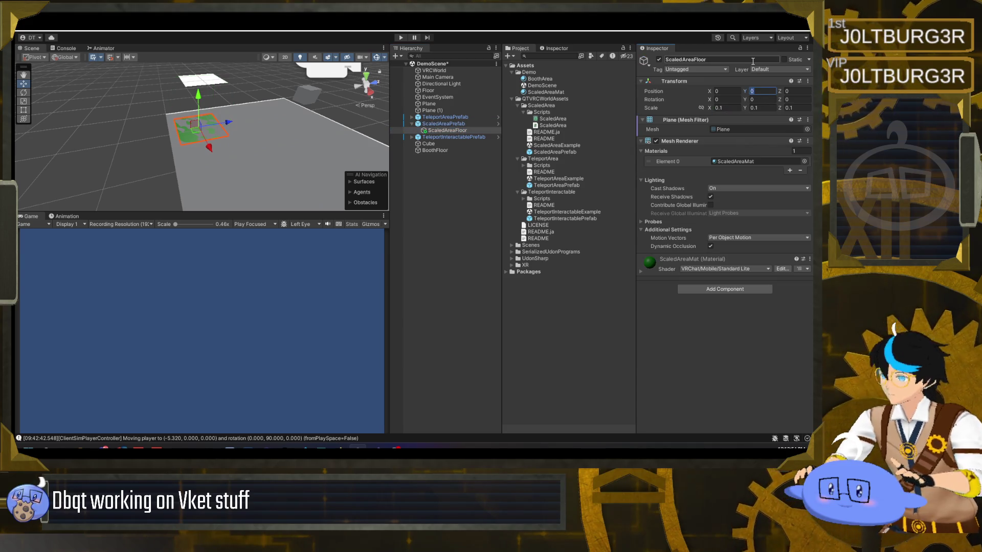
type("0.01")
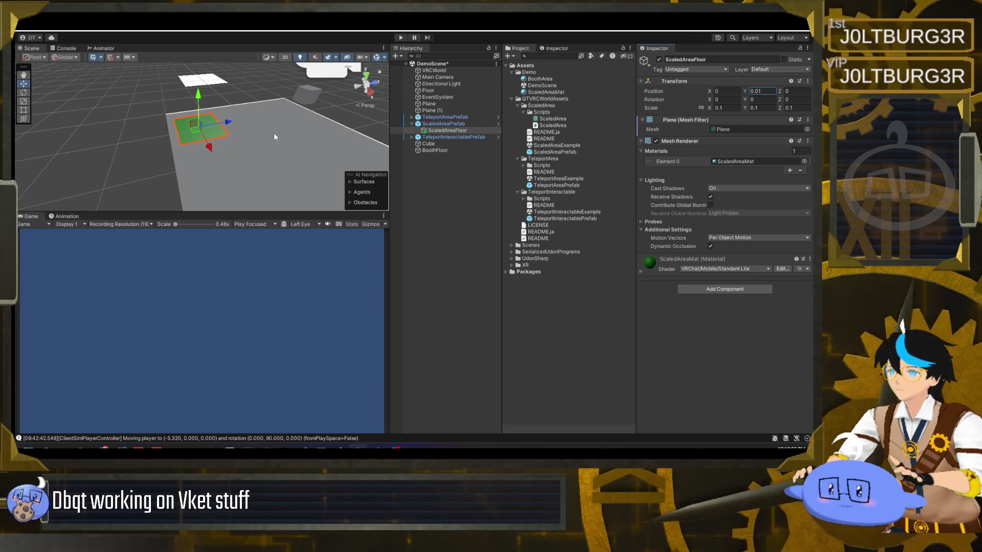
mouse_move(149, 141)
left_mouse_down()
mouse_move(172, 133)
mouse_move(114, 136)
mouse_move(142, 142)
left_mouse_up()
left_click(145, 155)
scroll(145, 155, "up", 10)
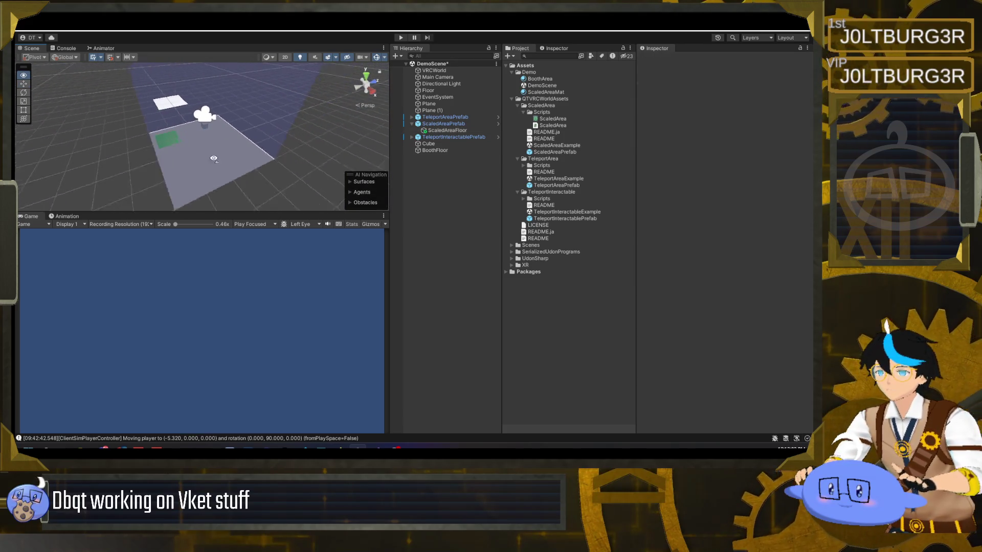
Move ScaledAreaFloor out of ScaledAreaPrefab to the Hierarchy root, at -1.112, 0.01, -1.313.
mouse_move(241, 175)
left_mouse_down()
mouse_move(306, 175)
mouse_move(257, 175)
mouse_move(246, 149)
mouse_move(258, 145)
left_mouse_up()
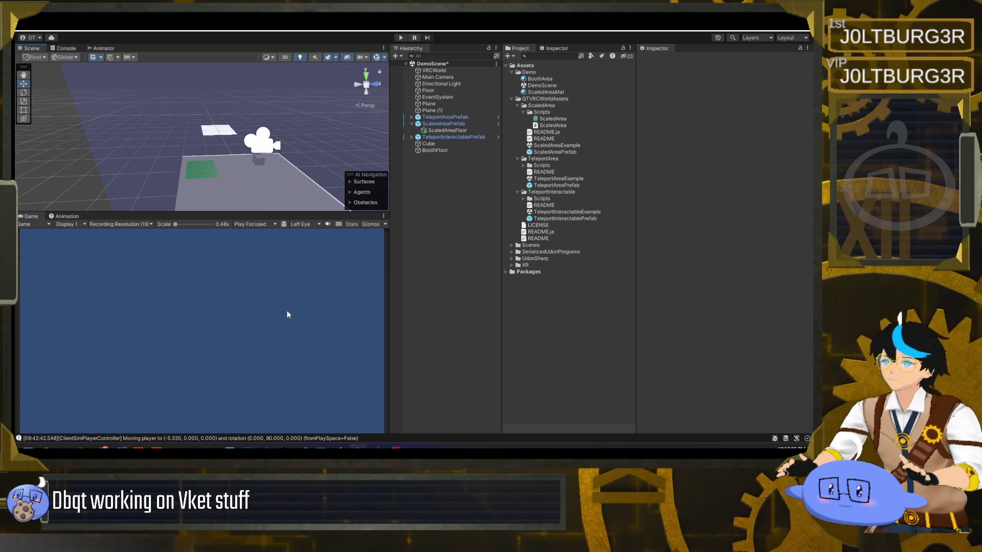
double_click(448, 130)
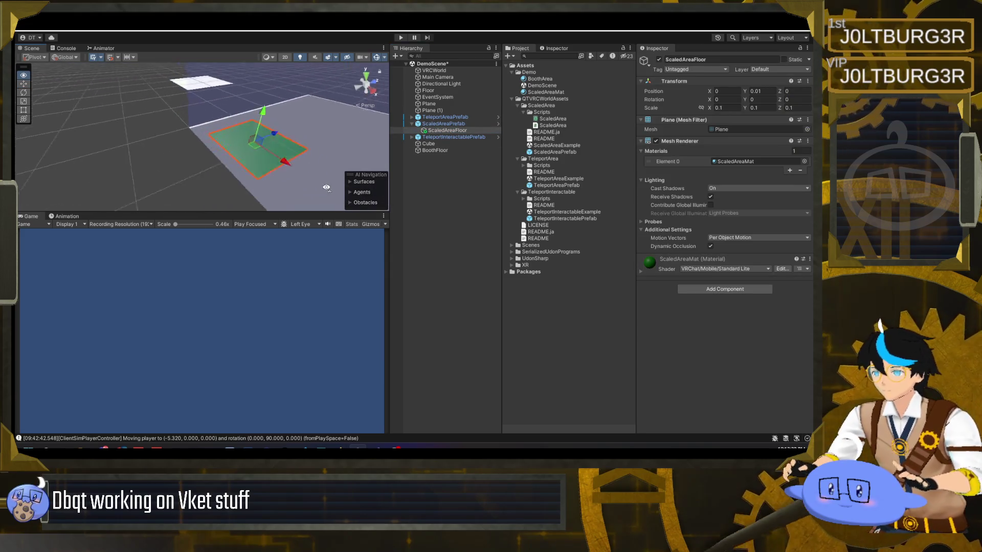
mouse_move(277, 192)
left_mouse_down()
mouse_move(278, 165)
mouse_move(276, 181)
left_mouse_up()
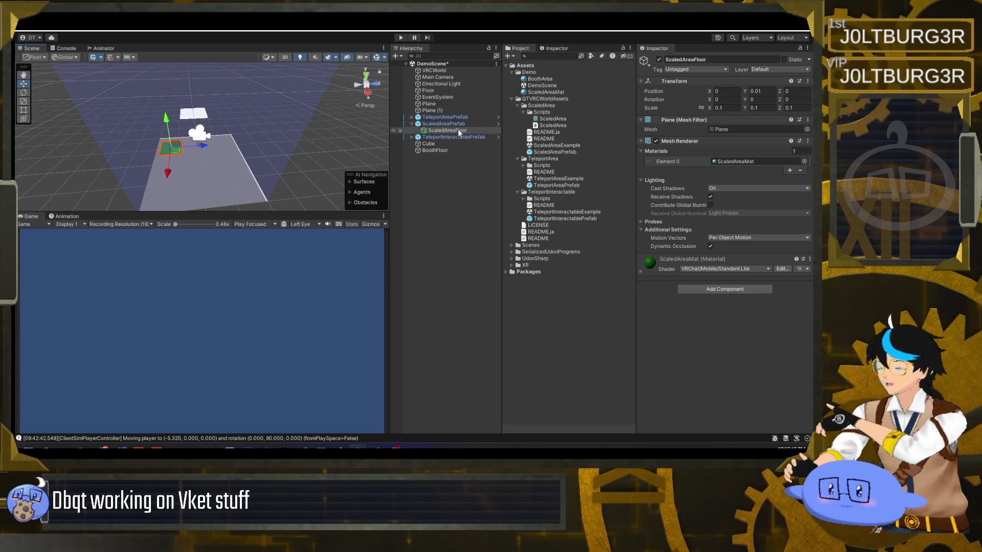
left_click(431, 131)
mouse_move(433, 134)
left_mouse_down()
mouse_move(449, 192)
mouse_move(449, 151)
mouse_move(438, 134)
left_mouse_up()
Set TeleportAreaPrefab's Box Collider size to 1, 3, 1.
left_click(445, 117)
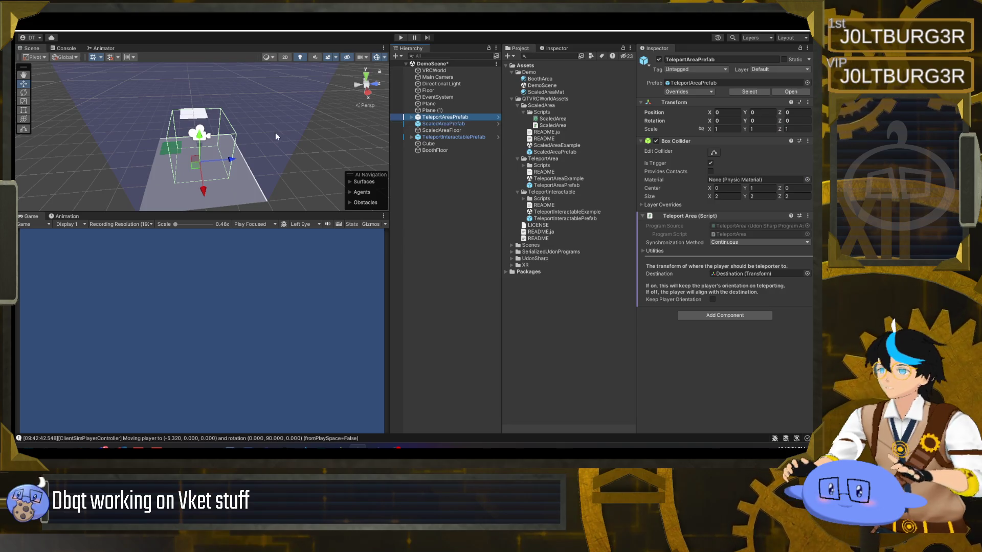
left_click_drag(266, 166, 512, 162)
left_click(729, 197)
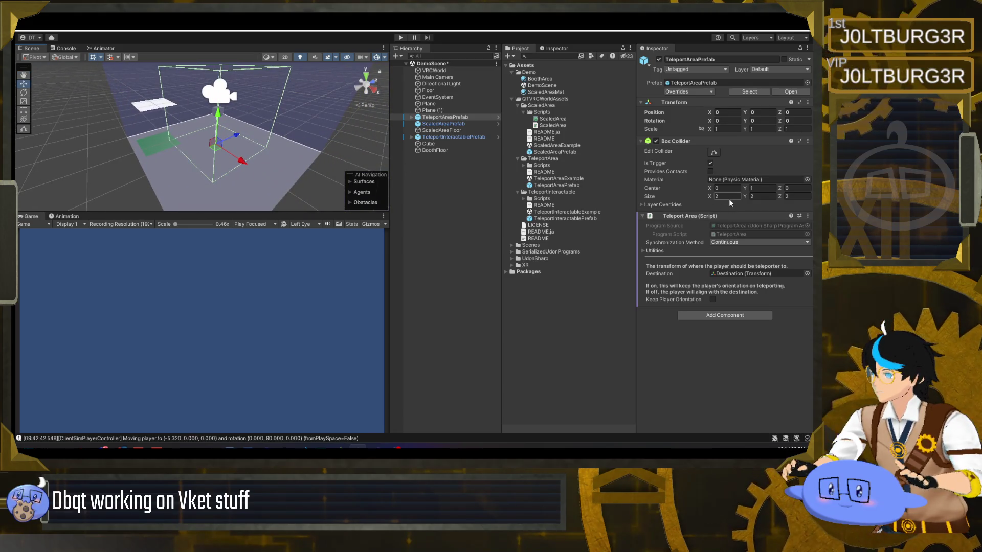
type("1")
key("Tab")
type("1")
key("Tab")
type("1")
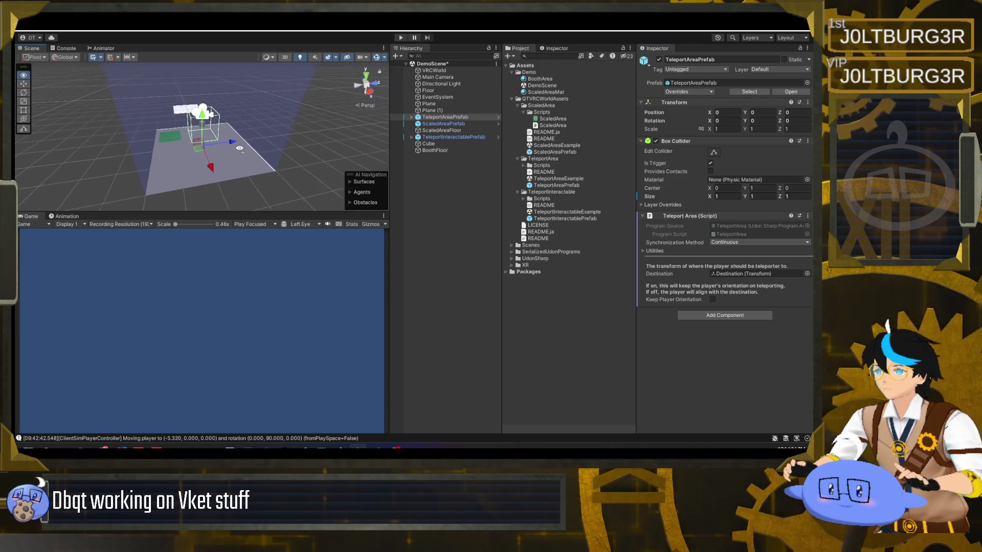
left_click(759, 129)
key("Return")
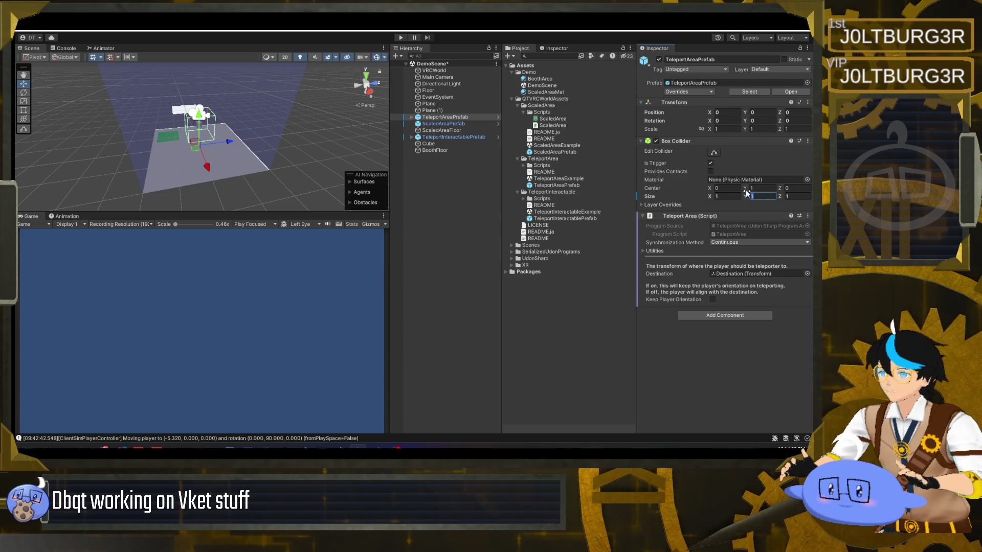
type("3")
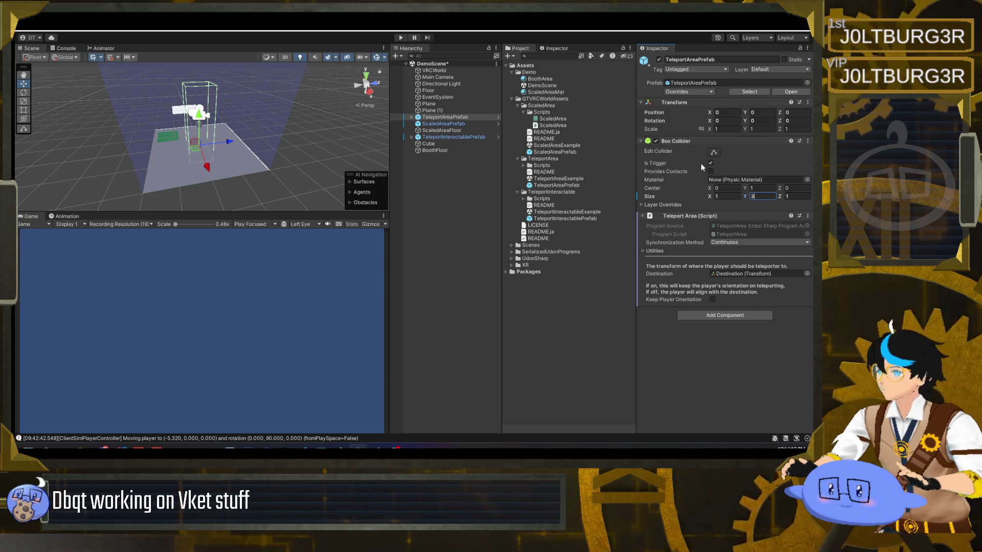
mouse_move(241, 154)
left_mouse_down()
mouse_move(255, 147)
mouse_move(275, 161)
mouse_move(274, 149)
left_mouse_up()
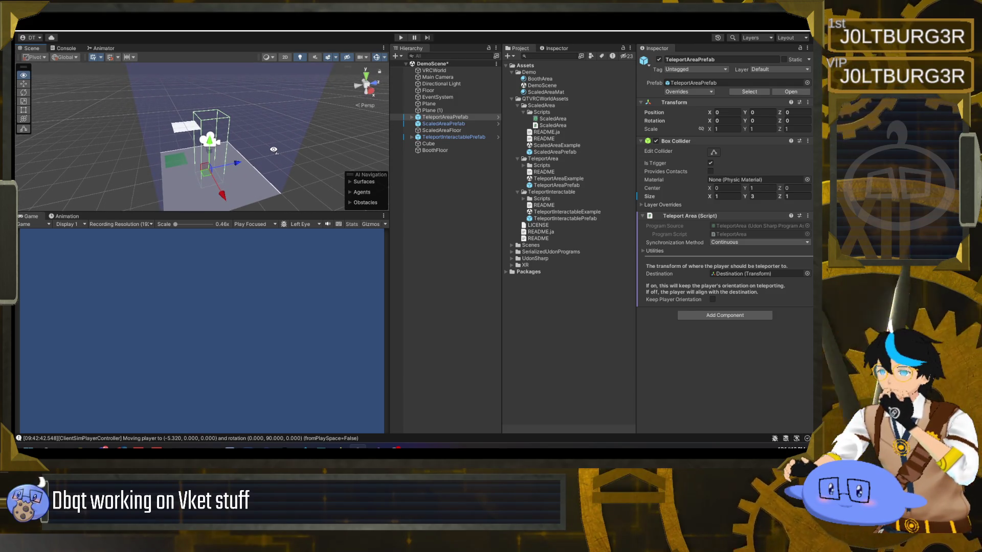
Centre the collider at Y 1.5 and move the prefab along X to 1.24.
left_click(763, 188)
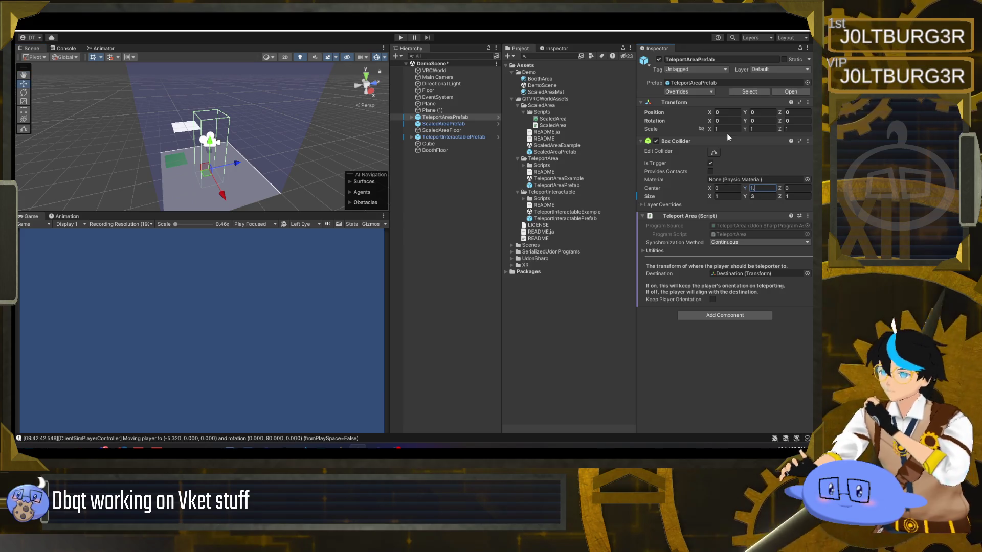
type(".5")
left_click(449, 118)
mouse_move(222, 195)
left_mouse_down()
mouse_move(221, 186)
mouse_move(204, 194)
mouse_move(205, 210)
mouse_move(290, 184)
mouse_move(219, 208)
mouse_move(252, 179)
mouse_move(230, 176)
mouse_move(230, 165)
left_mouse_up()
key("w")
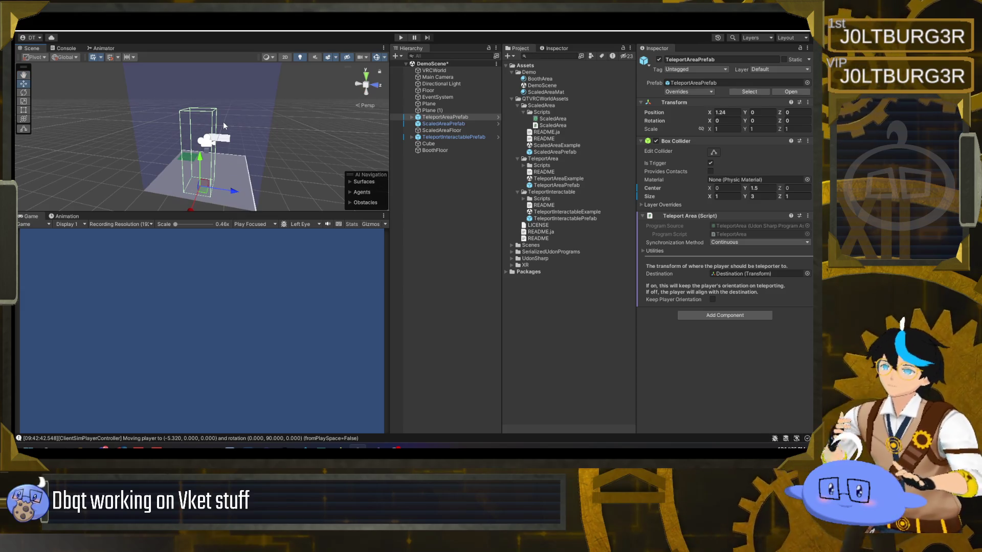
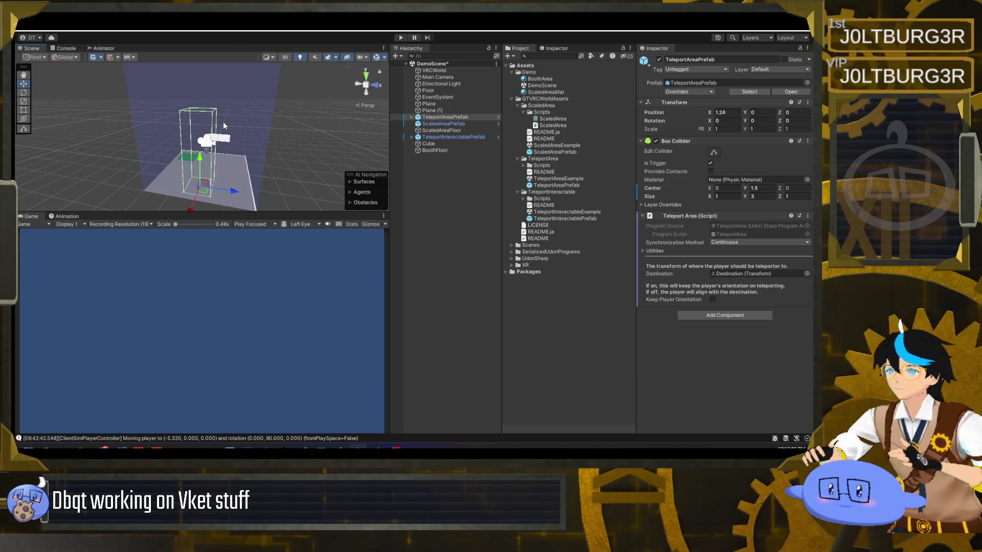
Move the TeleportInteractablePrefab to X 1.24, Z 1.44 with the move gizmo.
mouse_move(256, 153)
left_mouse_down()
mouse_move(293, 193)
mouse_move(80, 202)
mouse_move(224, 187)
left_mouse_up()
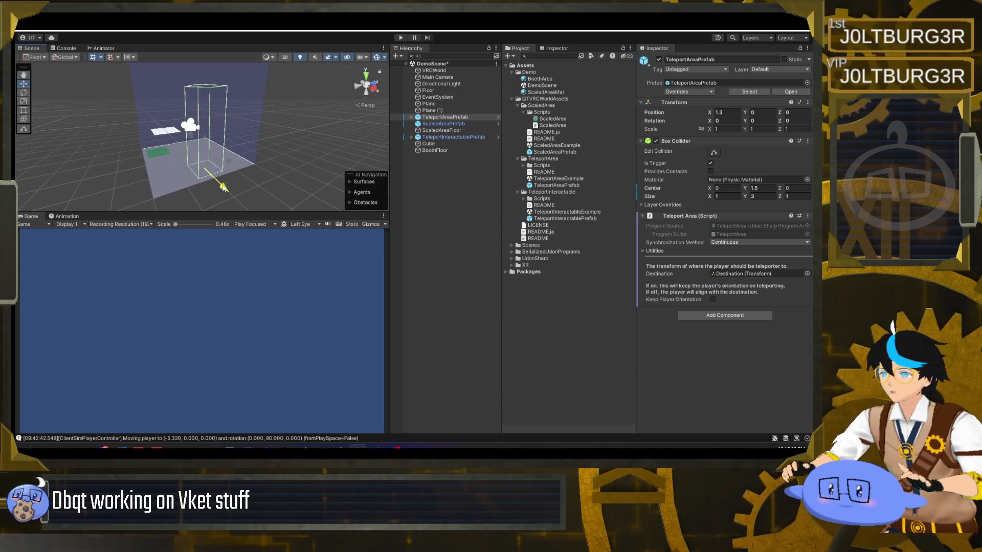
left_click(453, 136)
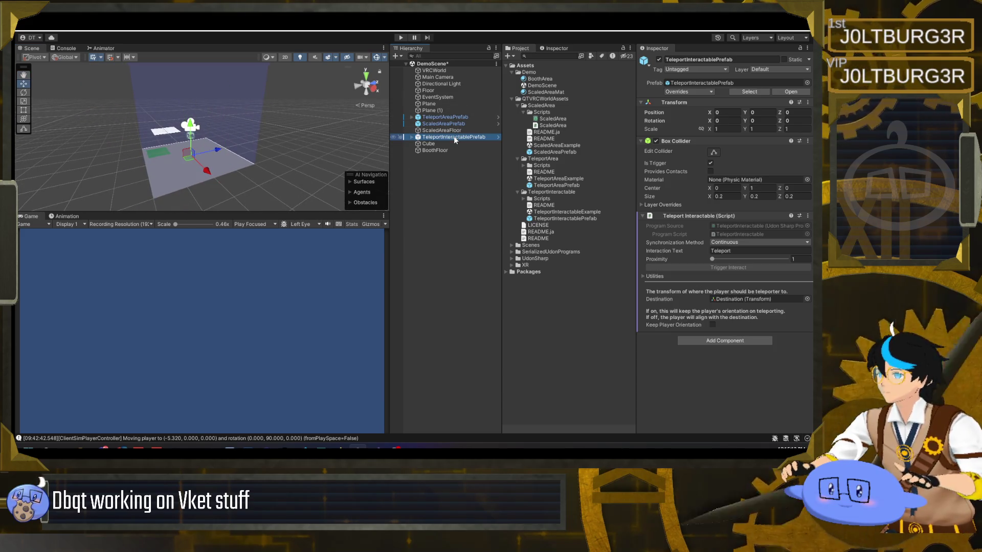
left_click_drag(314, 145, 241, 144)
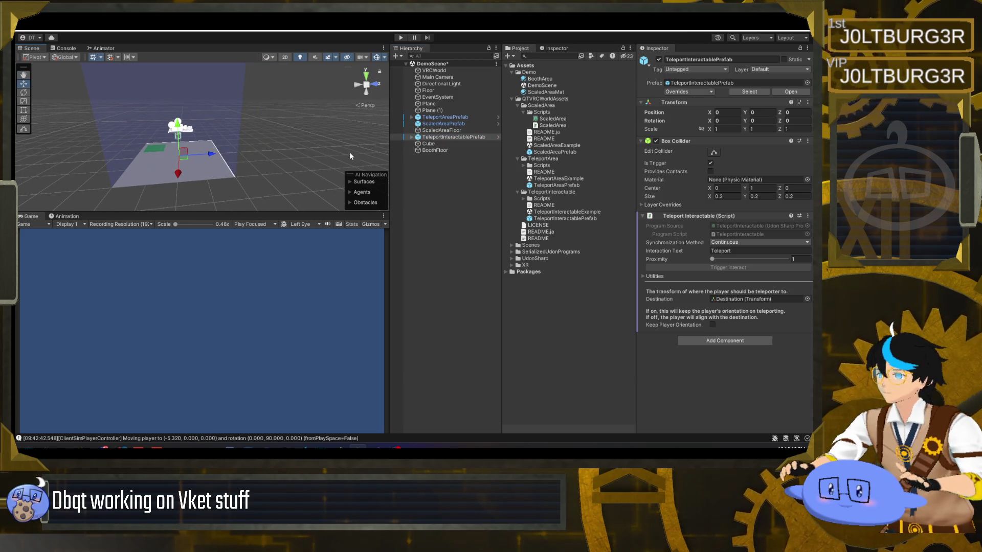
mouse_move(206, 156)
left_mouse_down()
mouse_move(237, 159)
mouse_move(226, 192)
left_mouse_up()
mouse_move(226, 192)
left_mouse_down("alt")
mouse_move(200, 189)
mouse_move(282, 194)
mouse_move(215, 187)
left_mouse_up("alt")
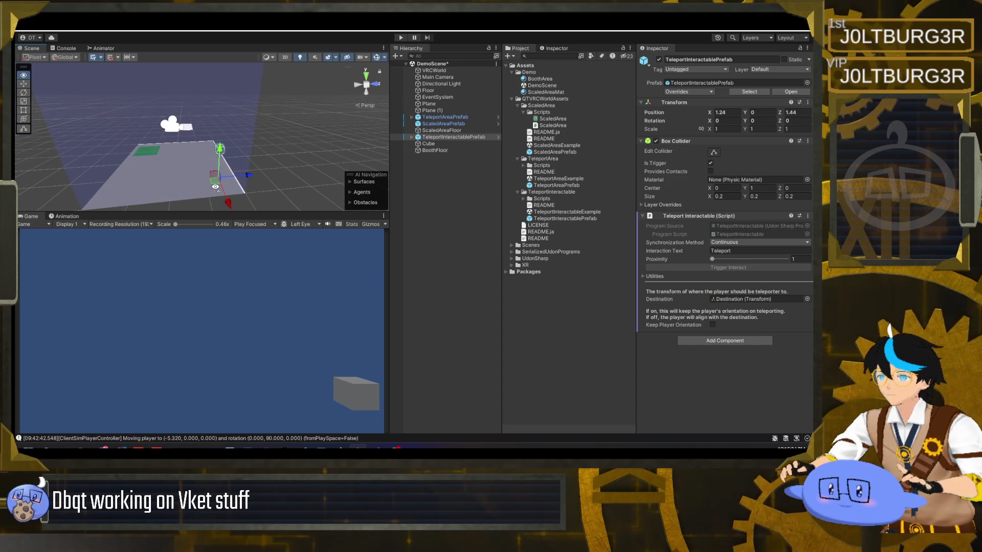
Inspect the TeleportInteractablePrefab's children, its Cube and Destination.
left_click(412, 137)
left_click(429, 150)
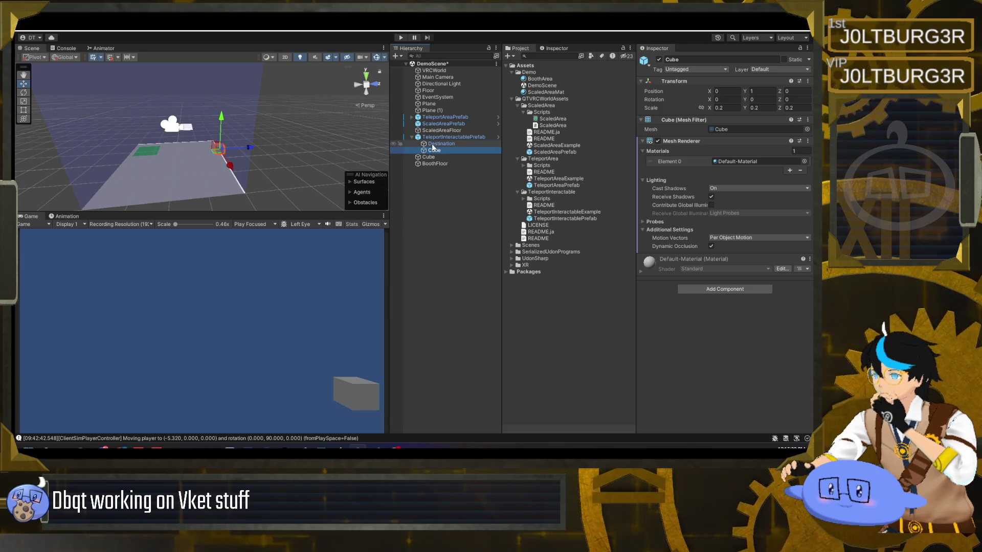
left_click(427, 138)
left_click(411, 137)
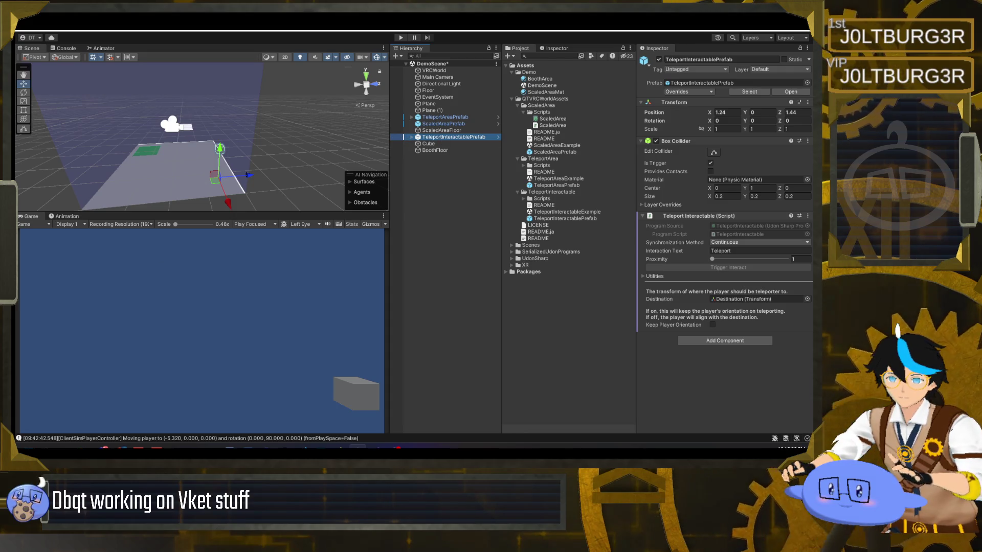
left_click(411, 137)
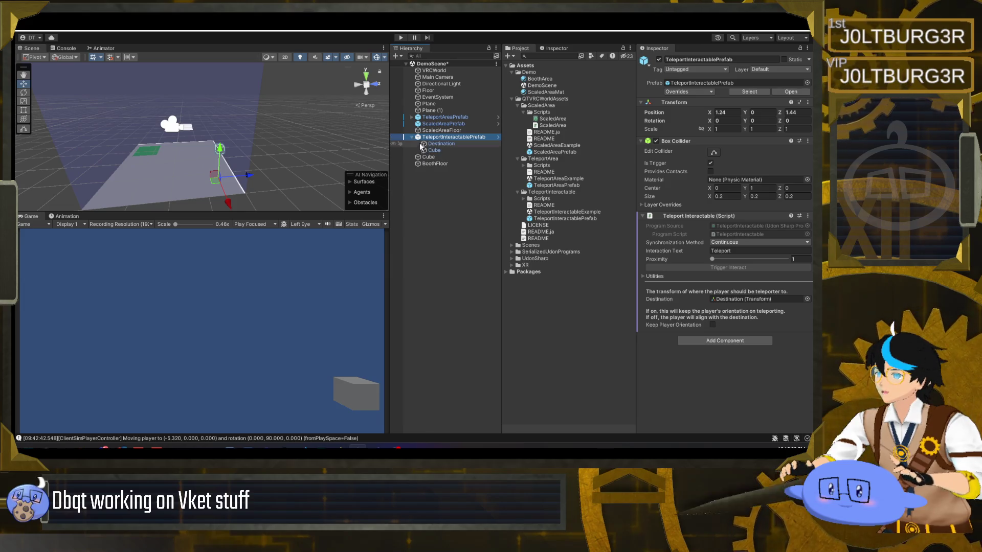
left_click(441, 144)
Move the TeleportAreaPrefab's Destination to X -2.76, facing 90° on Y.
mouse_move(245, 164)
left_mouse_down()
mouse_move(147, 154)
mouse_move(255, 164)
mouse_move(224, 180)
mouse_move(187, 181)
left_mouse_up()
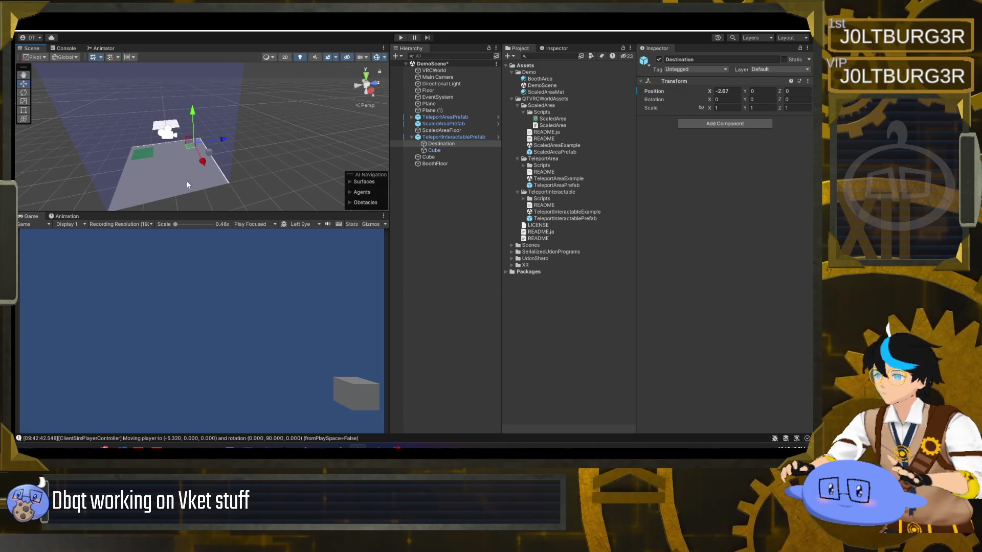
left_click(412, 118)
double_click(434, 125)
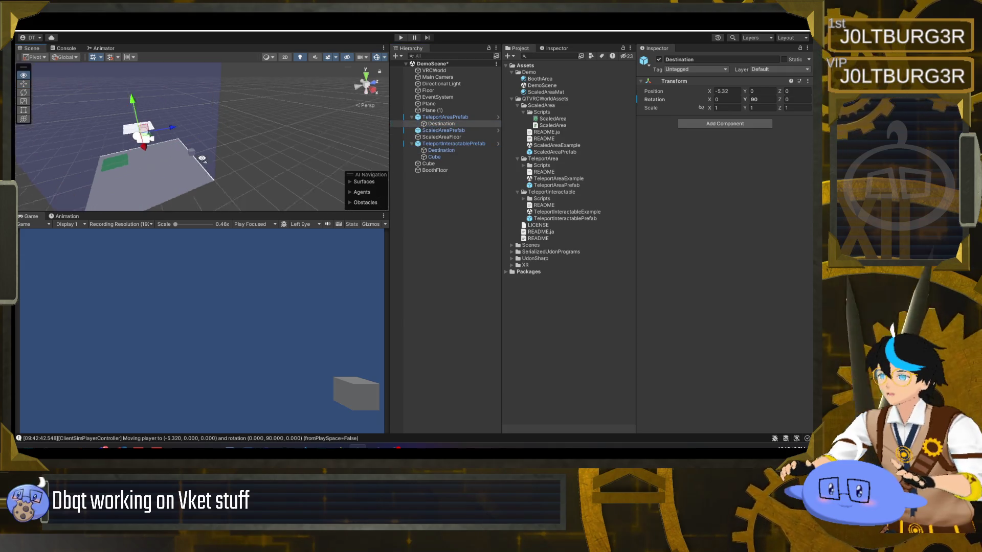
key("ctrl+z")
mouse_move(207, 177)
left_mouse_down()
mouse_move(245, 183)
mouse_move(163, 180)
mouse_move(77, 160)
mouse_move(98, 168)
mouse_move(425, 165)
left_mouse_up()
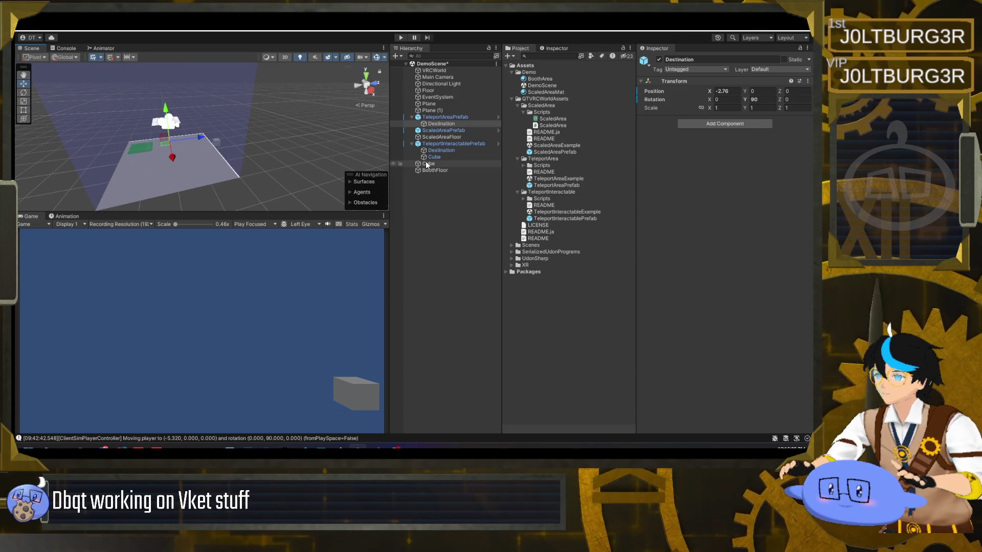
left_click(446, 137)
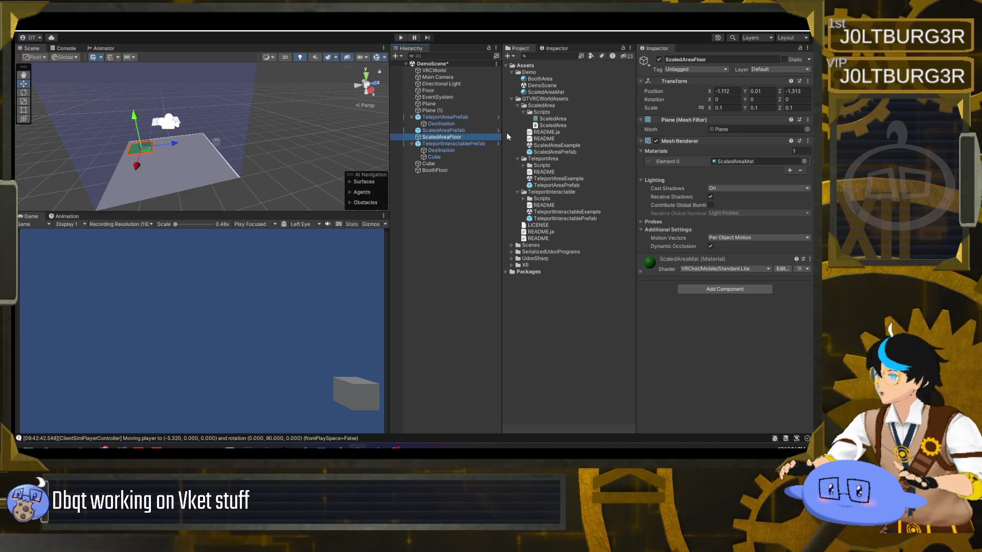
Widen the ScaledAreaPrefab's collider to 3 on X and move it to X 0.2.
left_click(443, 130)
mouse_move(204, 144)
left_mouse_down()
mouse_move(287, 152)
mouse_move(245, 149)
left_mouse_up()
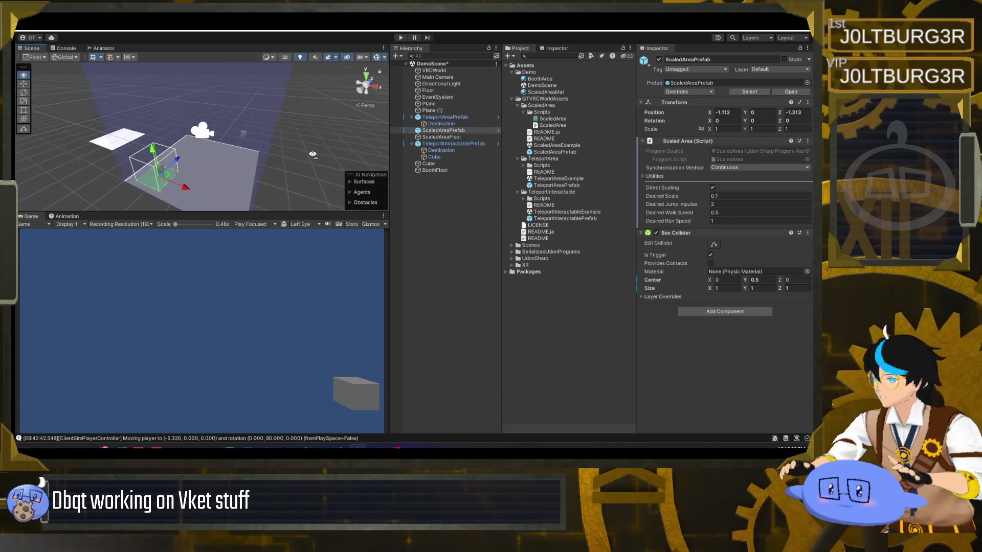
left_click_drag(709, 290, 733, 290)
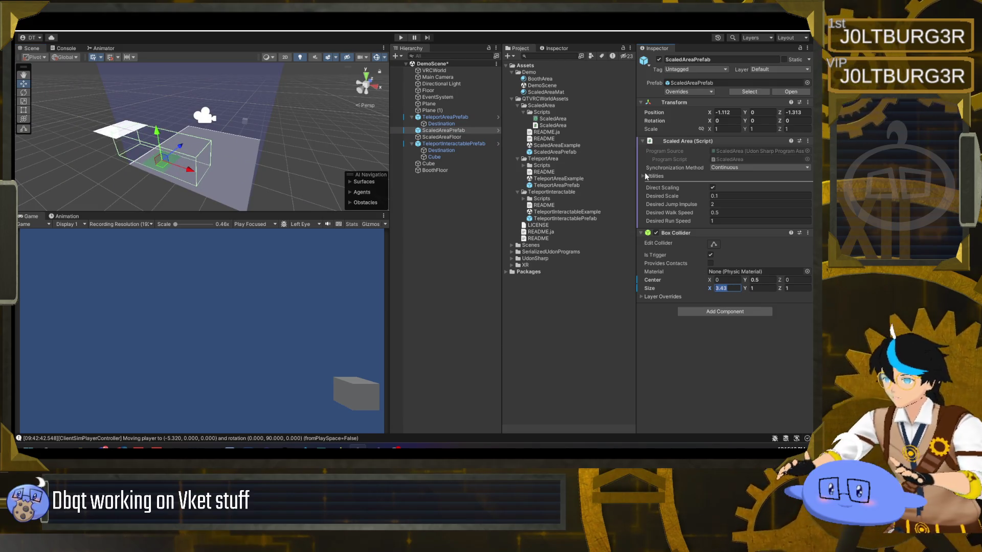
type("3")
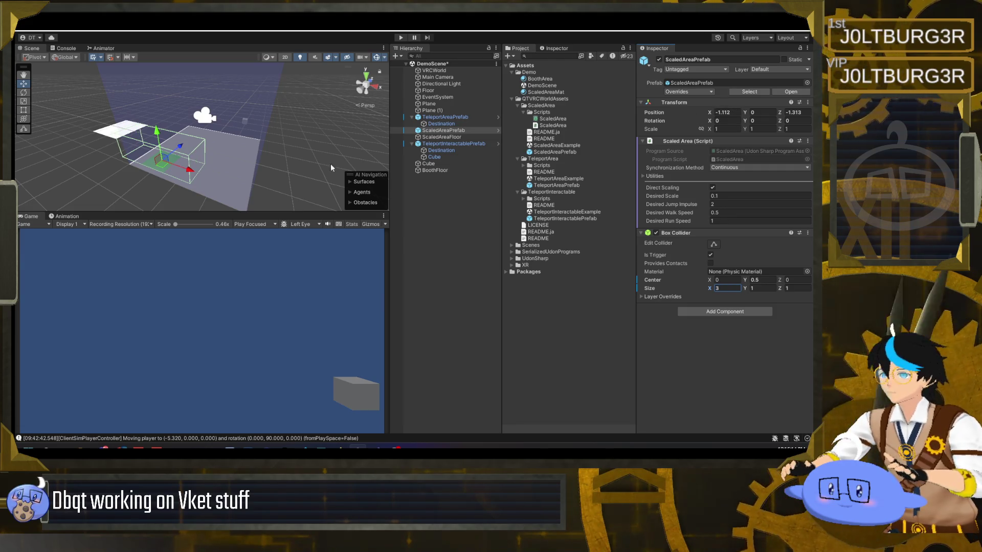
left_click_drag(193, 170, 222, 188)
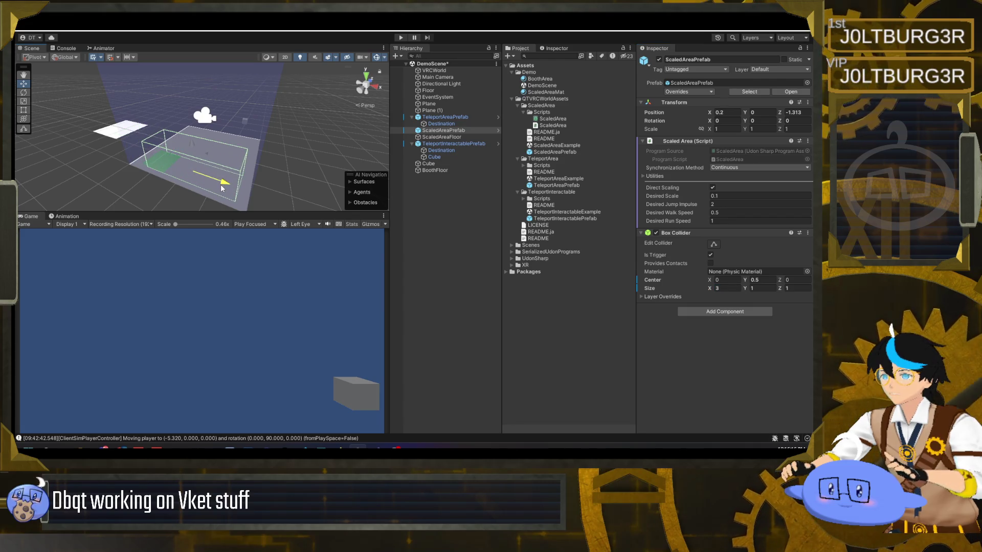
Set ScaledAreaFloor's X scale to 0.3 and X position to 0 under ScaledAreaPrefab.
left_click(447, 136)
left_click(726, 107)
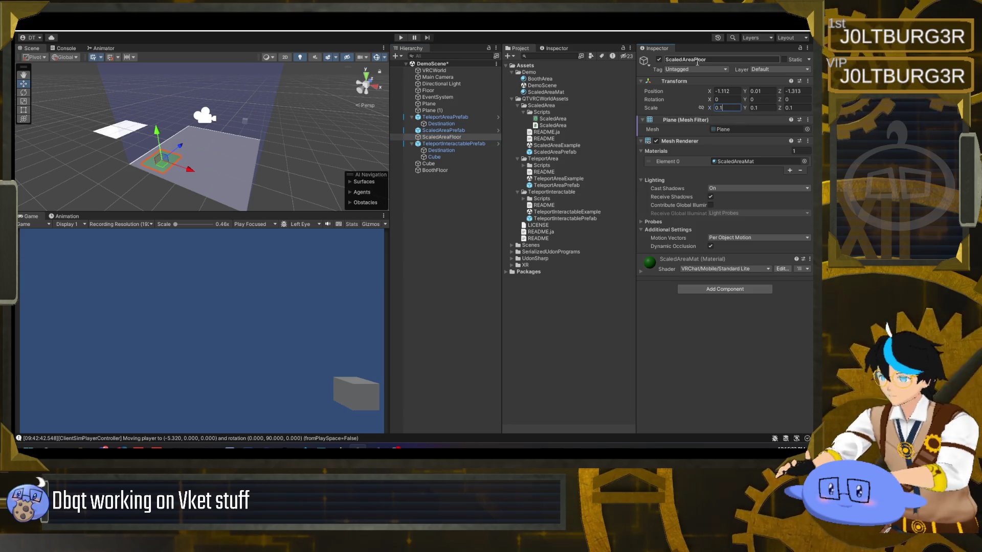
type("0.3")
left_click(467, 137)
left_click_drag(466, 137, 450, 131)
left_click(728, 91)
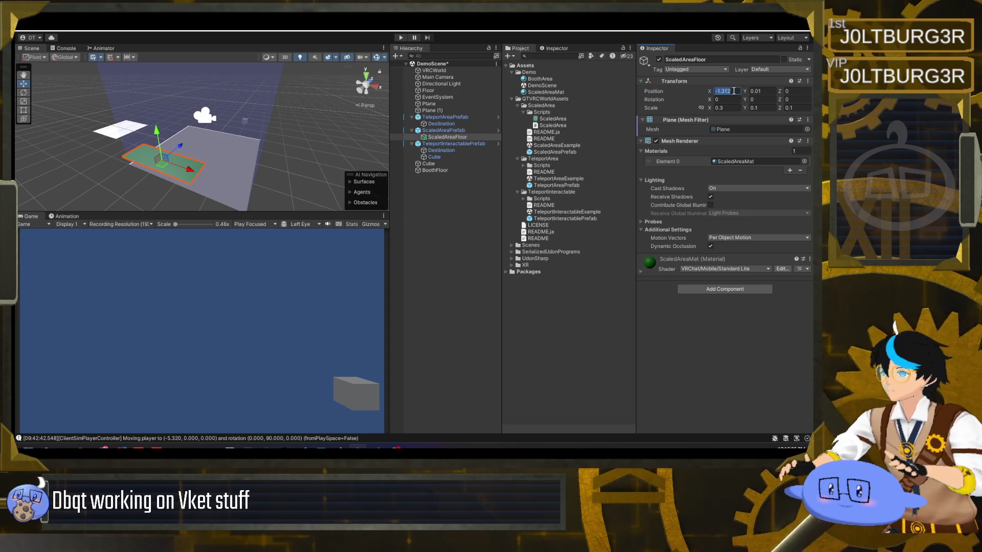
type("0")
left_click(444, 138)
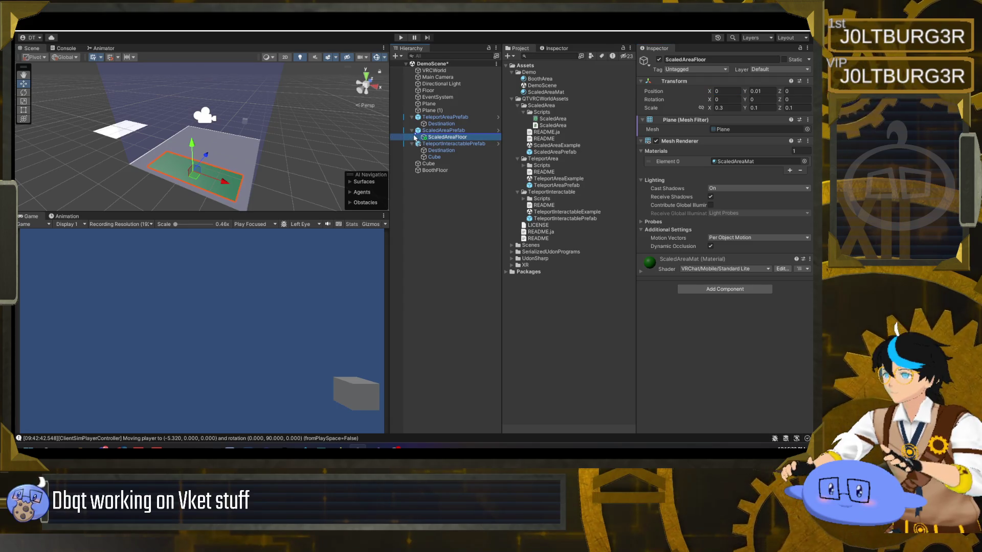
Enlarge the ScaledAreaPrefab Box Collider to 3×3×1, centred at Y 1.5.
left_click(444, 131)
mouse_move(268, 164)
left_mouse_down()
mouse_move(144, 172)
mouse_move(245, 163)
left_mouse_up()
double_click(465, 132)
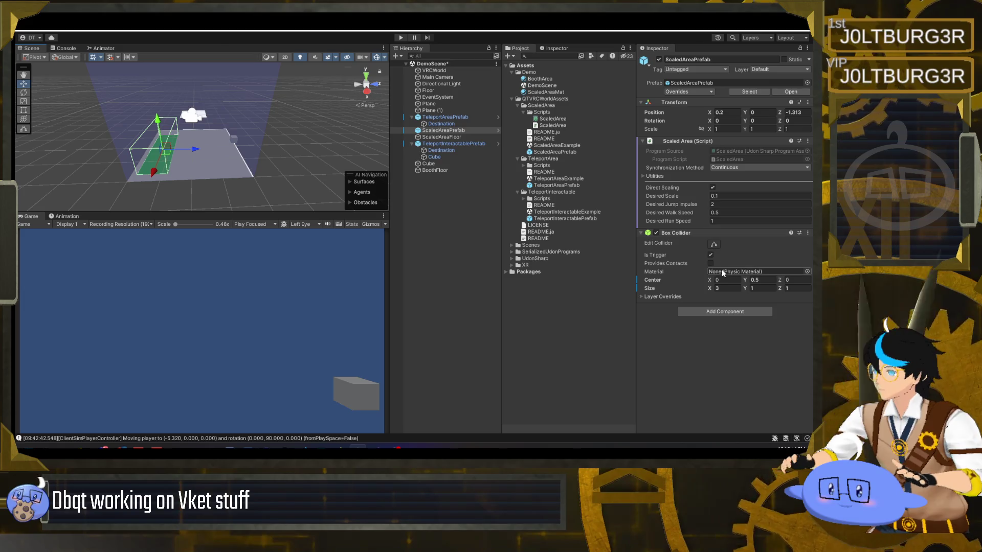
type("3")
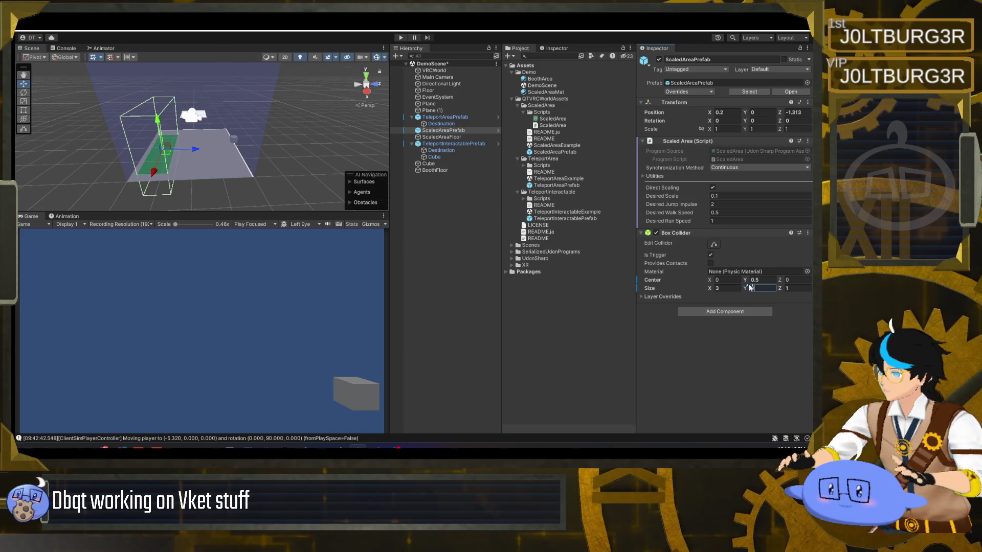
type("1.5")
mouse_move(204, 144)
left_mouse_down()
mouse_move(161, 158)
mouse_move(232, 147)
mouse_move(172, 139)
mouse_move(219, 149)
left_mouse_up()
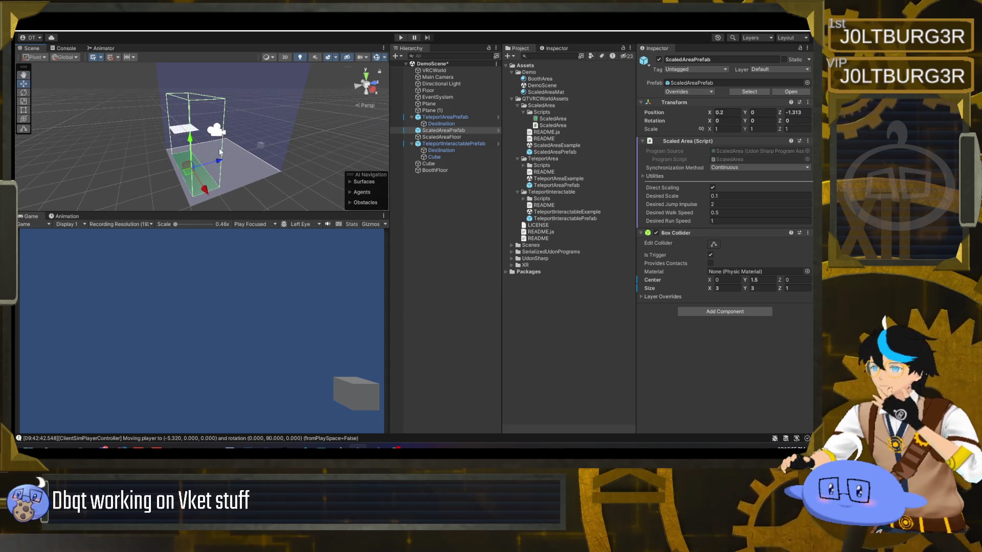
double_click(464, 146)
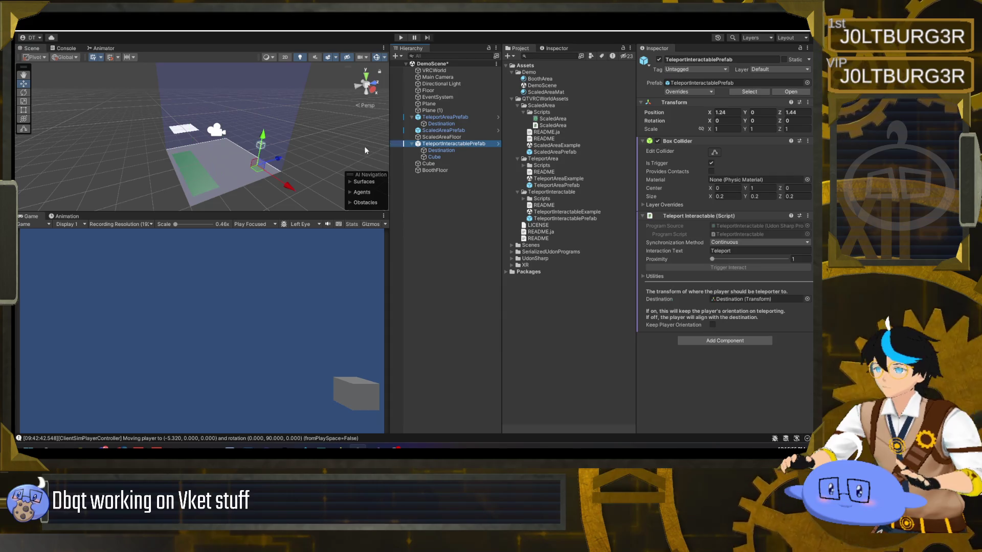
Duplicate ScaledAreaFloor and move the copy under TeleportAreaPrefab.
left_click(461, 137)
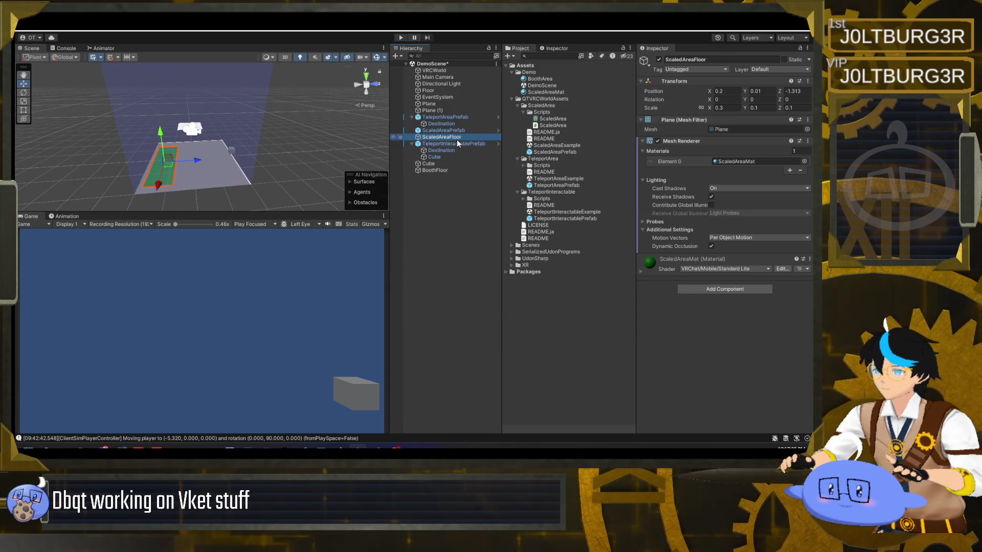
key("ctrl+d")
left_click_drag(198, 162, 225, 161)
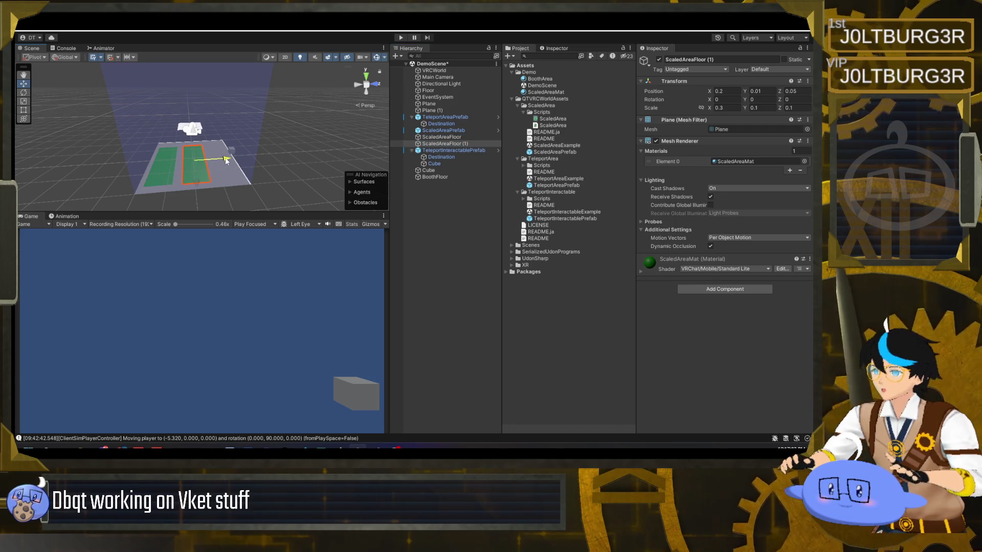
left_click(453, 143)
left_click_drag(454, 144, 444, 131)
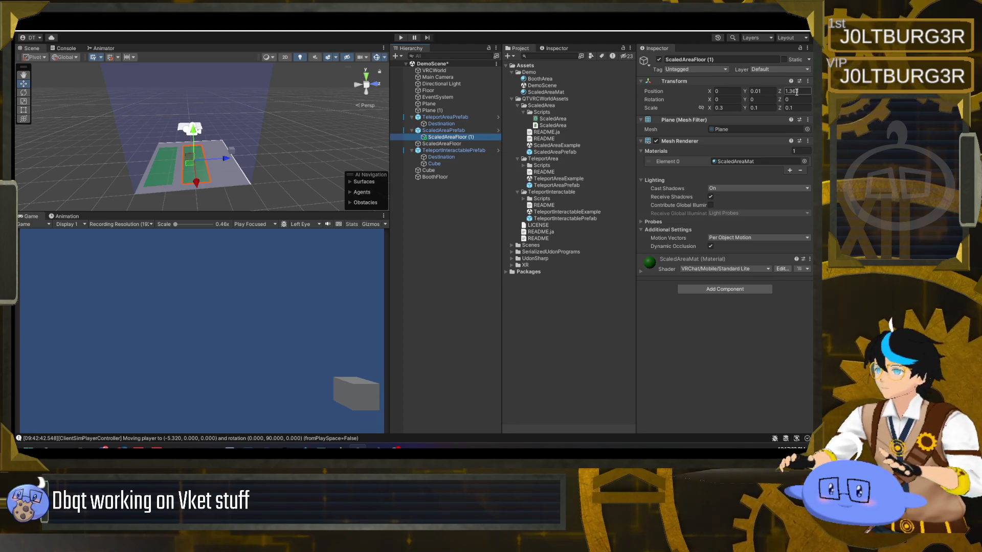
type("0")
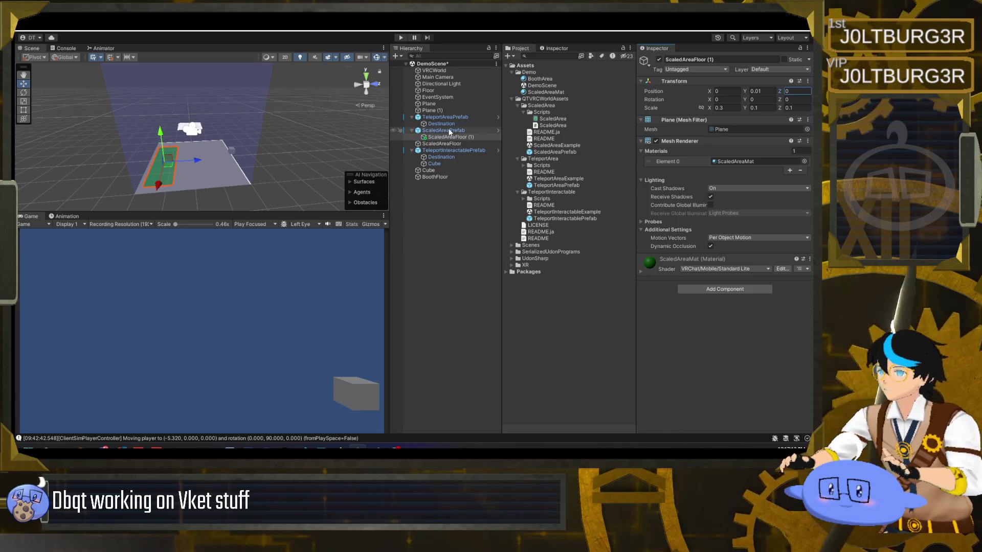
key("Escape")
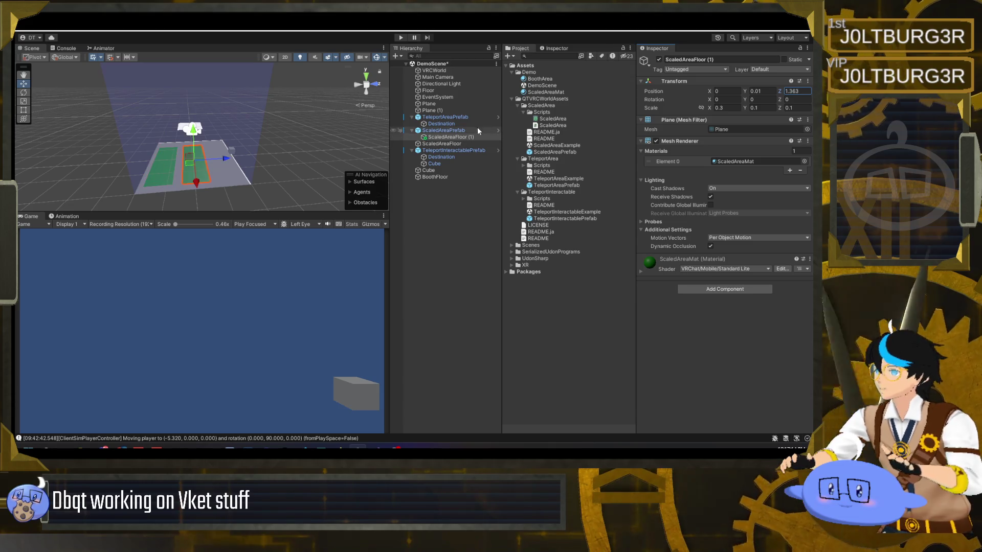
left_click_drag(459, 123, 459, 125)
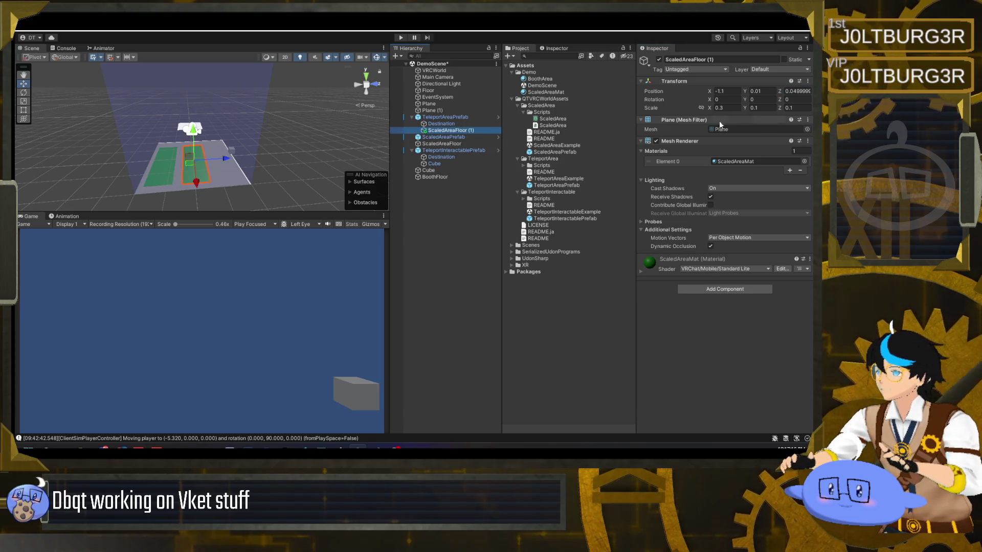
Set ScaledAreaFloor (1)'s X position to 0 and its scale to 0.1.
left_click(723, 92)
type("0")
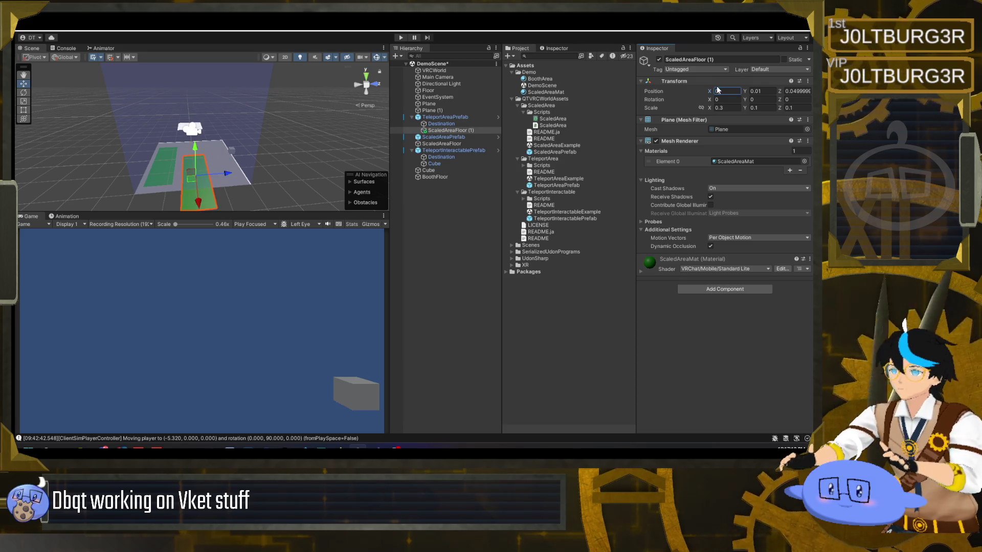
type("0")
left_click_drag(266, 154, 300, 166)
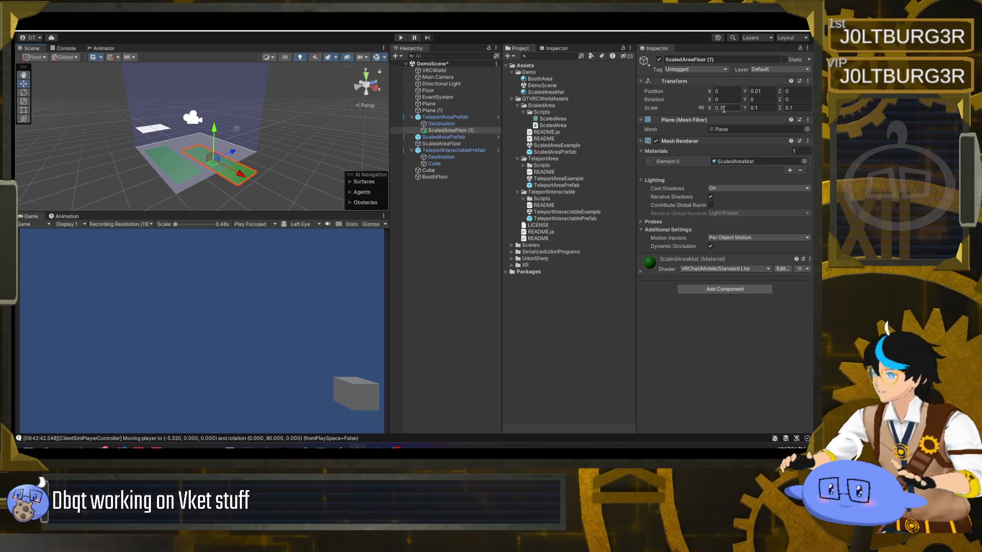
type("0.1")
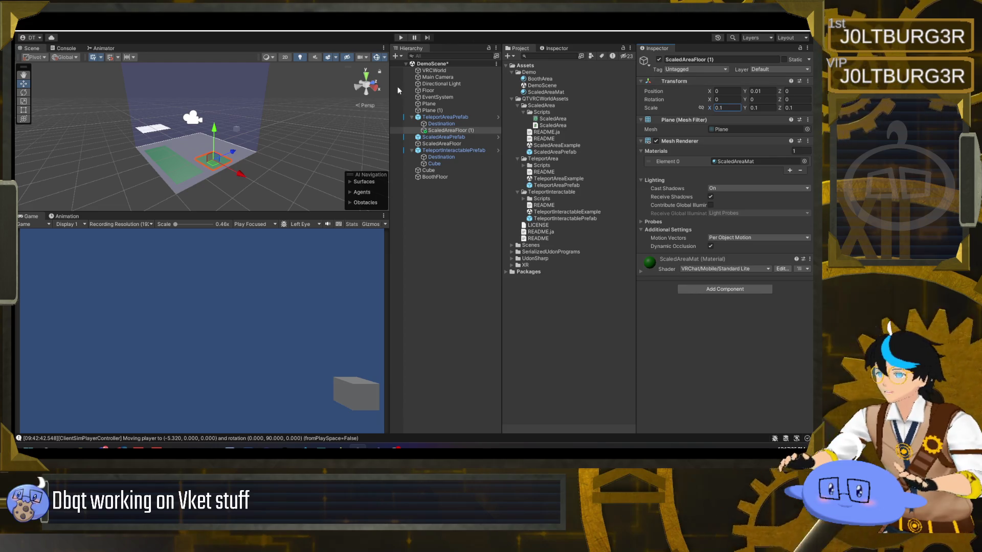
Move TeleportAreaPrefab to X 0.52 beside the green scaled area.
left_click(445, 117)
mouse_move(336, 133)
left_mouse_down()
mouse_move(245, 169)
mouse_move(287, 164)
left_mouse_up()
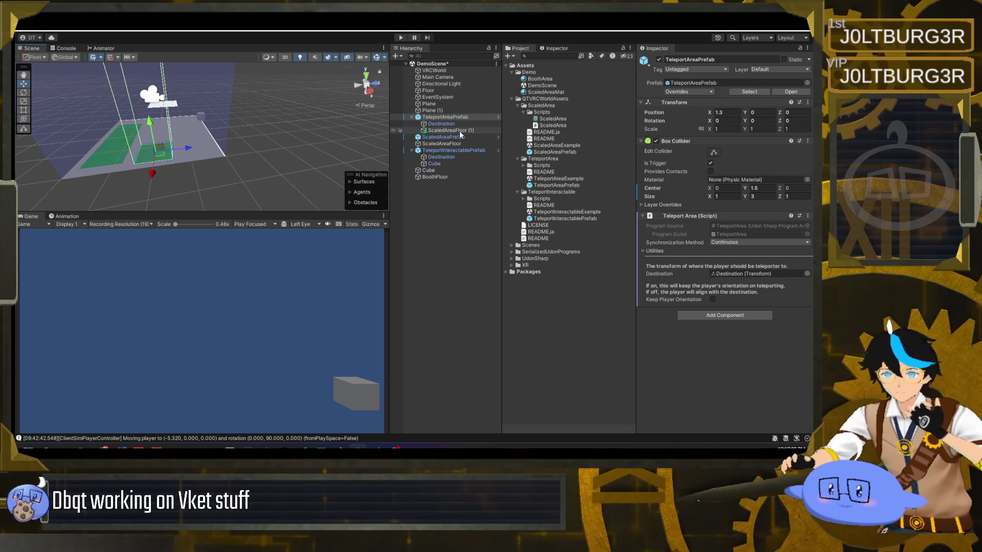
mouse_move(334, 139)
left_mouse_down()
mouse_move(275, 127)
mouse_move(465, 140)
left_mouse_up()
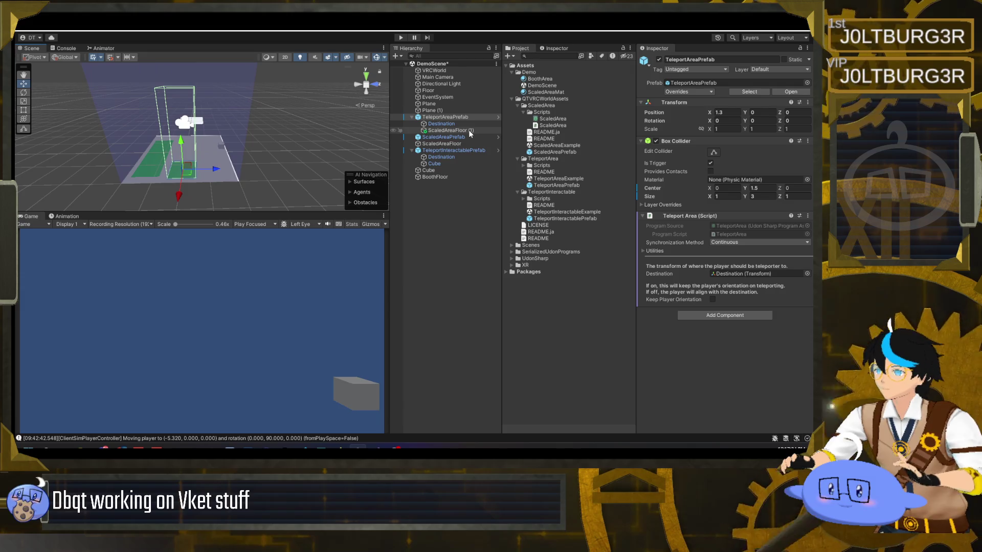
left_click(469, 130)
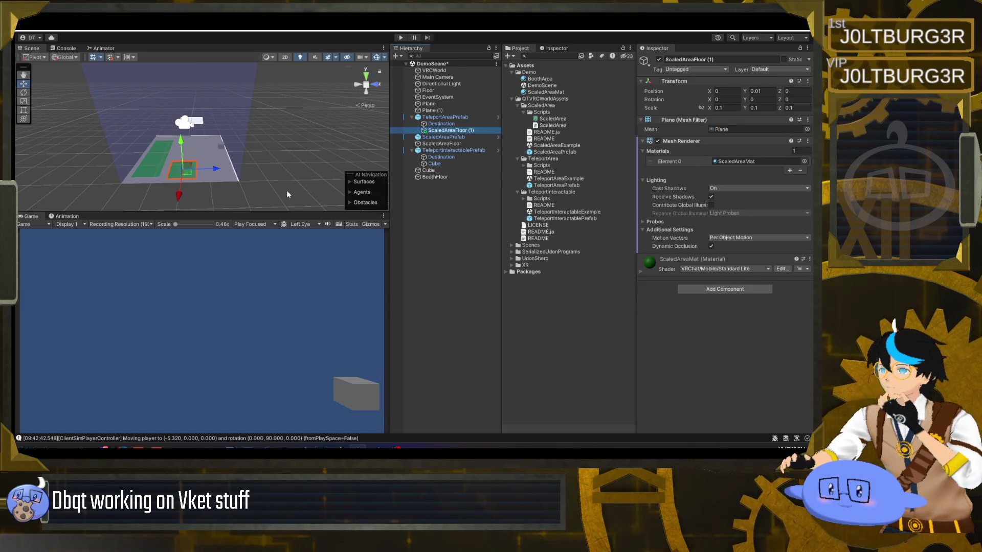
left_click(461, 117)
mouse_move(179, 196)
left_mouse_down()
mouse_move(181, 174)
mouse_move(283, 190)
mouse_move(238, 173)
mouse_move(125, 176)
left_mouse_up()
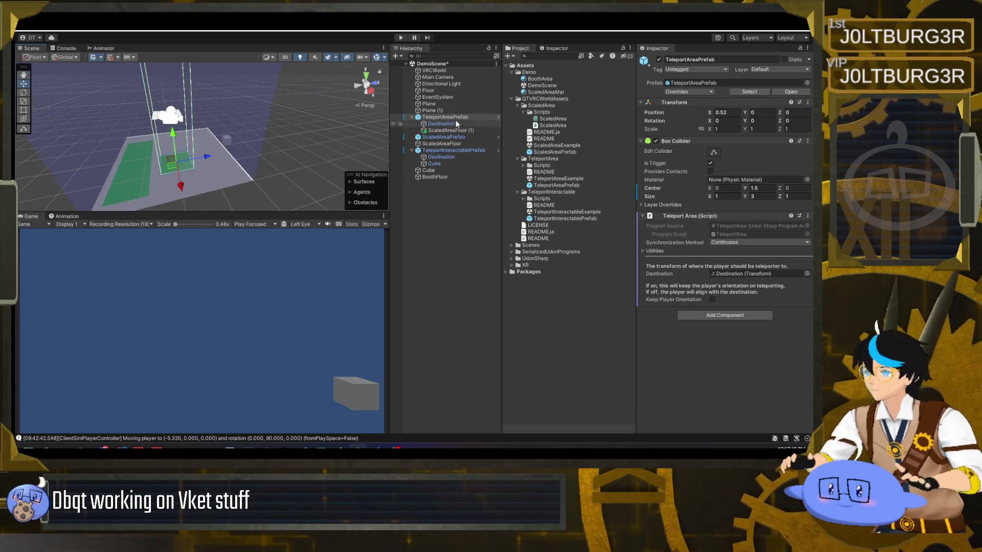
Duplicate ScaledAreaMat as TeleportAreaMat and set its Albedo to blue.
left_click(546, 92)
key("ctrl+d")
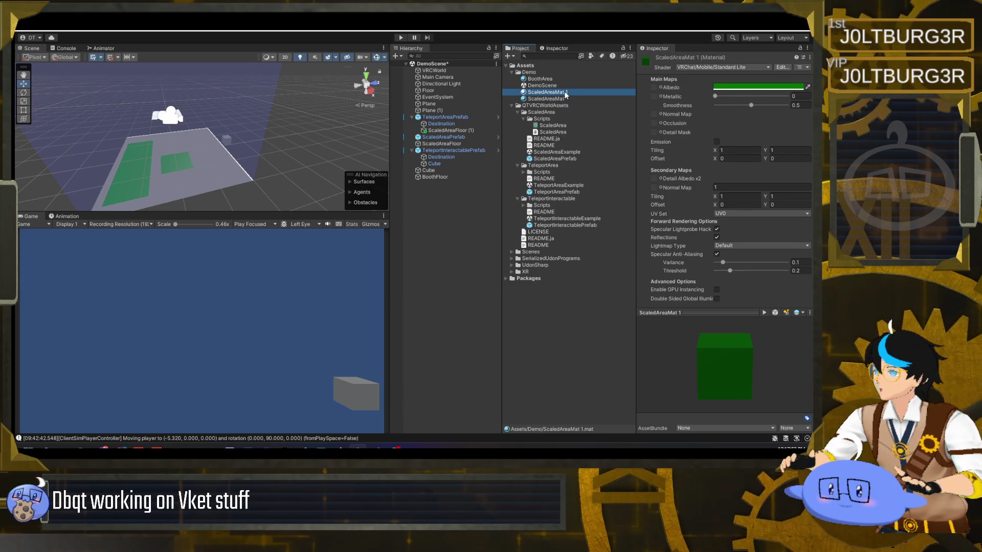
left_click(546, 92)
type("TeleportAreaM")
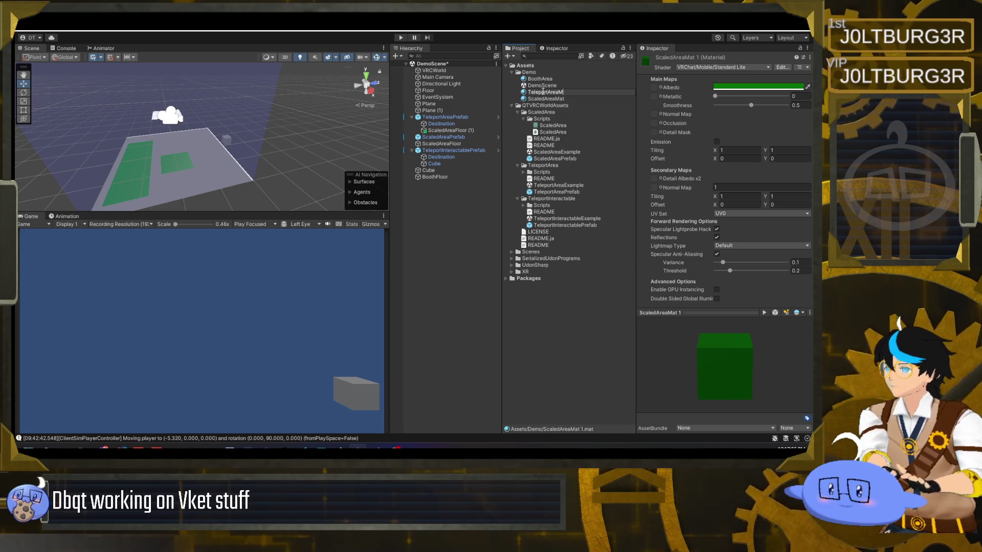
type("at")
key("Return")
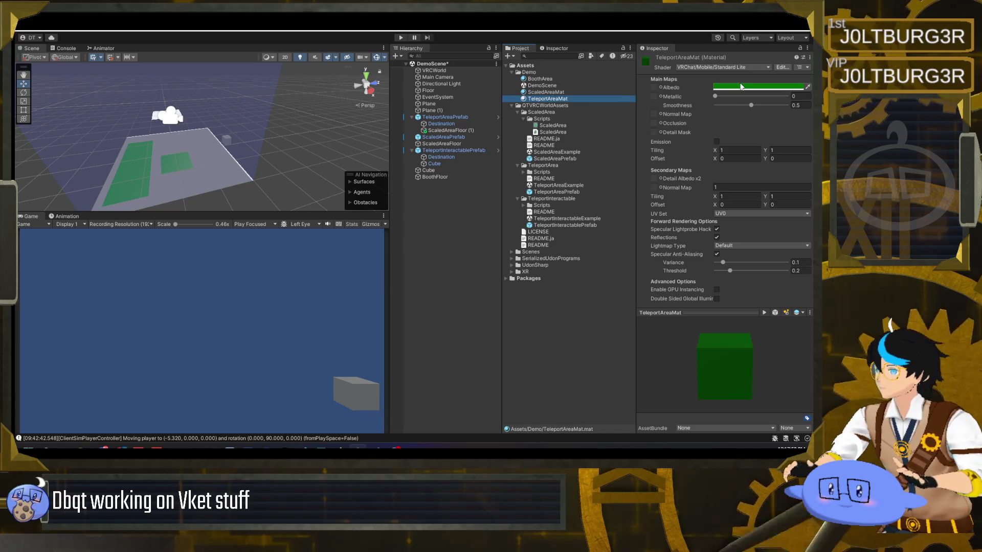
left_click(742, 87)
left_click(736, 179)
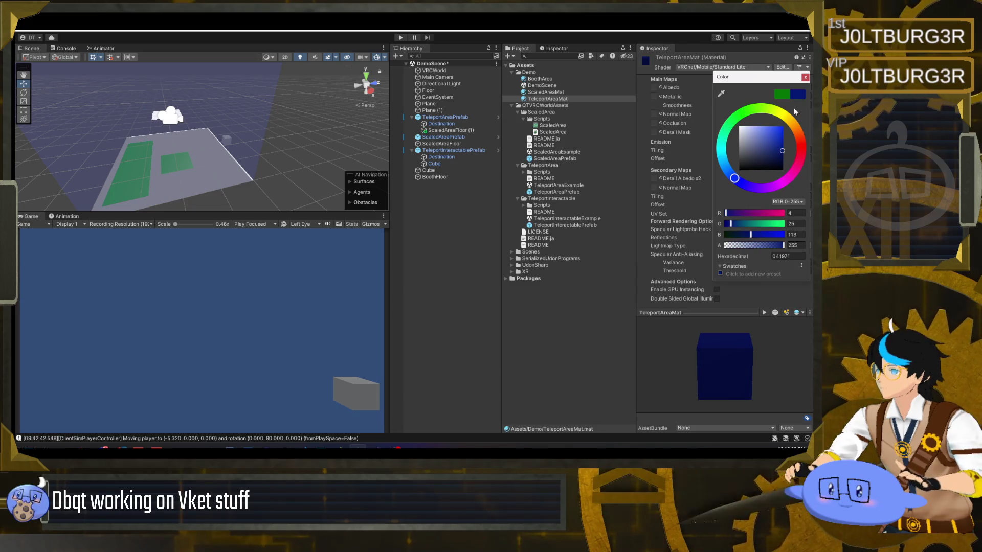
left_click(805, 78)
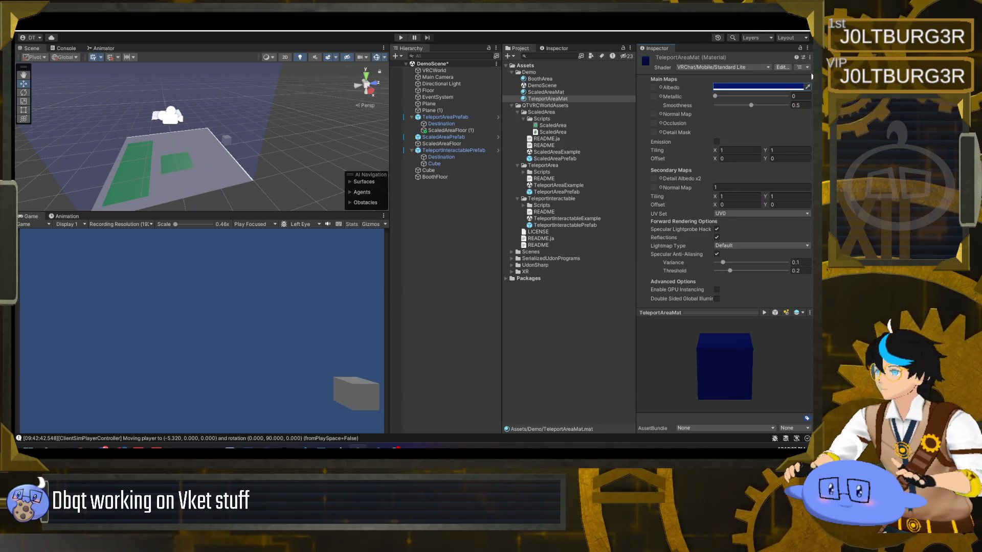
Apply TeleportAreaMat to the ScaledAreaFloor (1) plane.
left_click(444, 129)
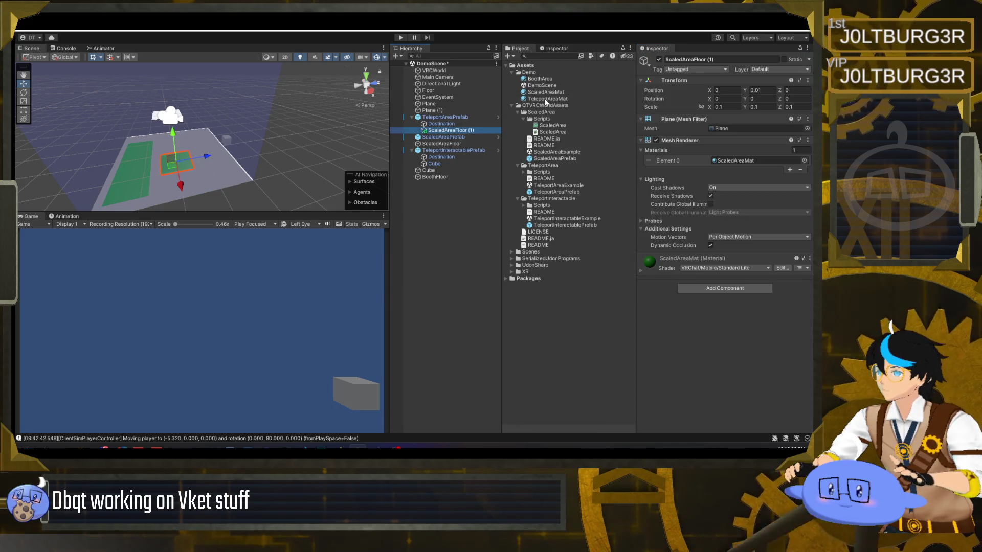
left_click_drag(545, 102, 489, 131)
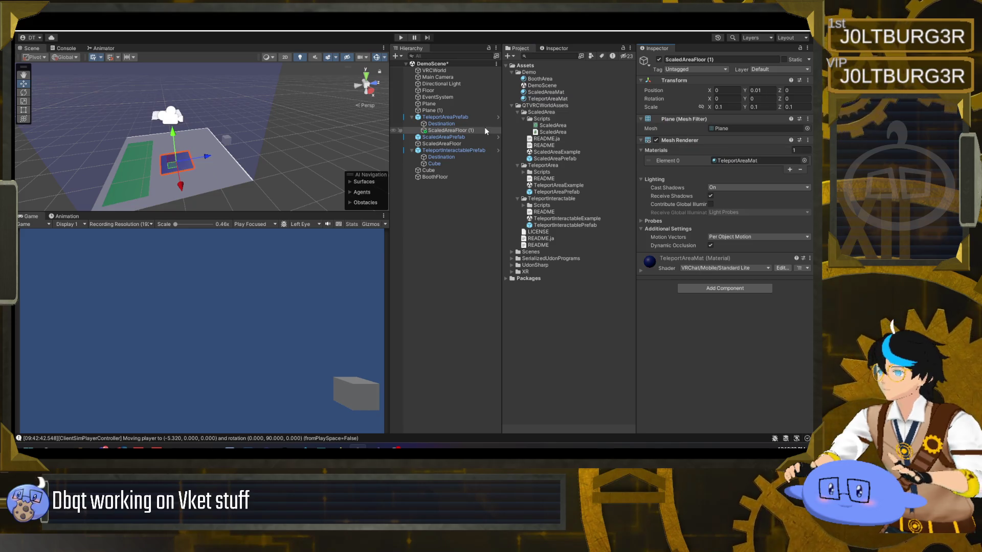
left_click(453, 132)
left_click(444, 131)
Rename the blue floor to TeleportAreaFloor and parent it under TeleportAreaPrefab.
type("Telepor")
type("t")
key("Return")
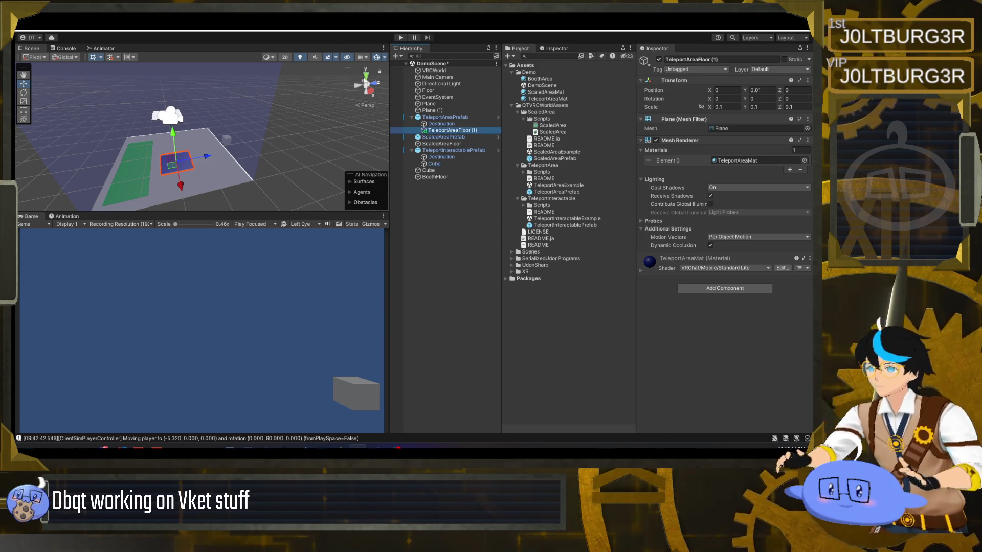
mouse_move(433, 134)
left_mouse_down()
mouse_move(428, 115)
mouse_move(425, 128)
left_mouse_up()
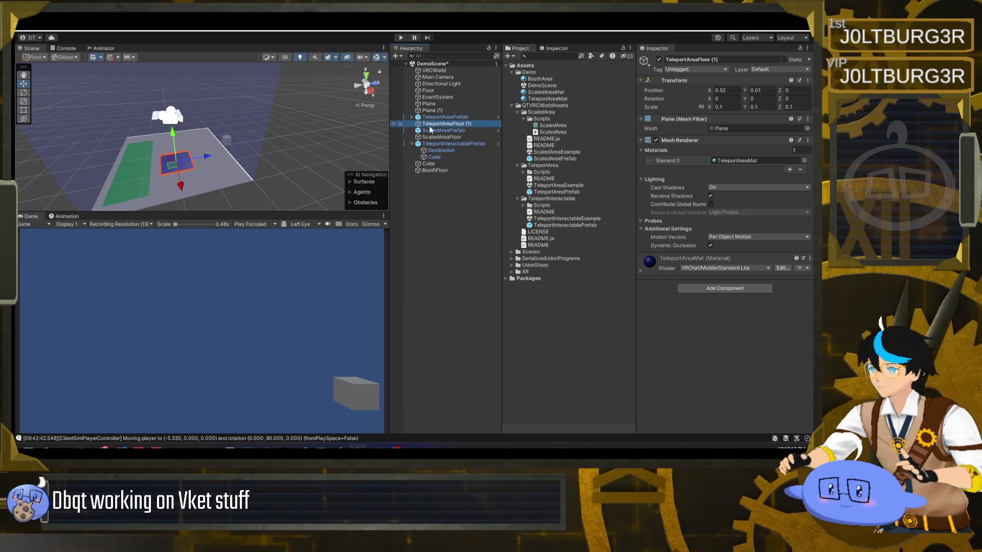
key("End")
key("BackSpace")
key("BackSpace")
key("BackSpace")
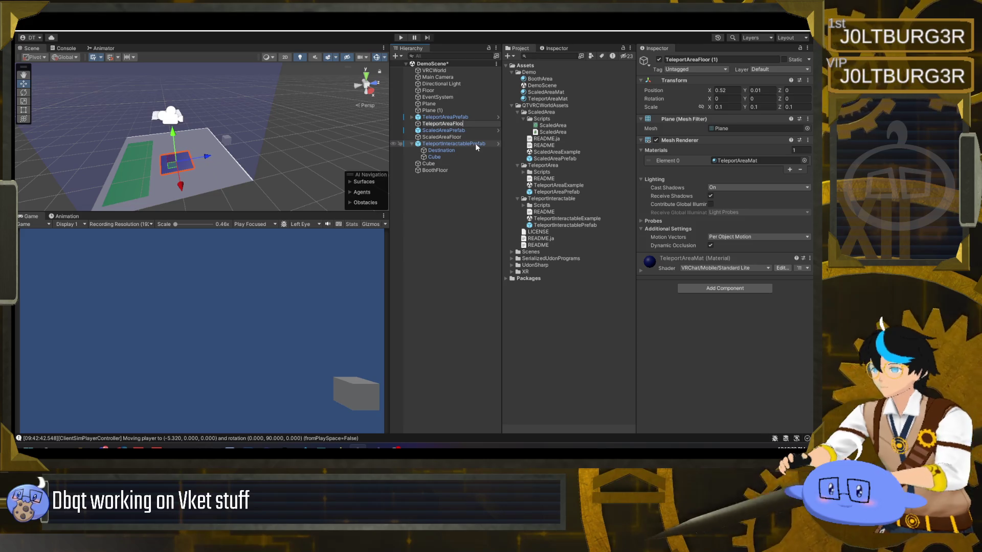
left_click(460, 202)
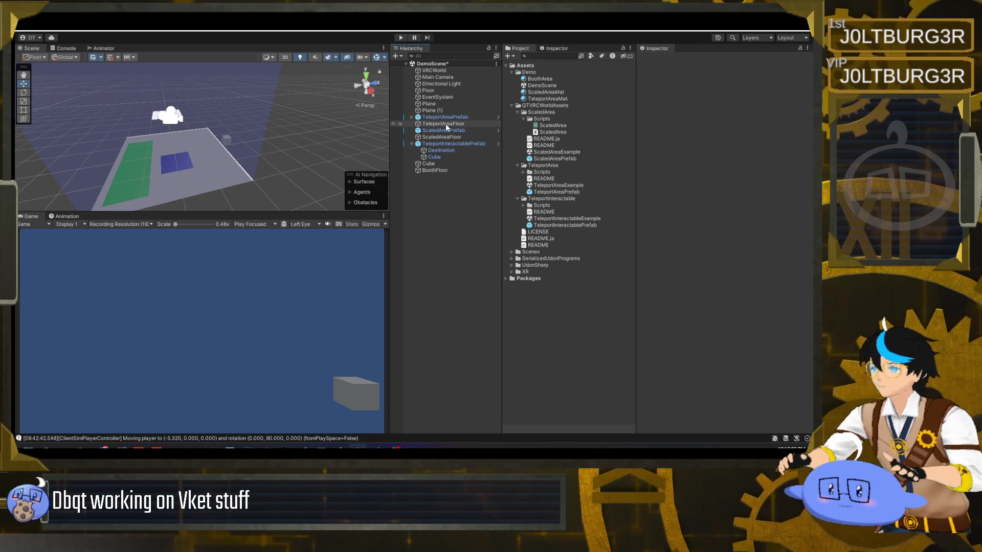
left_click_drag(446, 124, 443, 138)
Compare with ScaledAreaFloor and select the TeleportAreaPrefab's Destination.
left_click(446, 143)
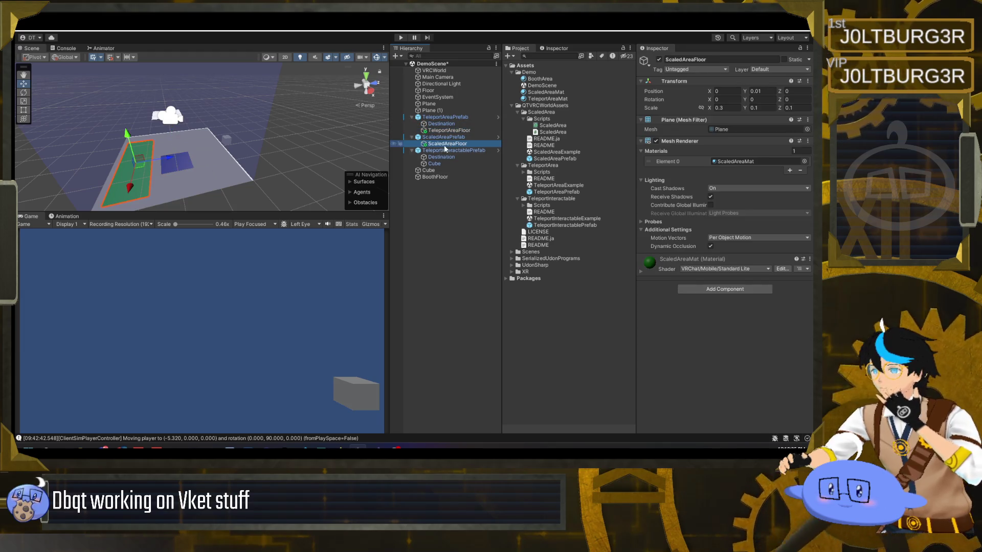
left_click(441, 202)
left_click_drag(305, 182, 332, 184)
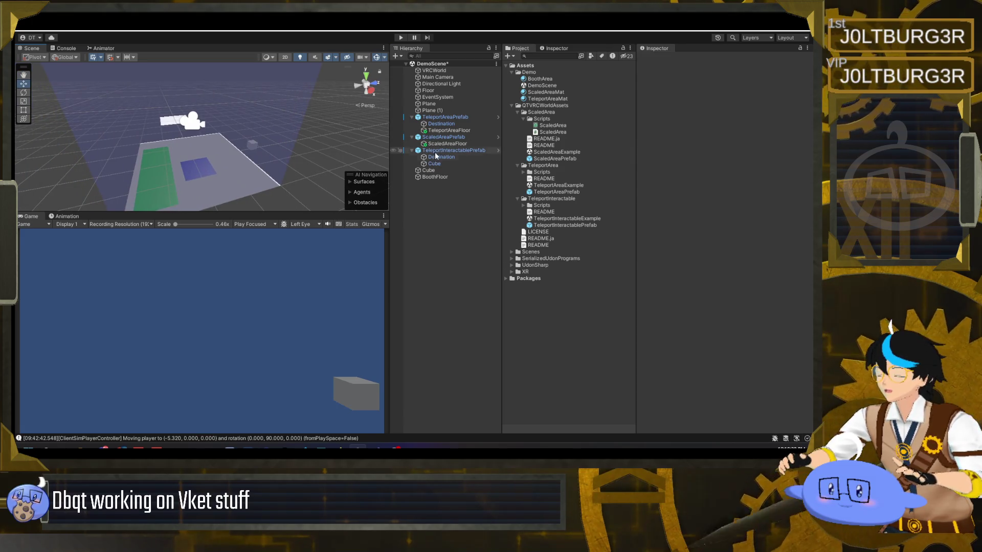
left_click(434, 124)
Reorder the Hierarchy so TeleportAreaPrefab sits below ScaledAreaPrefab.
mouse_move(220, 164)
left_mouse_down()
mouse_move(202, 169)
mouse_move(222, 176)
left_mouse_up()
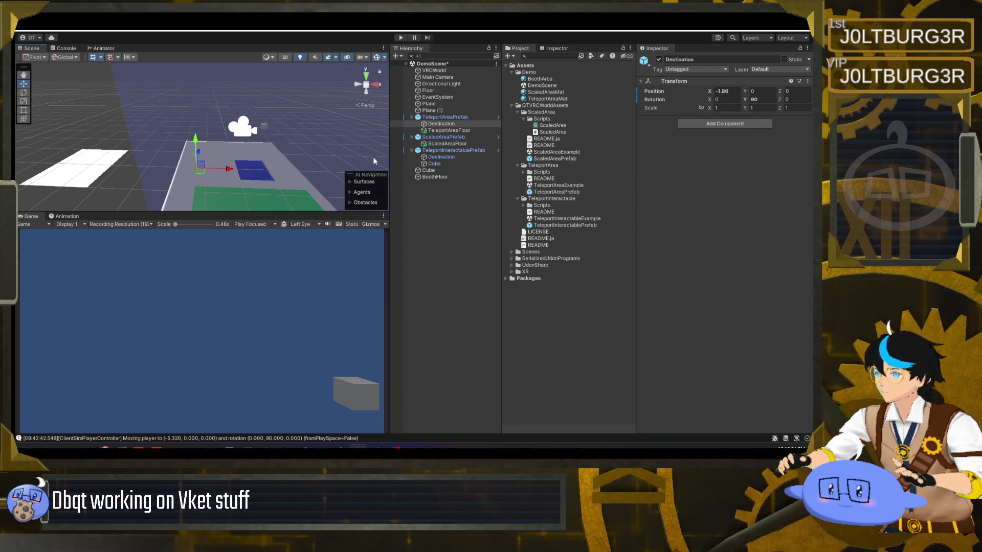
left_click(450, 157)
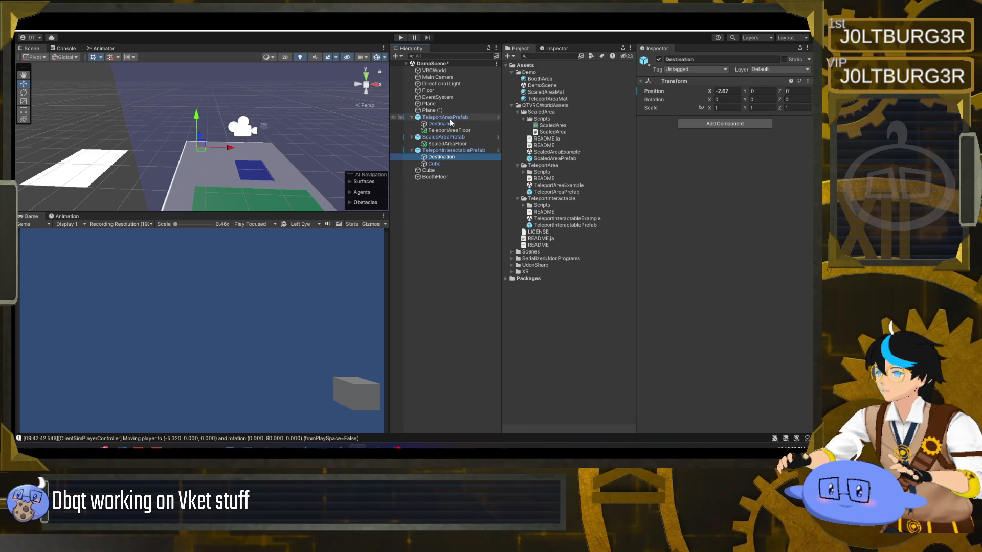
left_click_drag(434, 117, 410, 150)
Check the TeleportInteractablePrefab Cube and both floors, then start Play mode.
left_click(453, 151)
key("f")
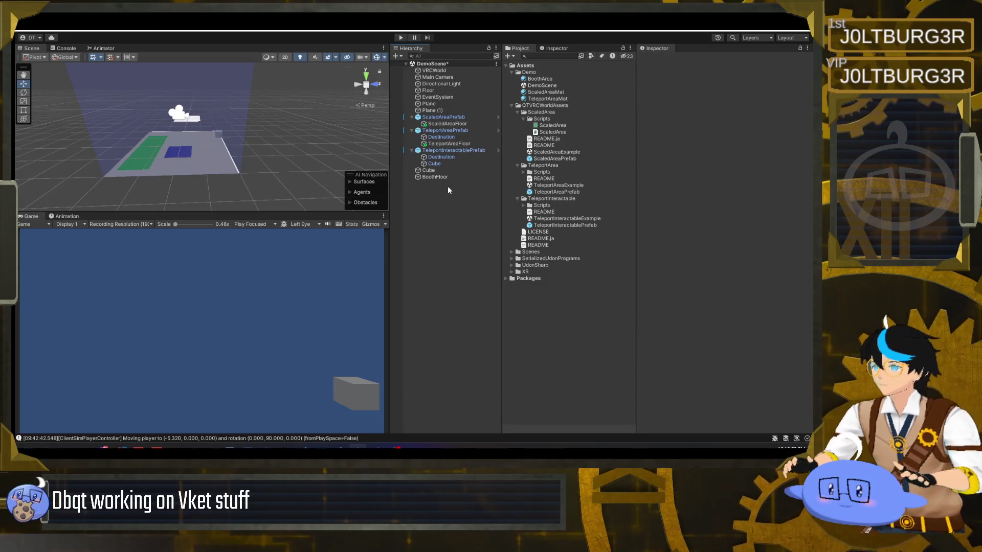
left_click(434, 168)
left_click(436, 164)
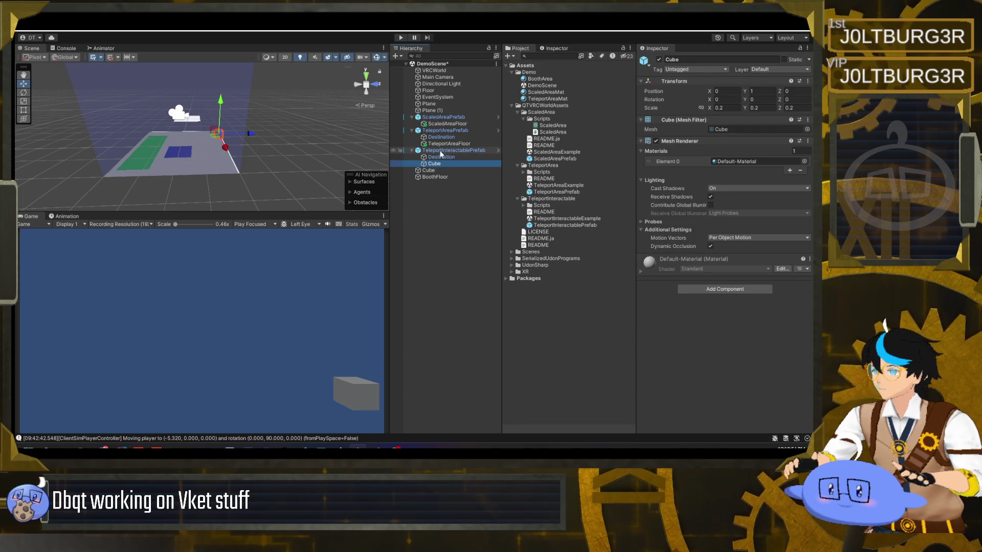
left_click(444, 143)
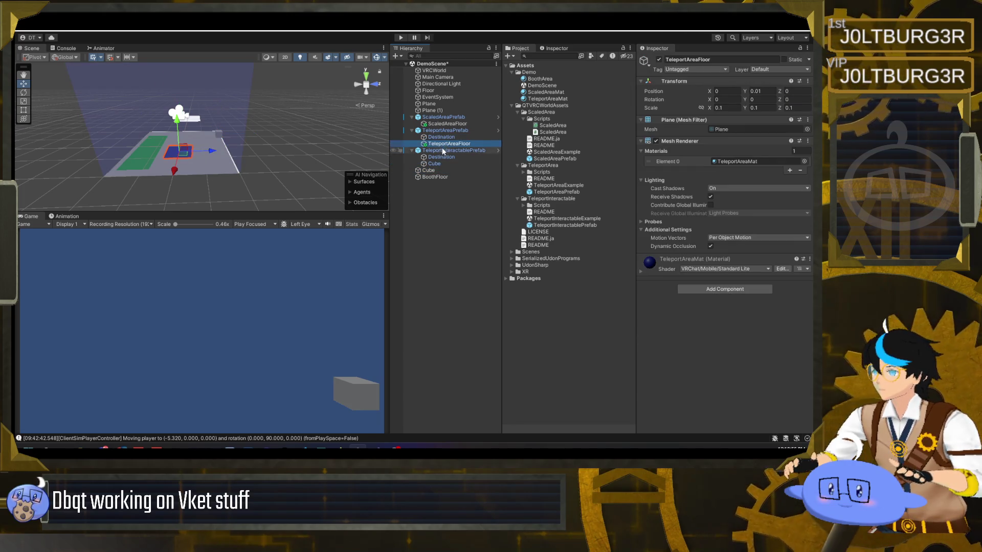
left_click(450, 124)
left_click(452, 216)
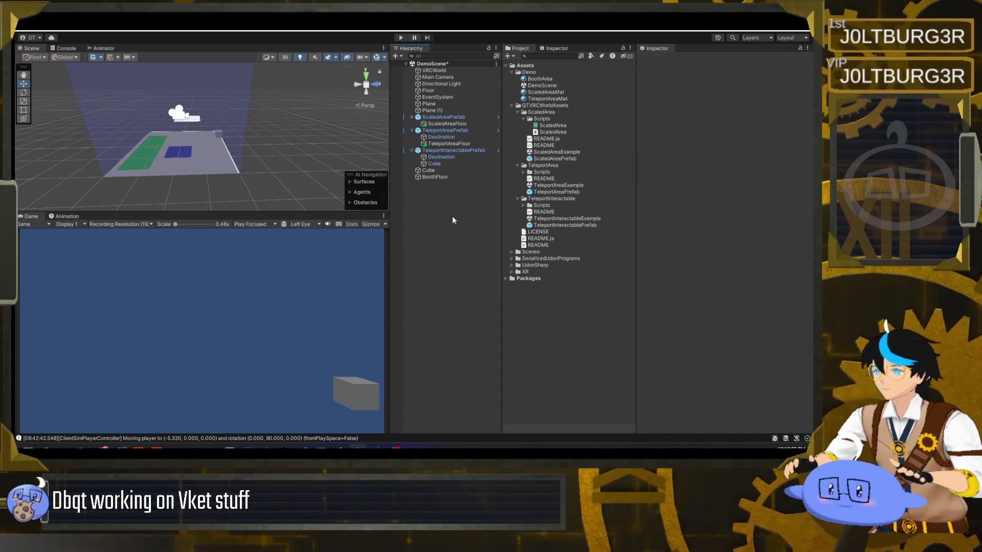
left_click(402, 38)
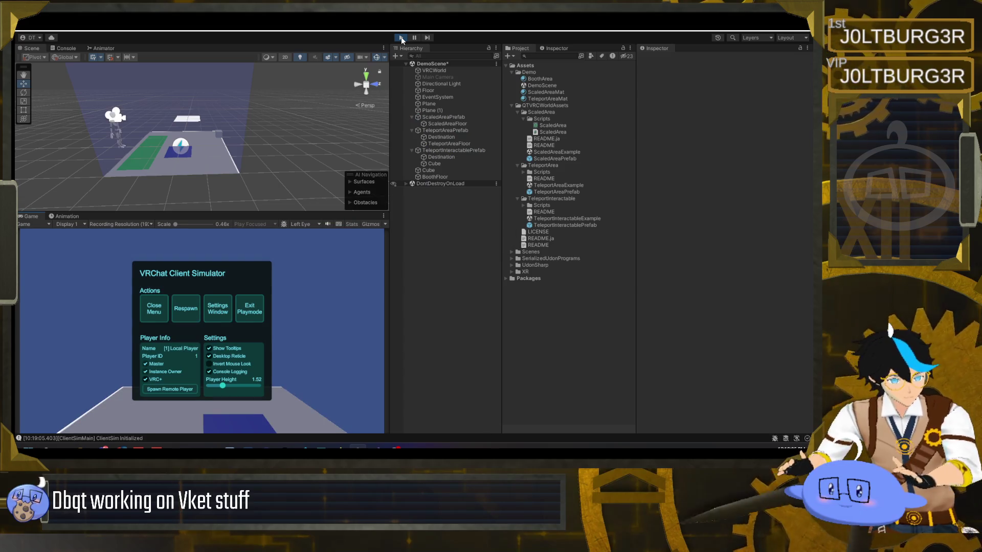
left_click(154, 309)
key("s")
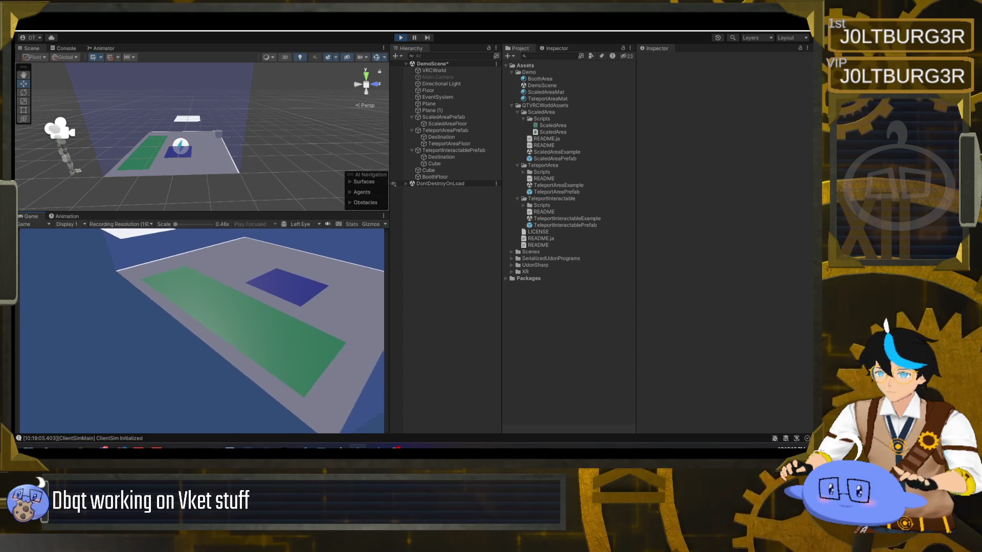
key("w")
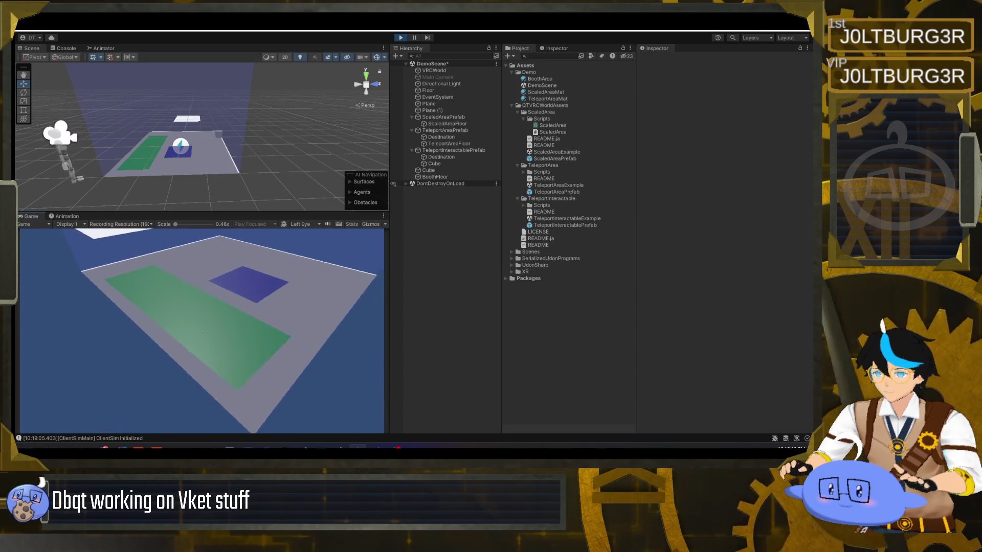
key("Escape")
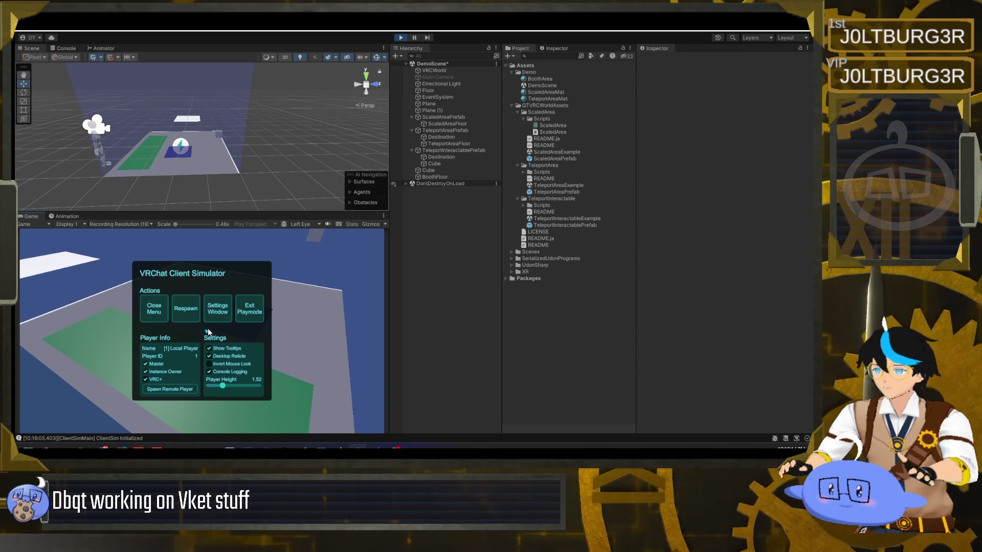
left_click(401, 37)
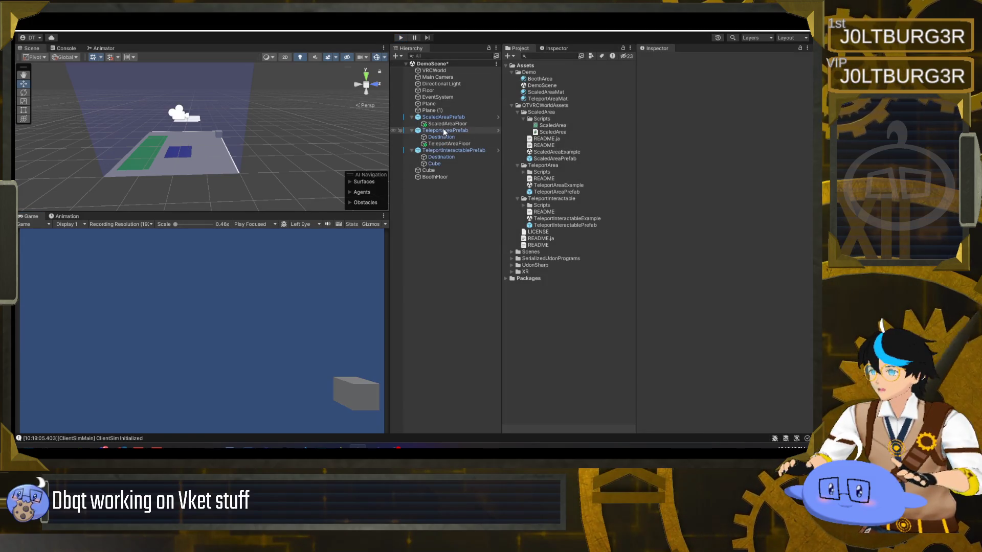
Remove the Box Collider from the large booth Cube.
left_click(440, 171)
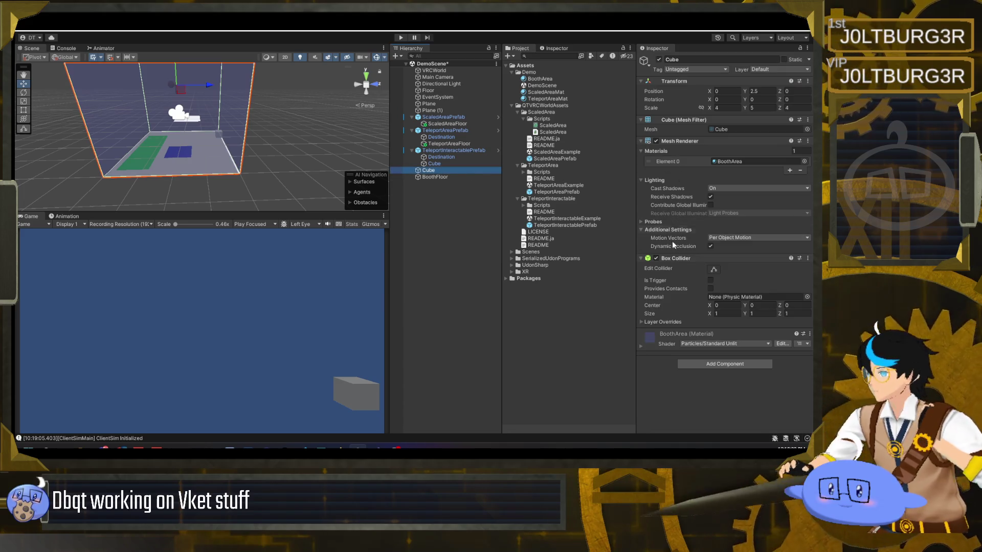
right_click(678, 263)
left_click(716, 277)
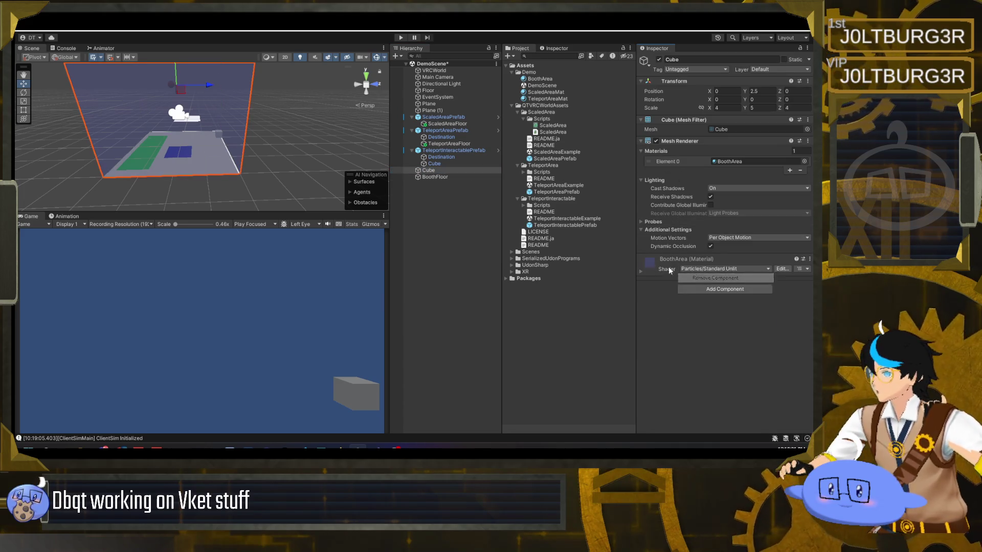
Start Play mode and walk the player across the green and teleport areas.
left_click(402, 38)
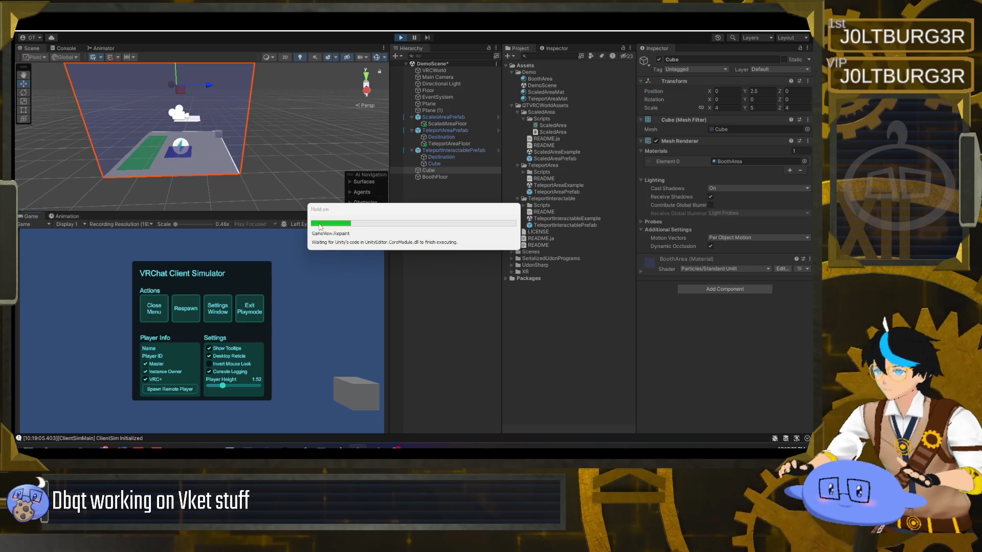
left_click(154, 316)
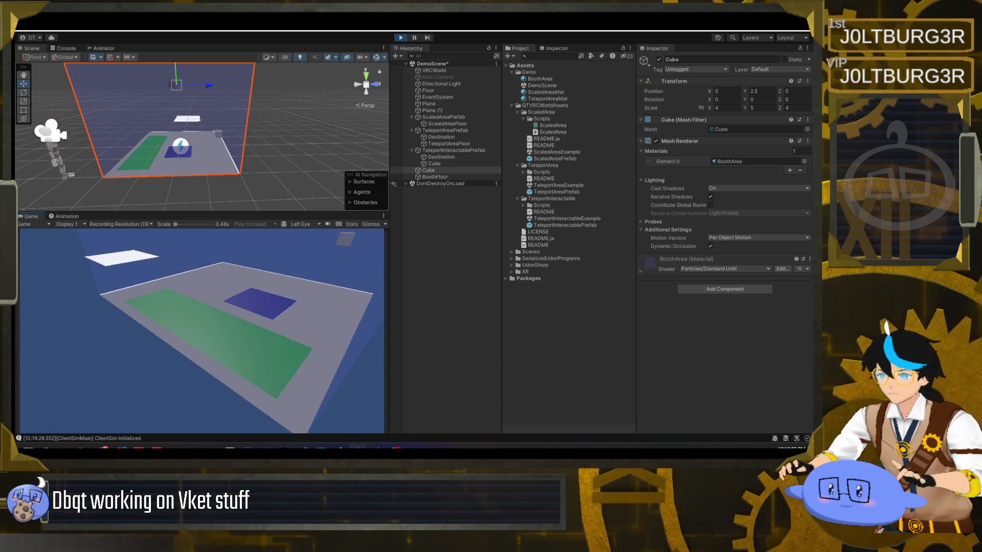
key("w")
key("w")
key("s")
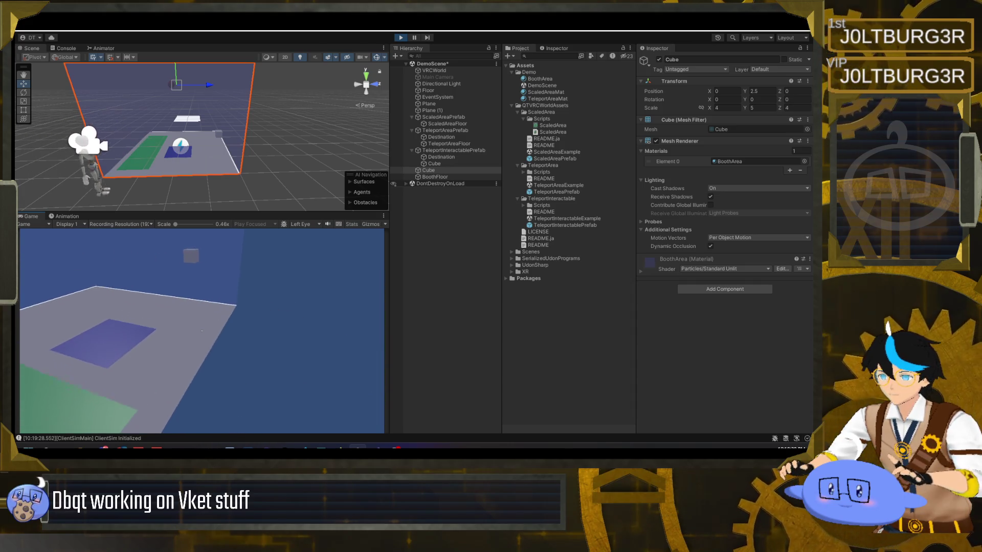
key("w")
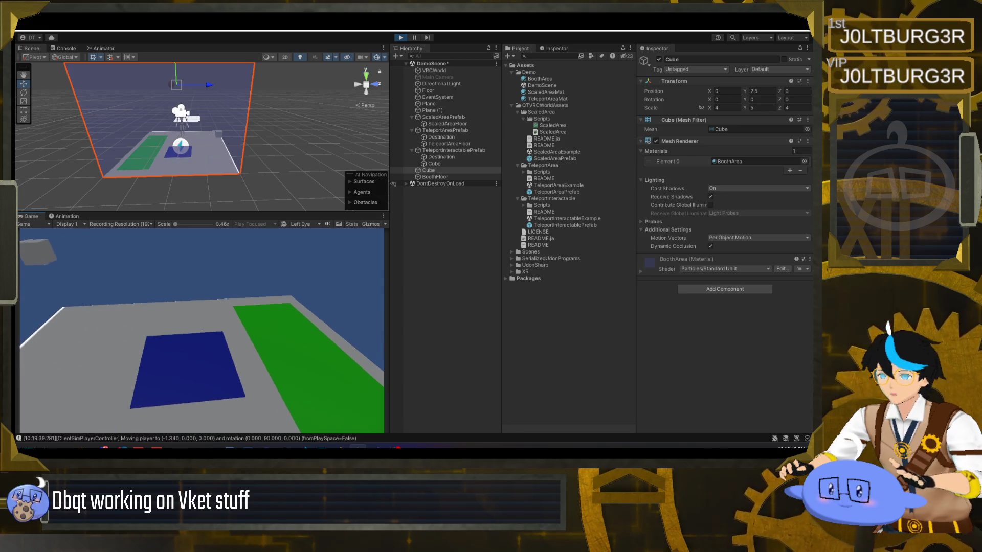
key("w")
key("w")
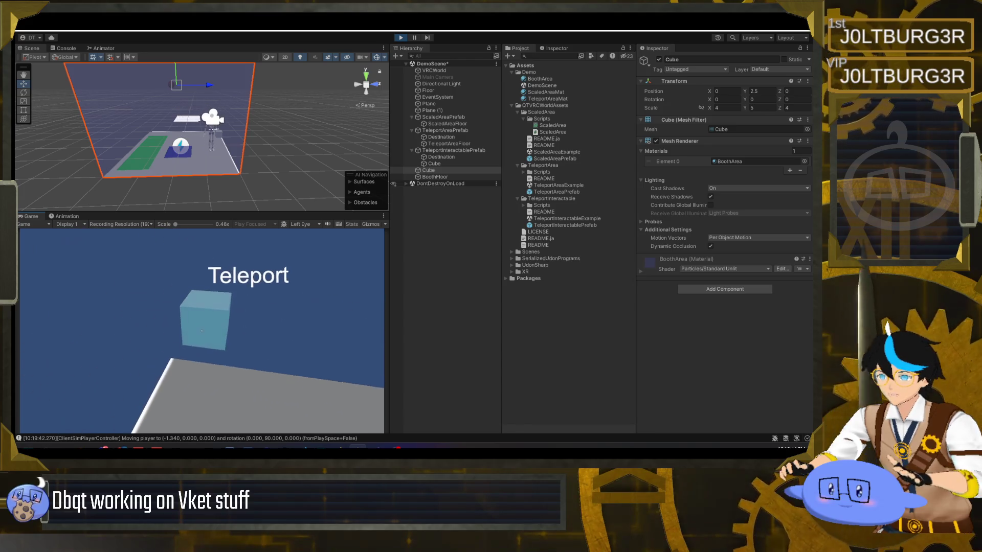
Teleport repeatedly with the Teleport cube, then stop Play mode.
left_click(202, 331)
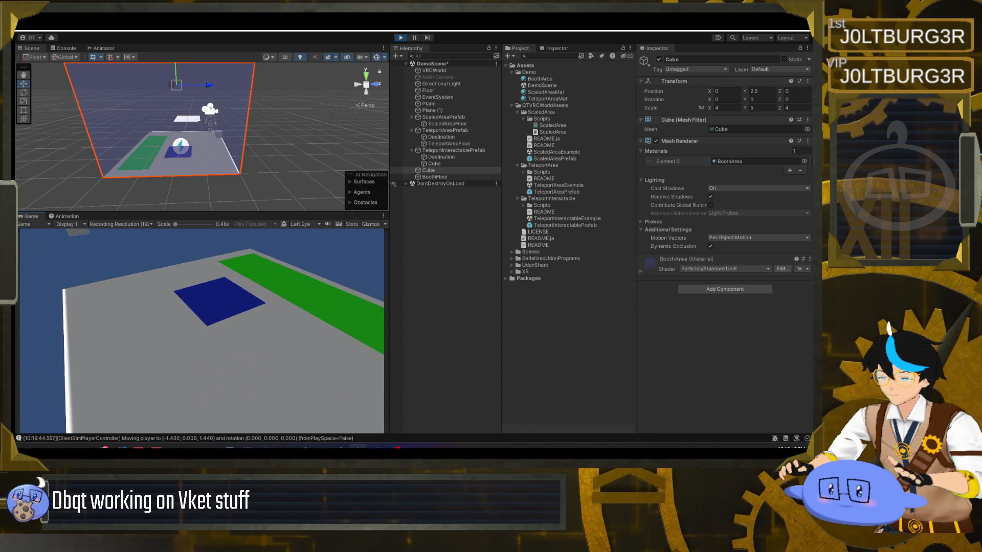
key("w")
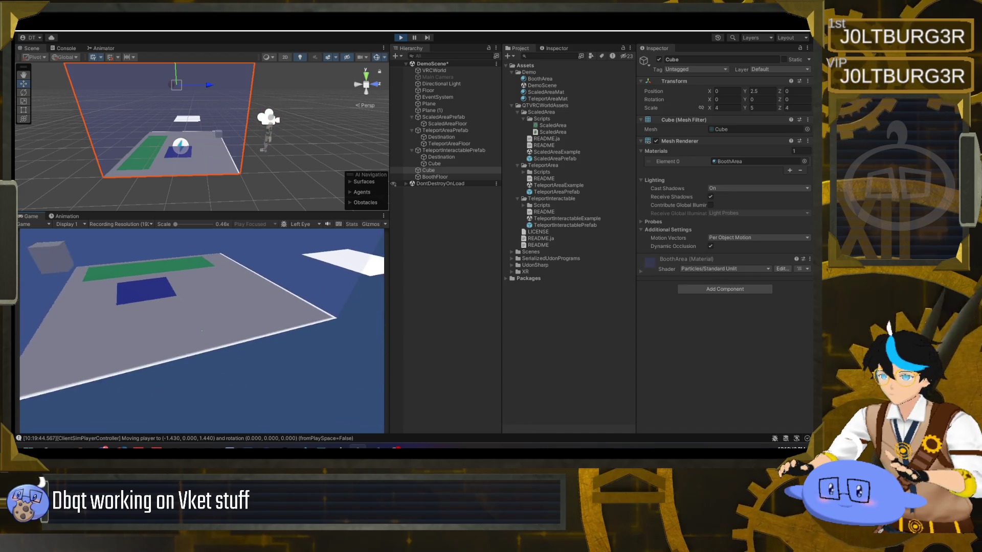
key("w")
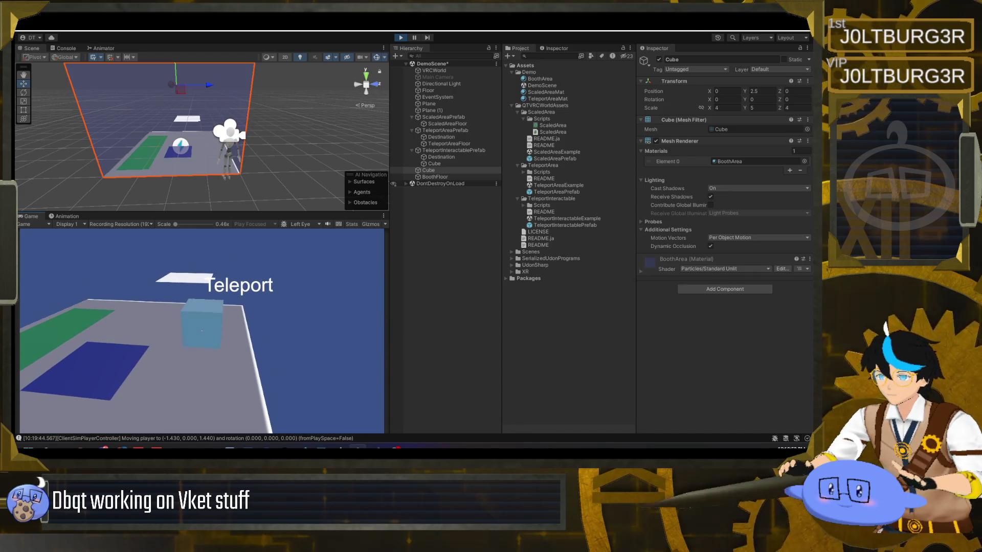
left_click(202, 331)
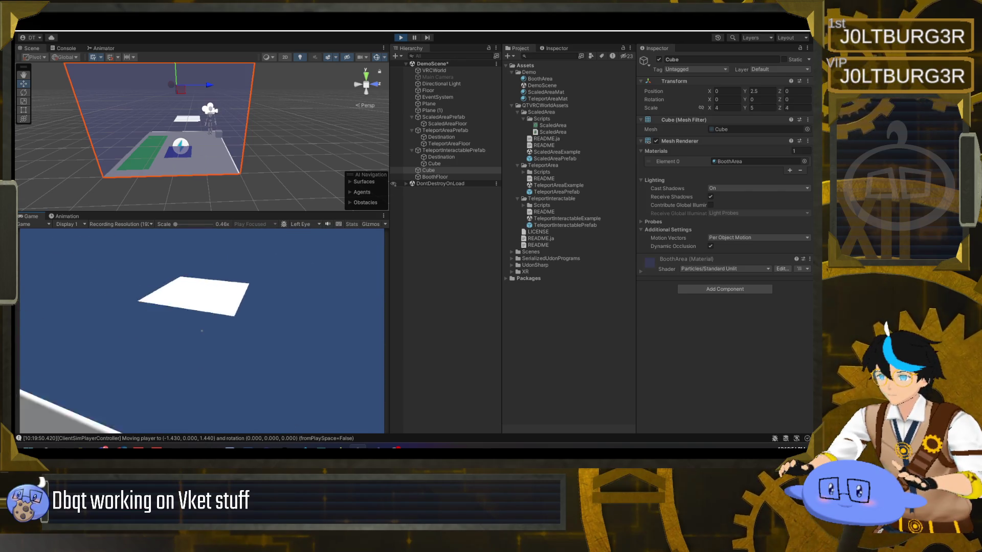
left_click(202, 331)
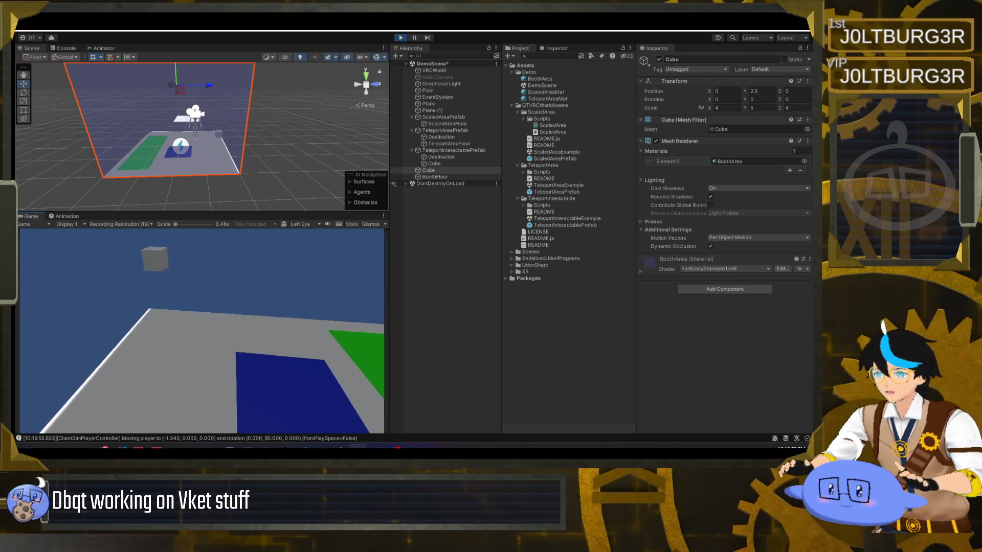
left_click(202, 331)
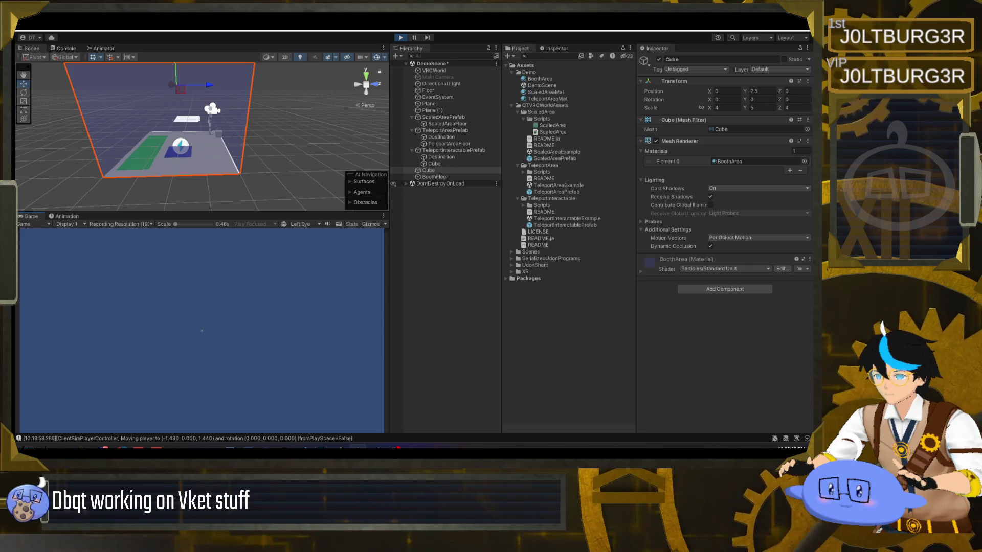
key("Escape")
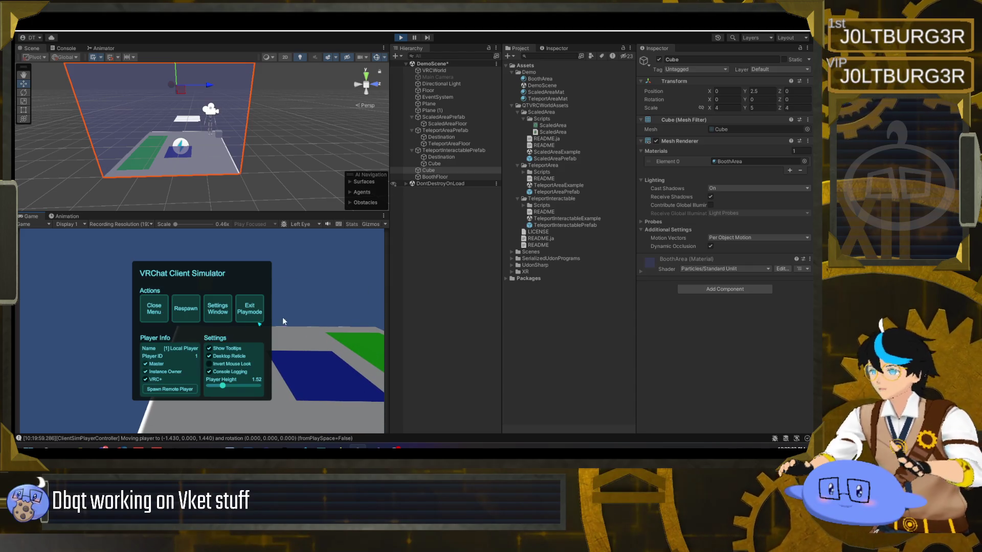
key("ctrl+p")
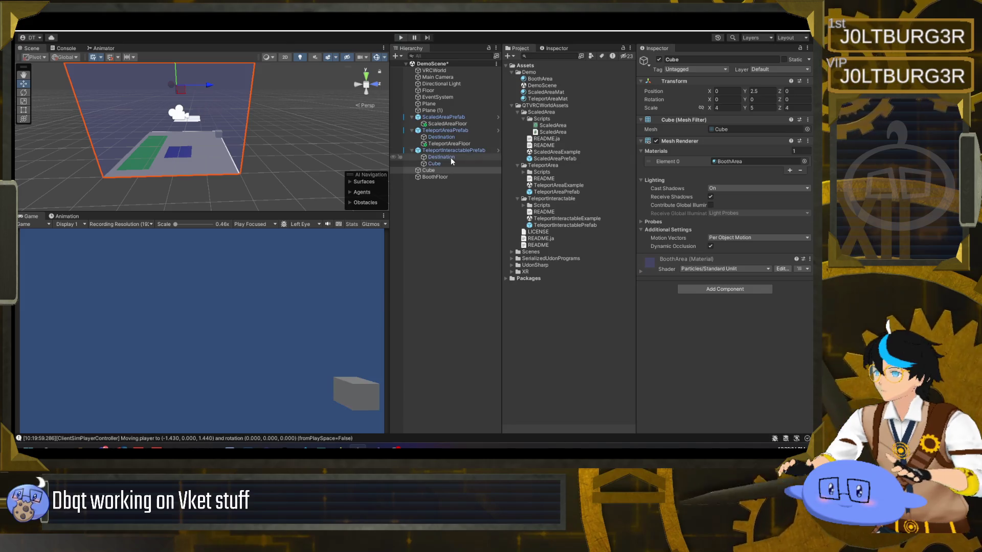
Play-test teleporting again with the Destination rotated 90 on Y, then exit Play mode.
left_click(451, 157)
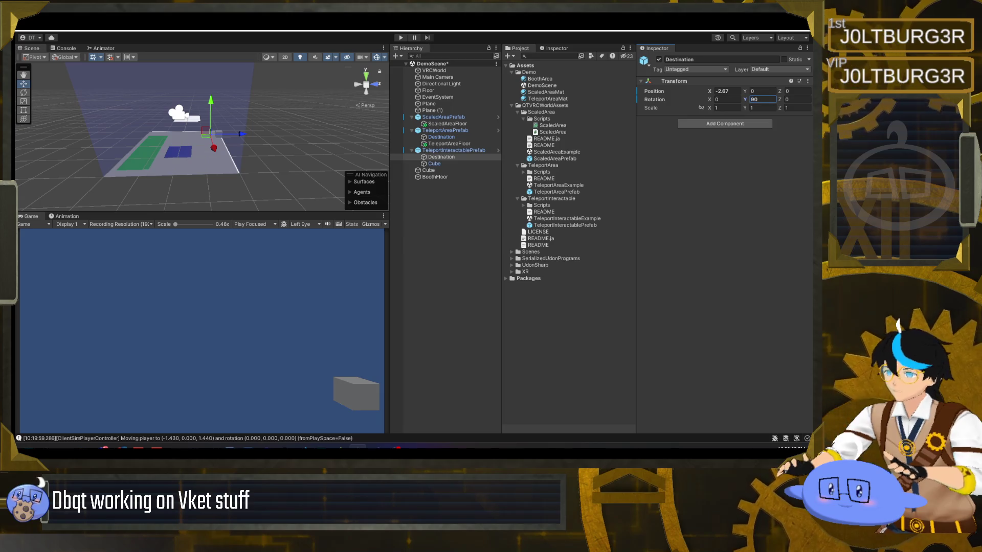
left_click(402, 38)
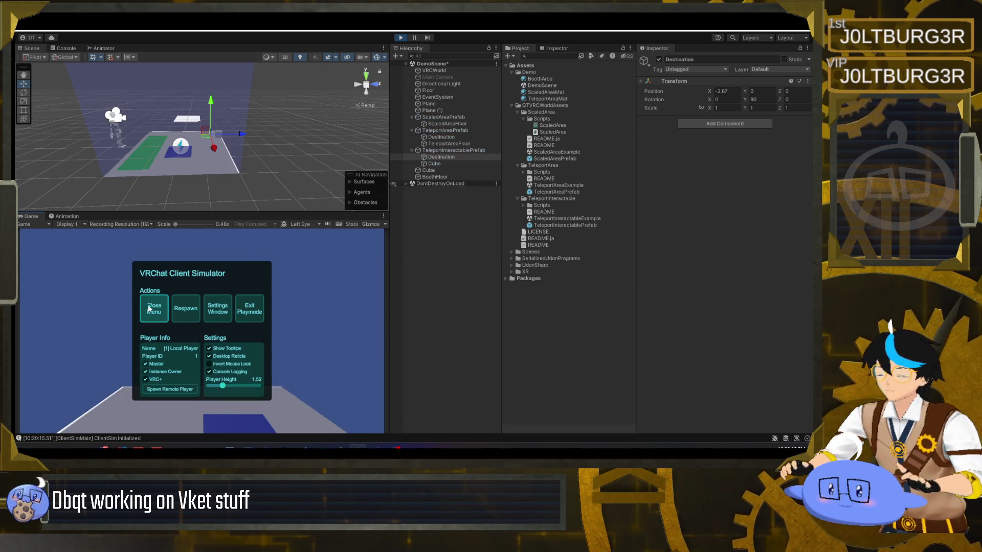
key("Escape")
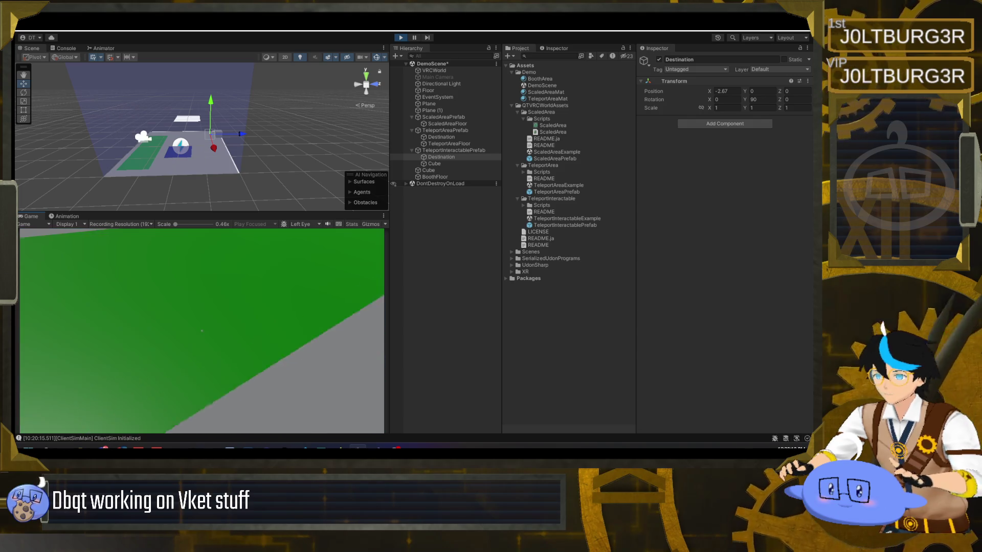
key("w")
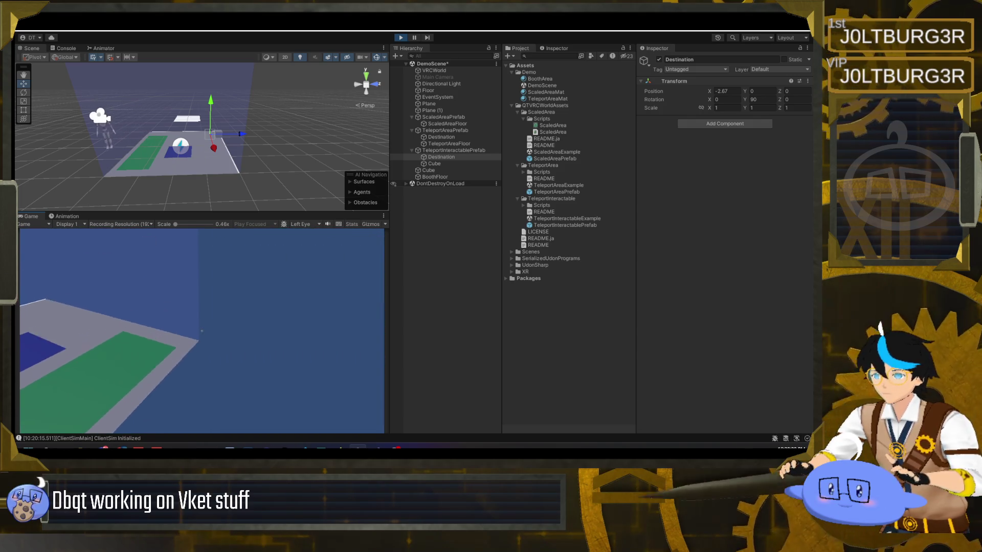
key("w")
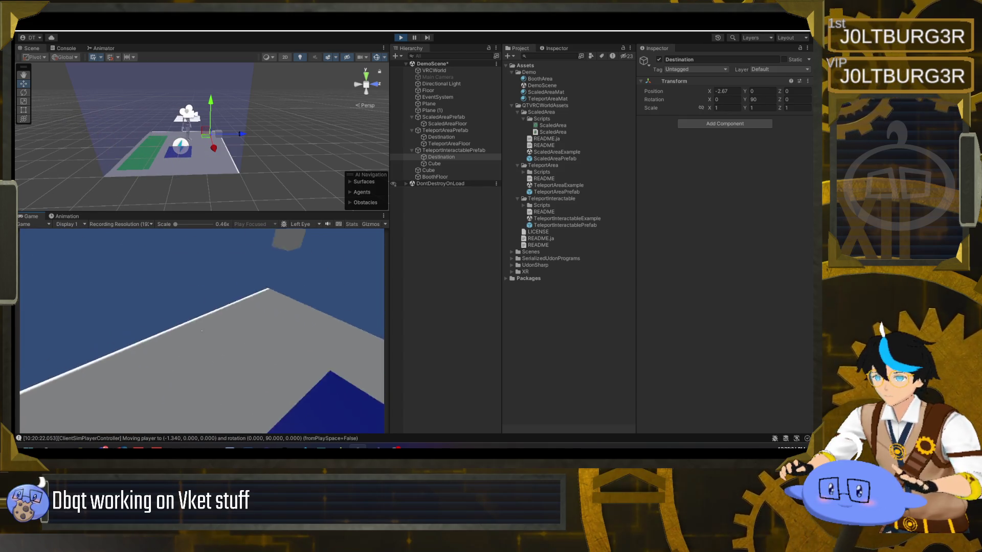
key("w")
key("w")
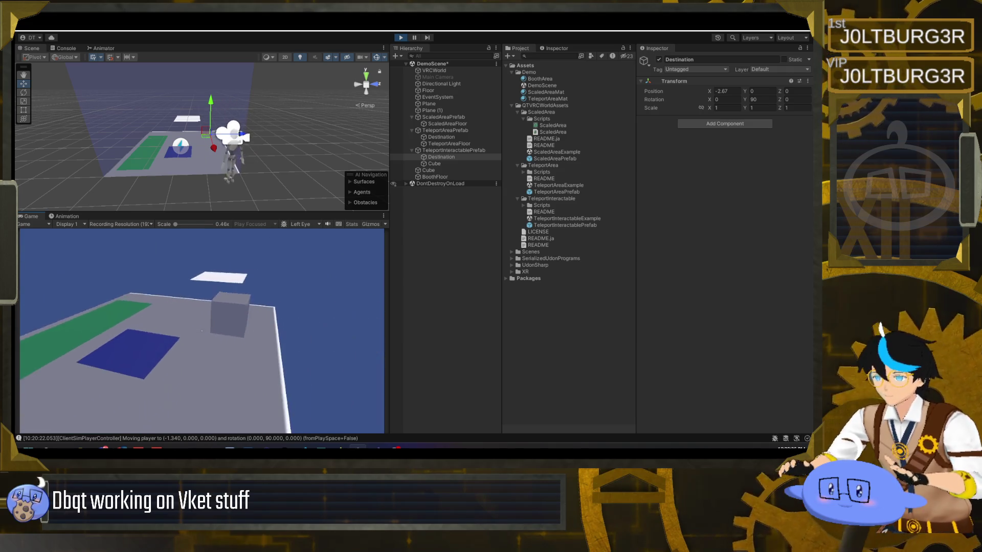
key("w")
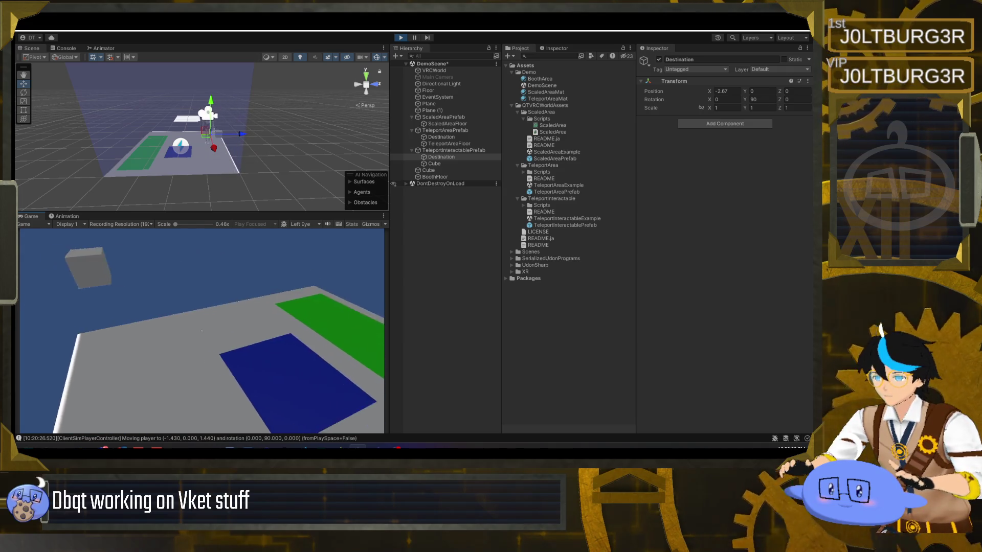
key("w")
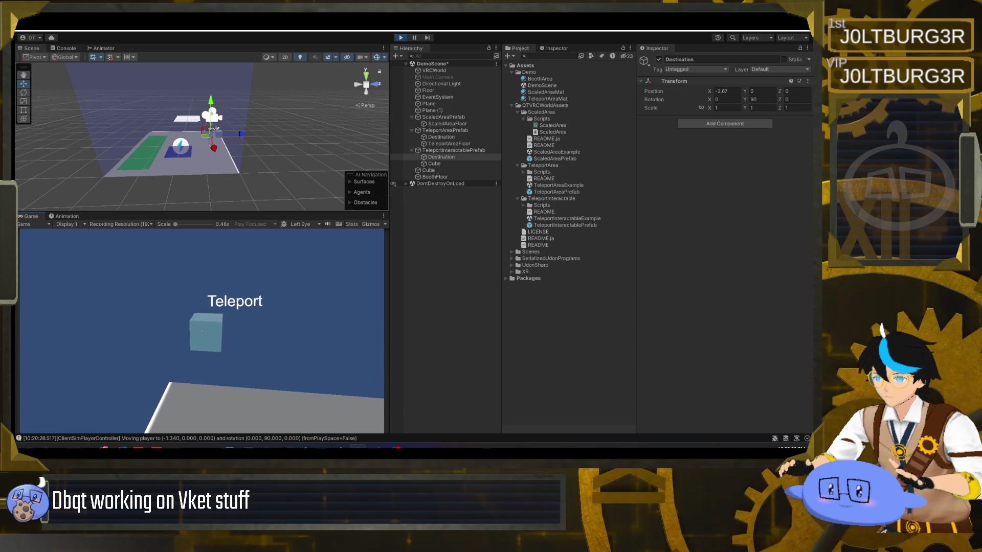
key("Escape")
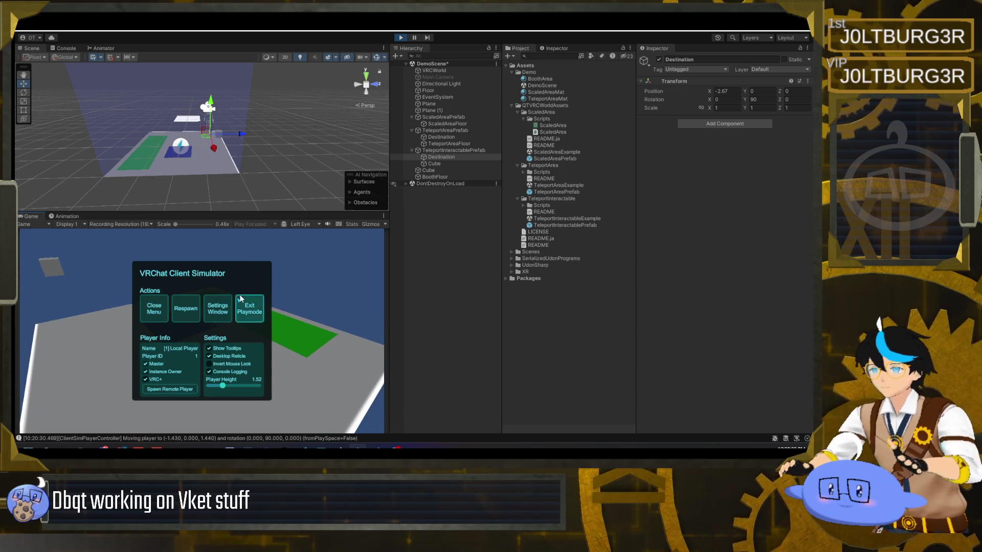
left_click(400, 39)
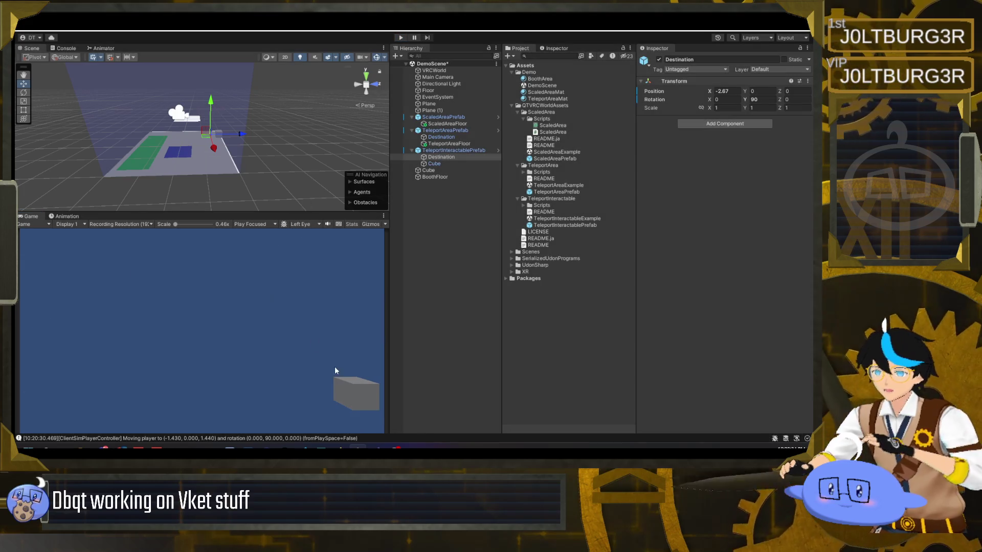
Enlarge the Scene view over the Game view and orbit to a new angle.
mouse_move(179, 209)
left_mouse_down()
mouse_move(175, 276)
mouse_move(173, 252)
left_mouse_up()
mouse_move(198, 164)
left_mouse_down()
mouse_move(197, 171)
mouse_move(219, 164)
left_mouse_up()
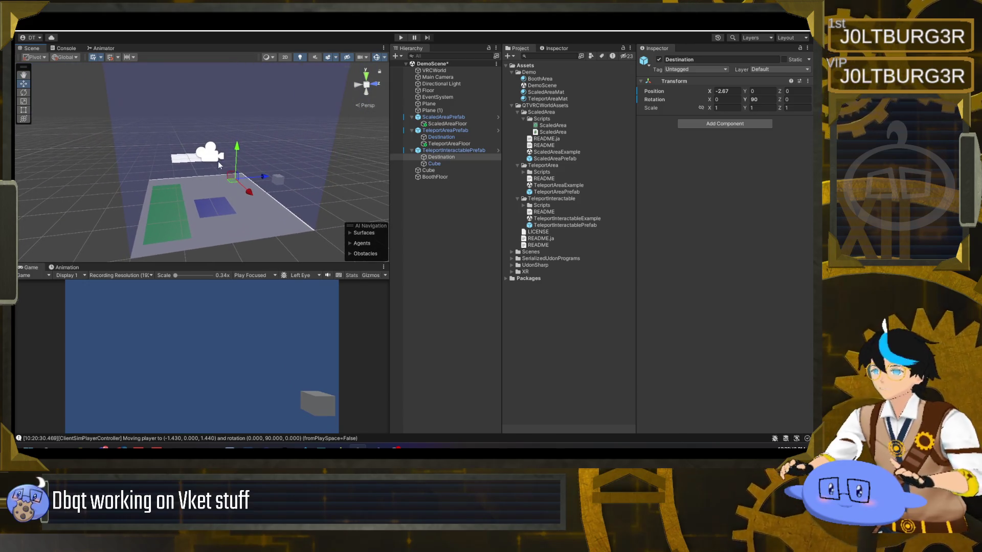
left_click(445, 215)
left_click(399, 56)
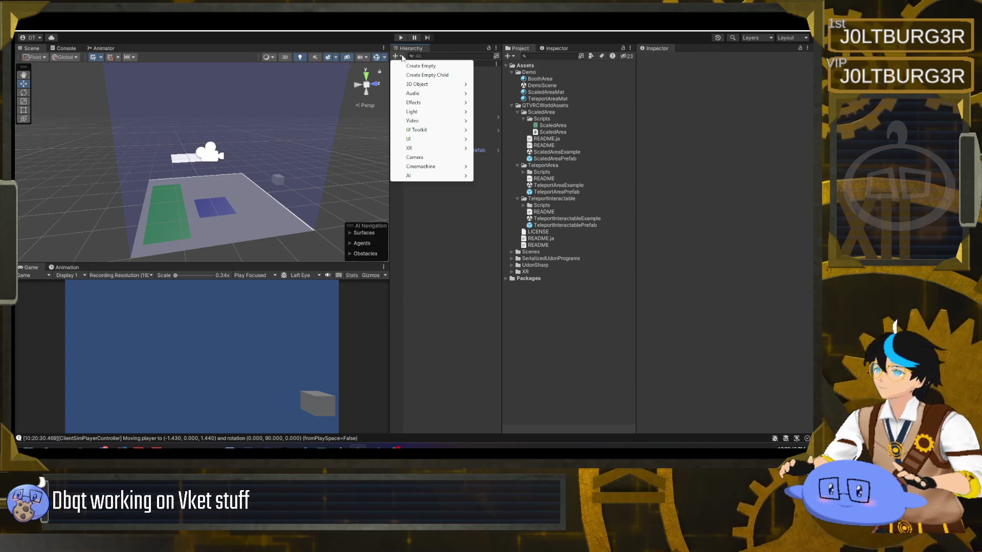
Dismiss the create list without adding anything and bring Streamer.bot to the front.
left_click(443, 247)
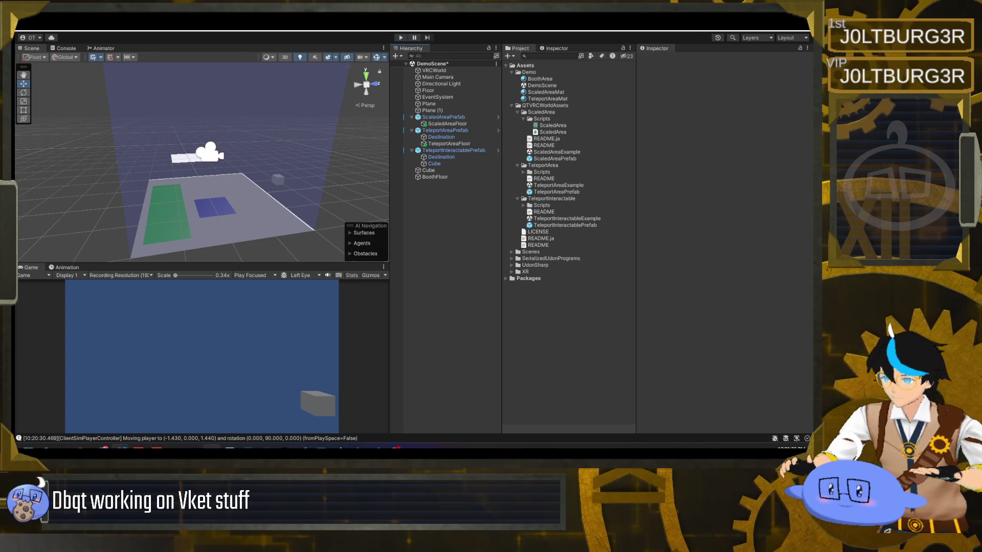
mouse_move(212, 448)
left_click(222, 425)
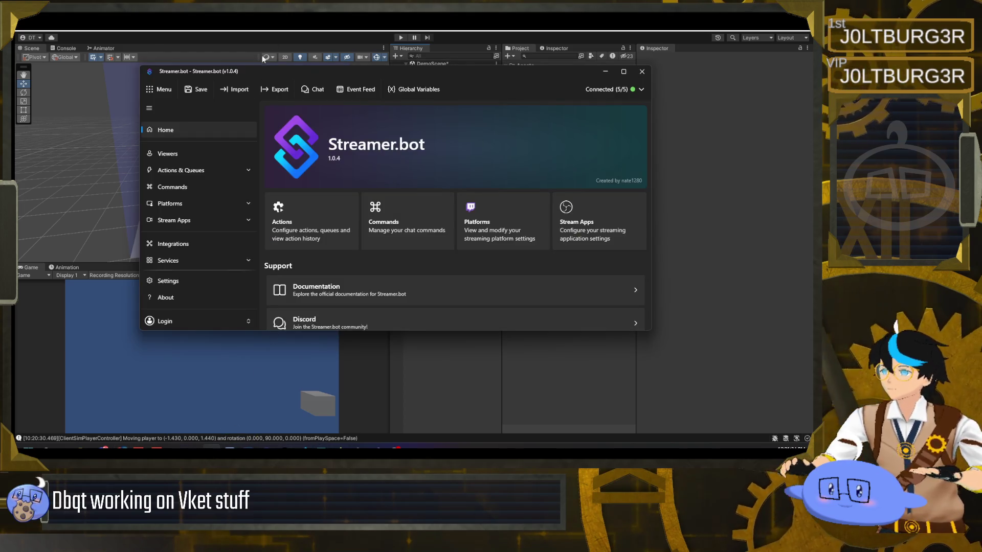
On the Commands page, review !so and !collab, then add a new command.
left_click(229, 187)
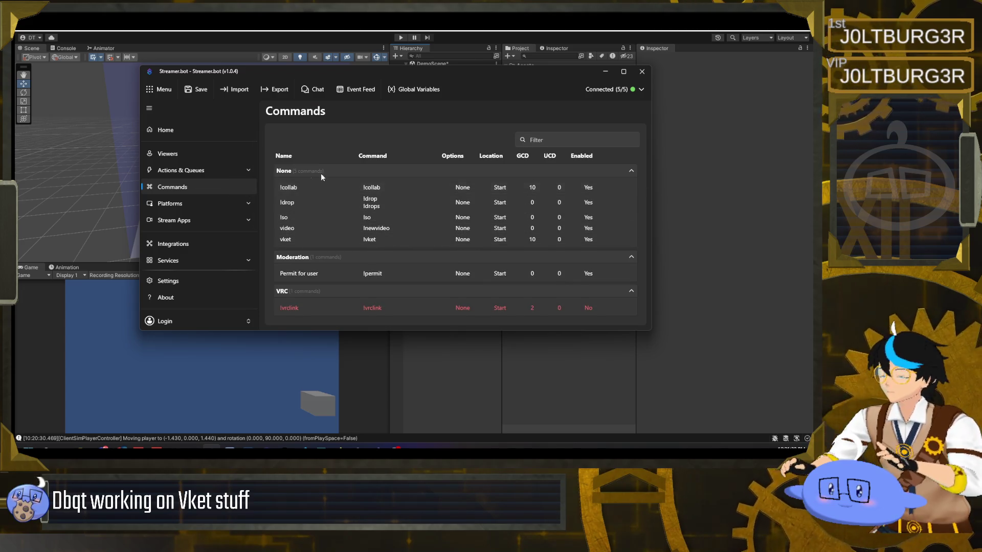
left_click(333, 218)
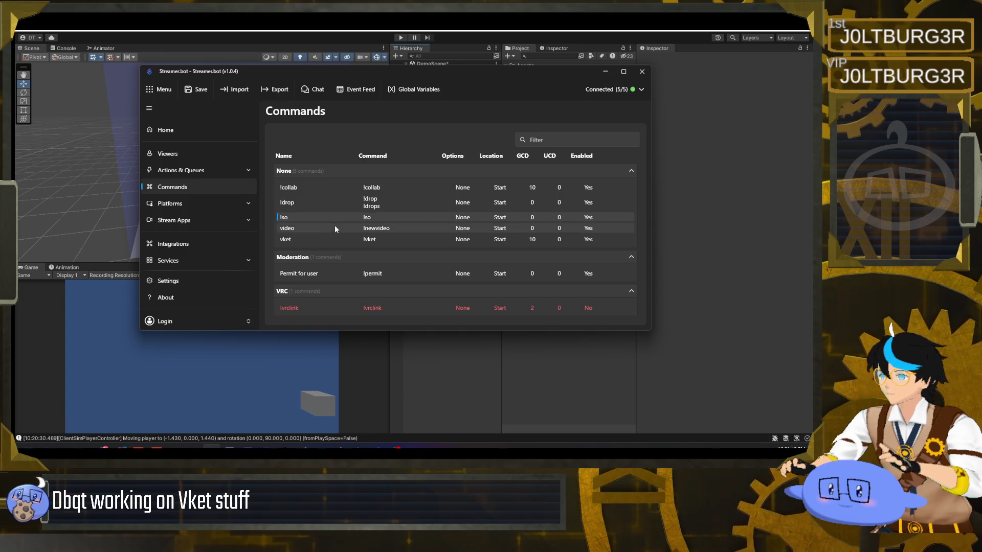
left_click(328, 187)
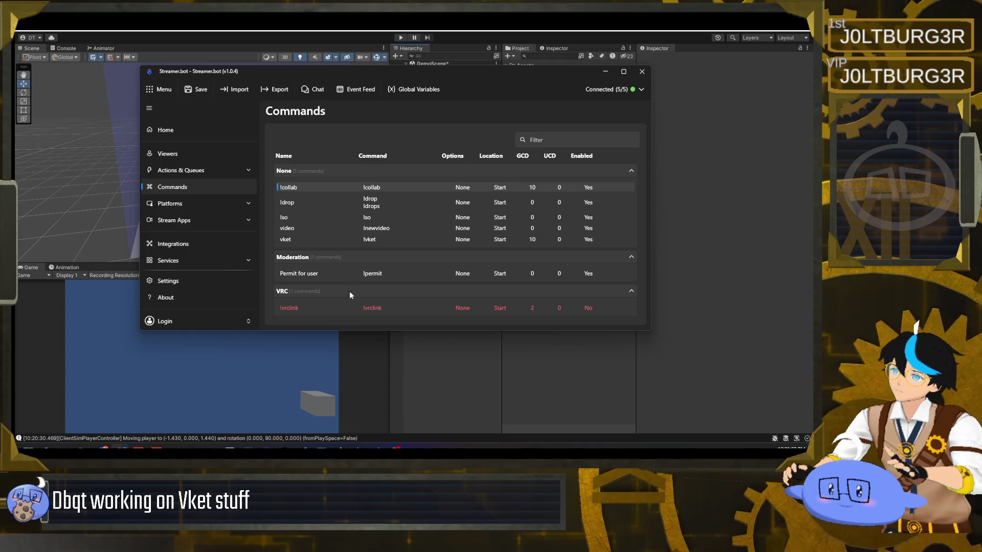
right_click(325, 188)
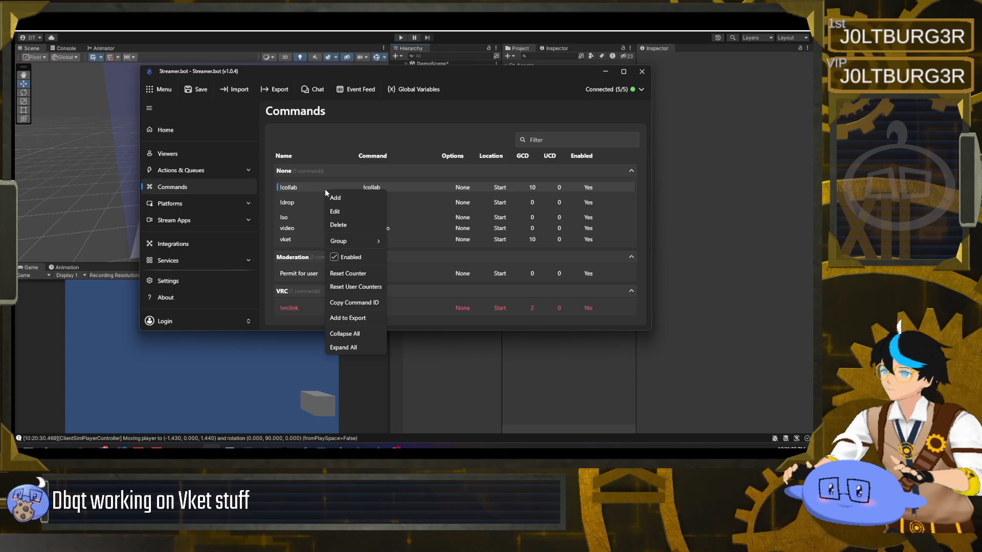
left_click(335, 200)
type("!cookie")
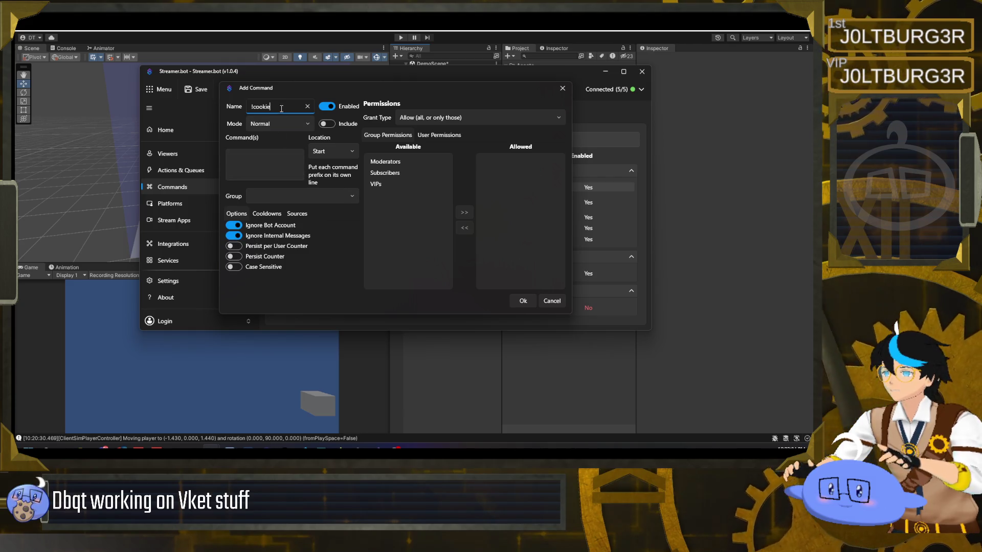
Paste !cookie into the command trigger field and review its Sources, Cooldowns and Options tabs.
left_click(262, 166)
type("!cookie")
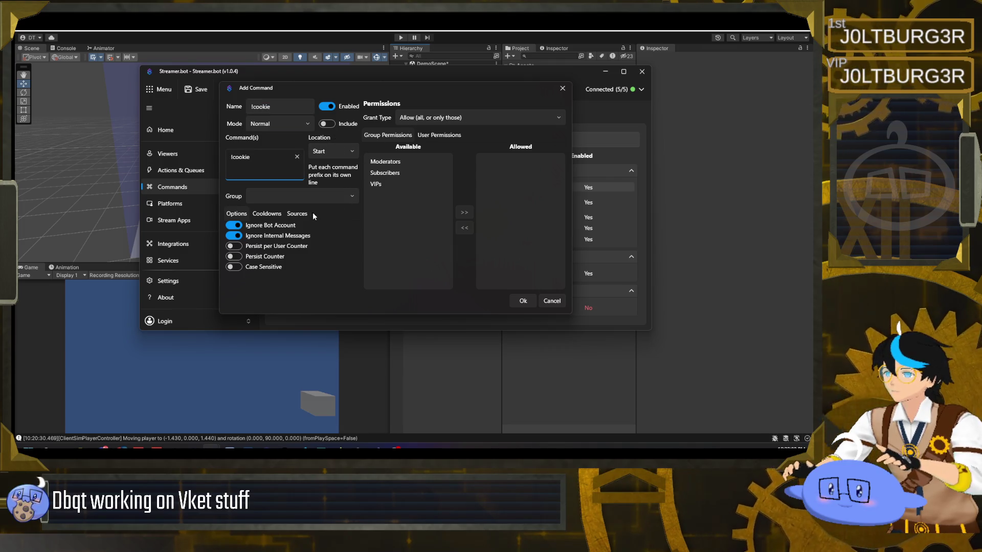
left_click(276, 217)
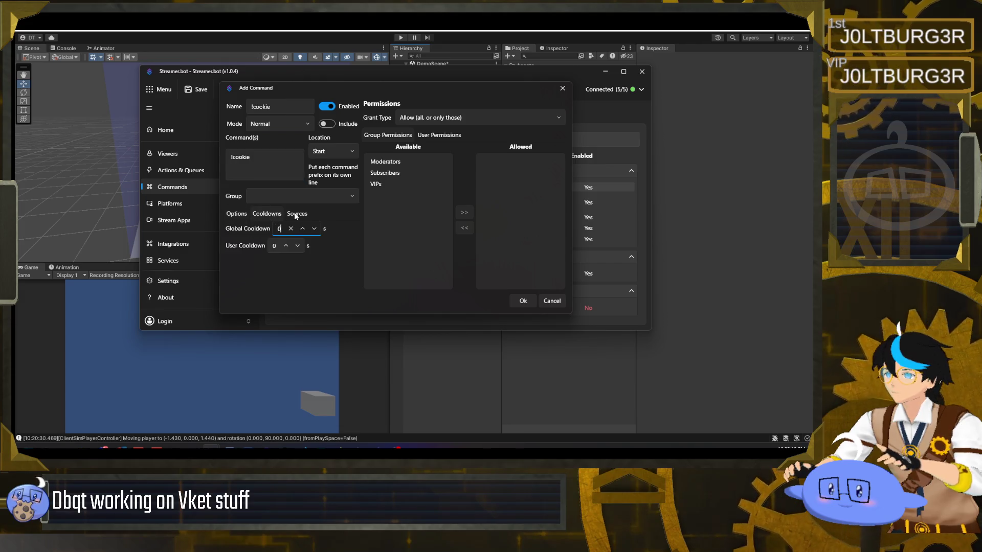
left_click(294, 216)
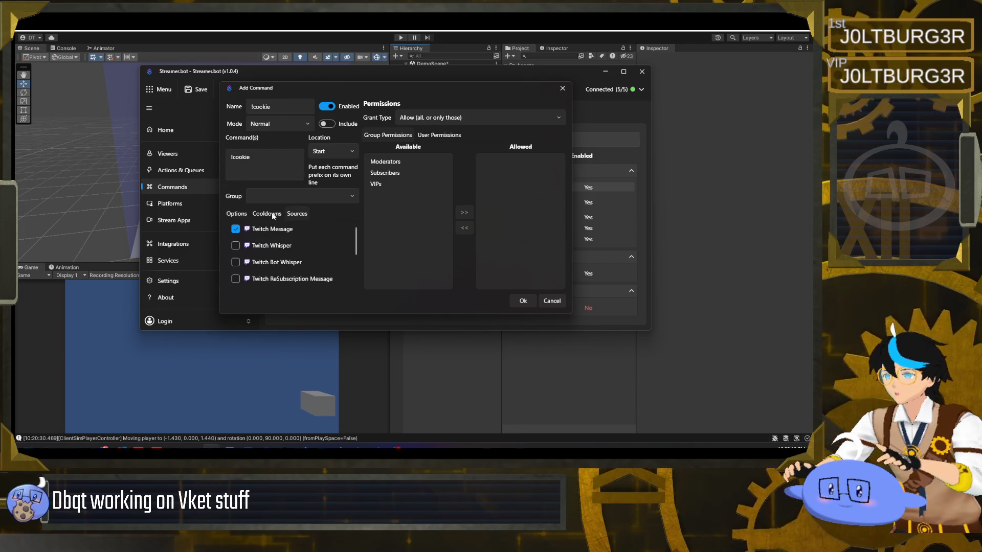
left_click(271, 212)
left_click(236, 213)
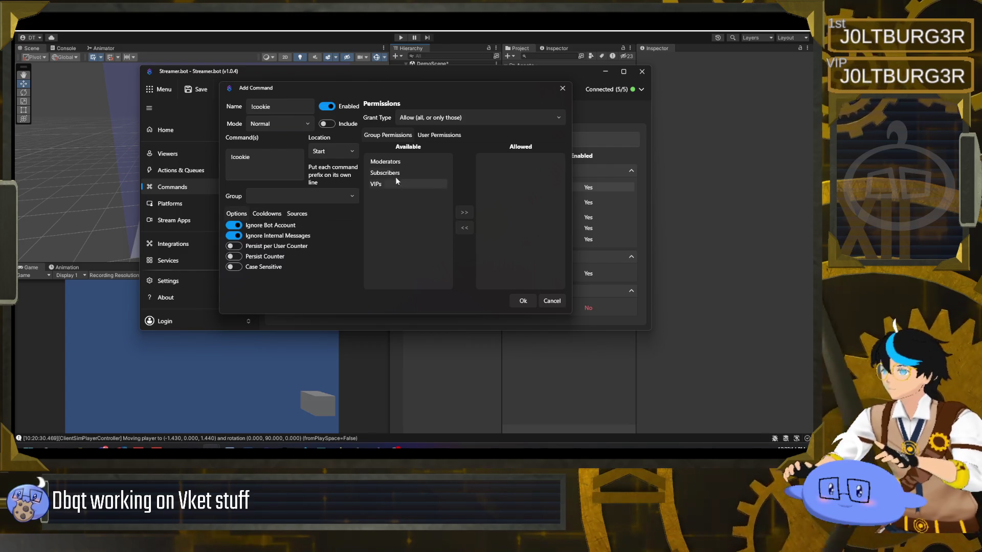
Save the !cookie command and go to the Actions list under Actions & Queues.
left_click(523, 301)
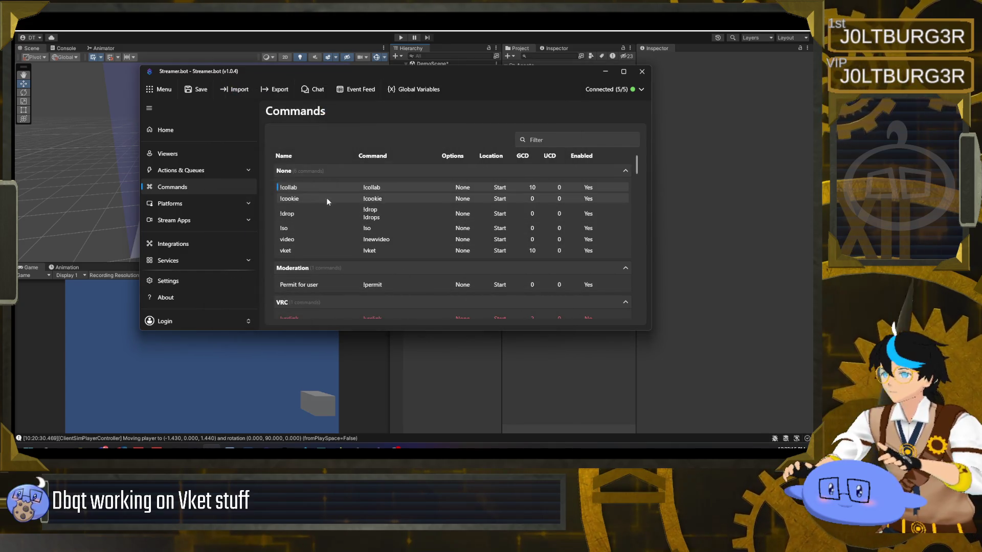
left_click(223, 172)
left_click(193, 188)
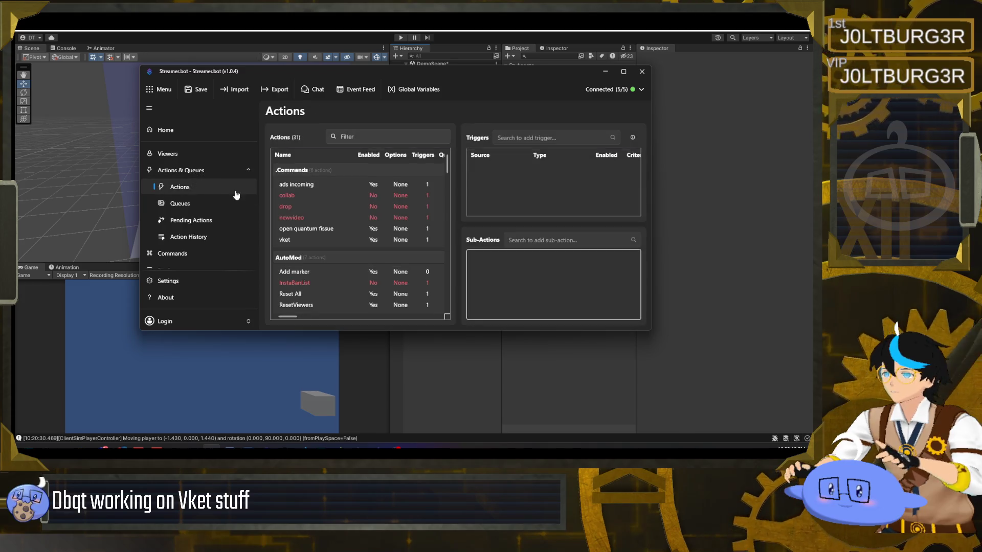
Create a new action named !cookie in the .Commands group.
scroll(322, 209, "down", 4)
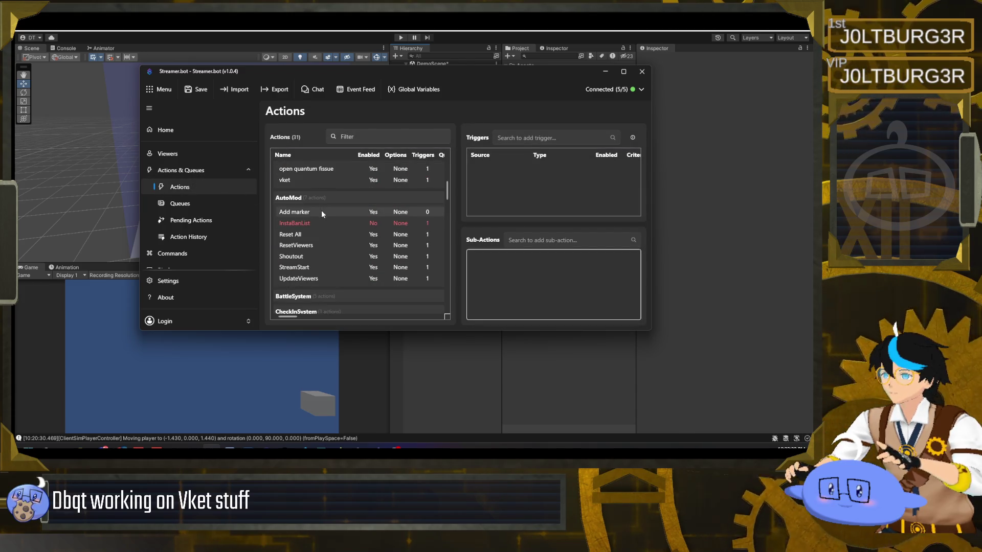
scroll(311, 237, "up", 4)
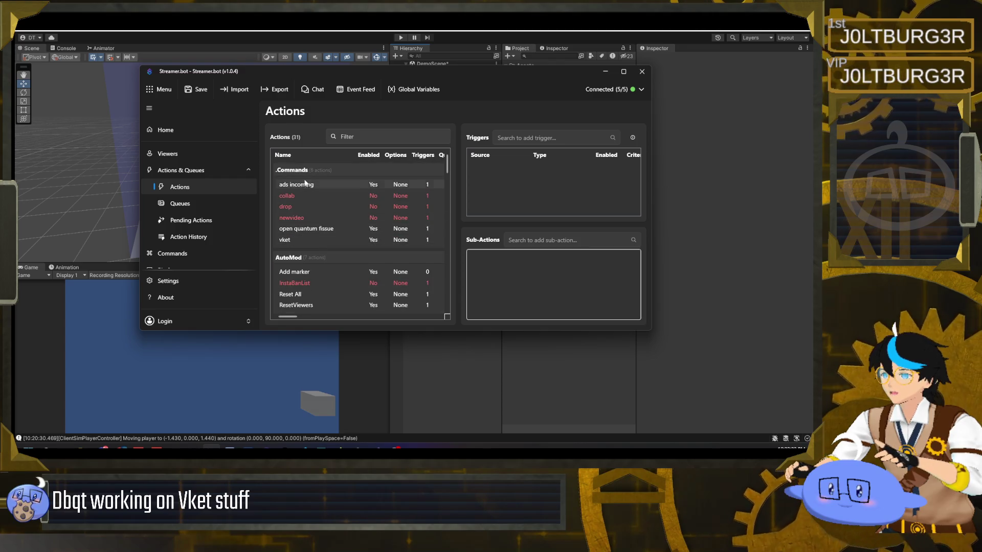
right_click(308, 170)
left_click(318, 177)
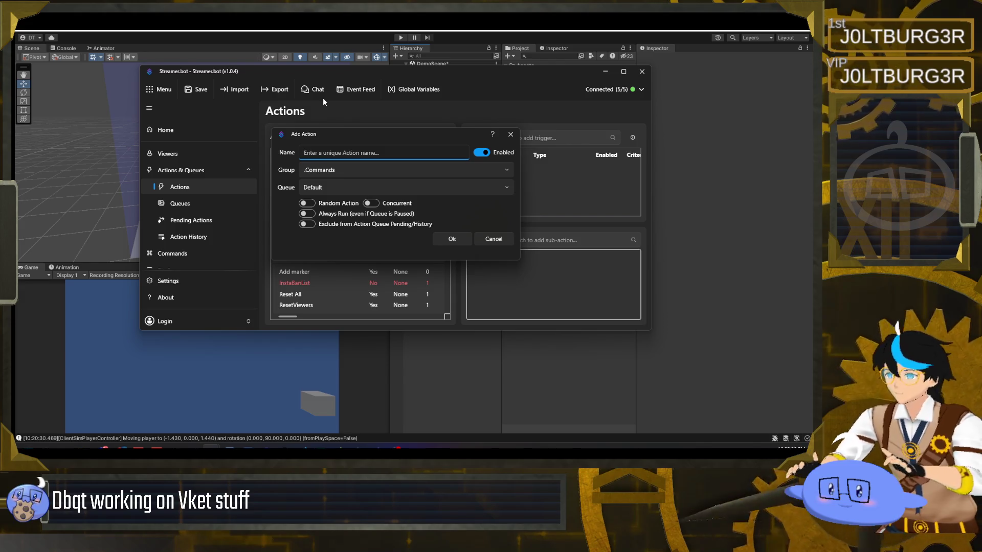
type("!a")
key("BackSpace")
key("BackSpace")
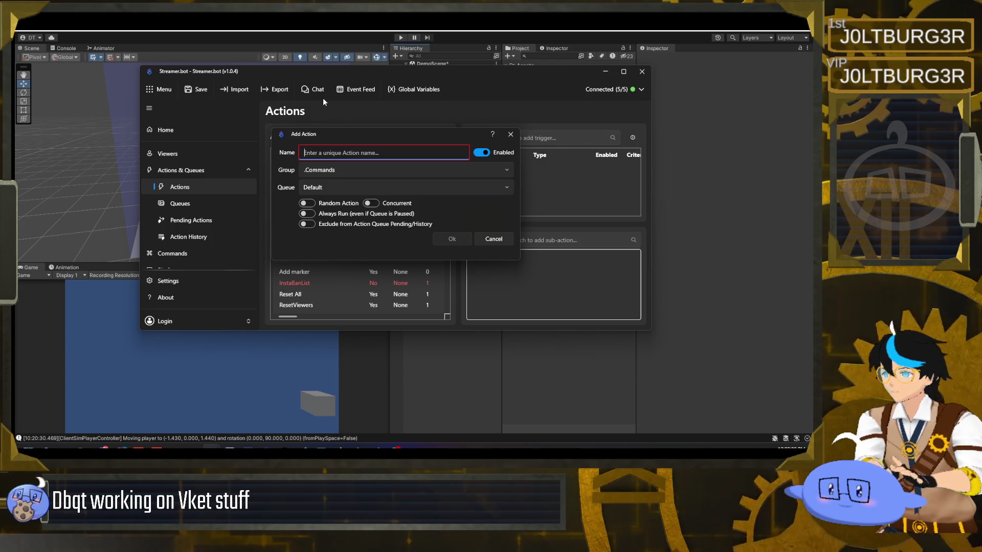
type("!cookie")
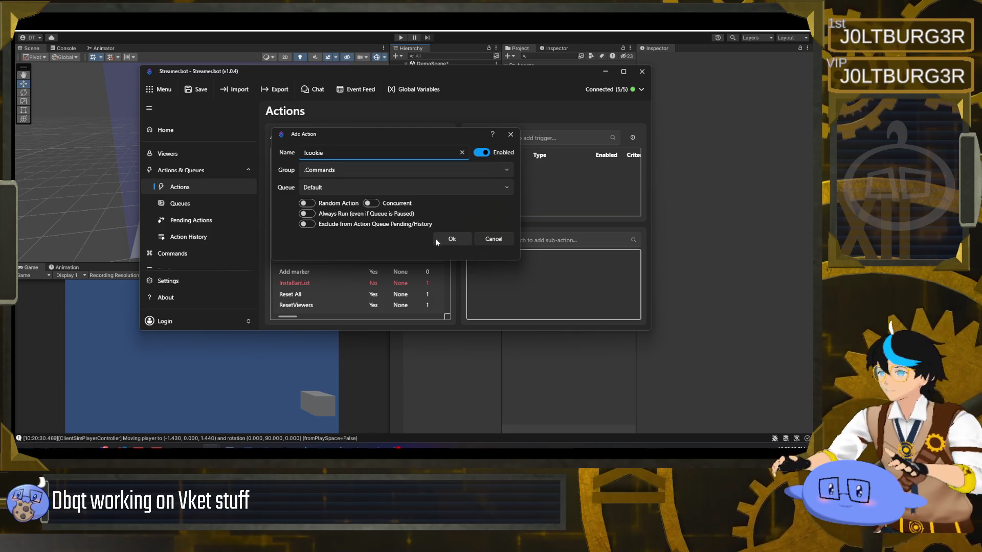
left_click(449, 240)
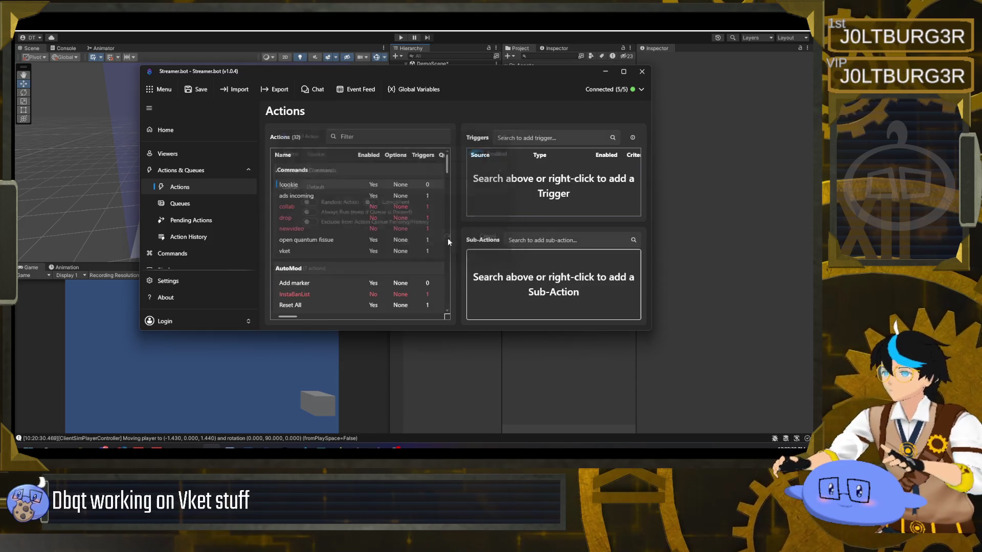
Add a Core > Commands > Command Triggered trigger to the action, set to the !cookie command.
right_click(510, 182)
mouse_move(563, 263)
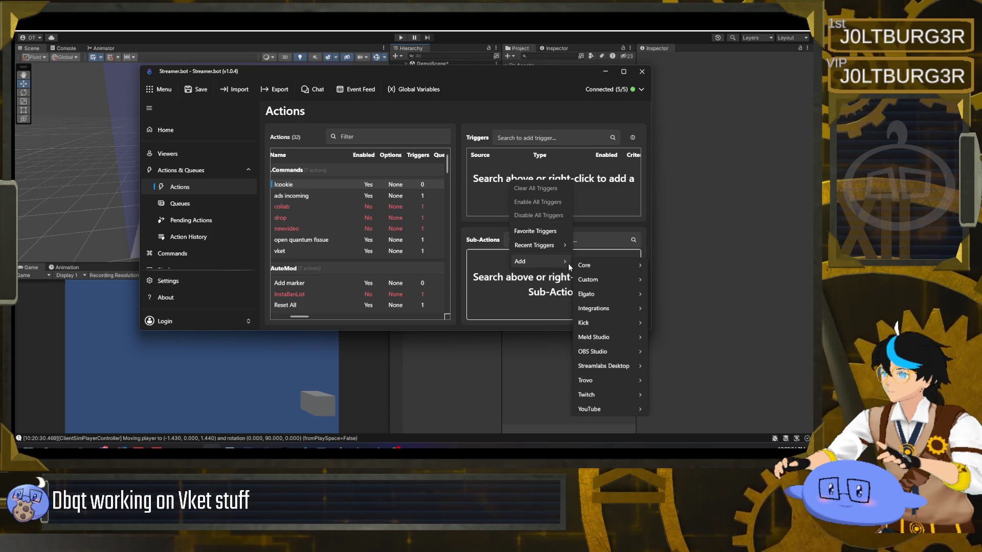
mouse_move(603, 281)
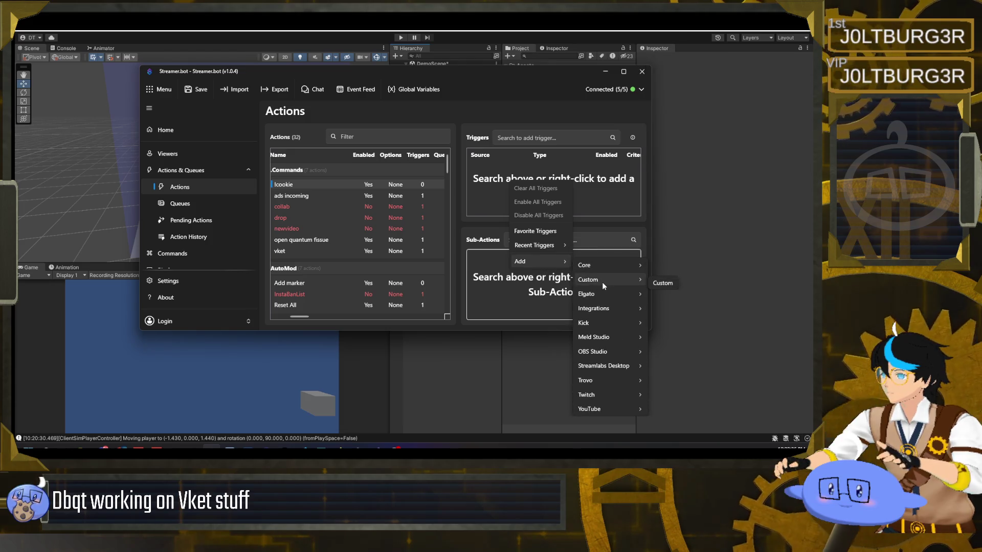
mouse_move(613, 398)
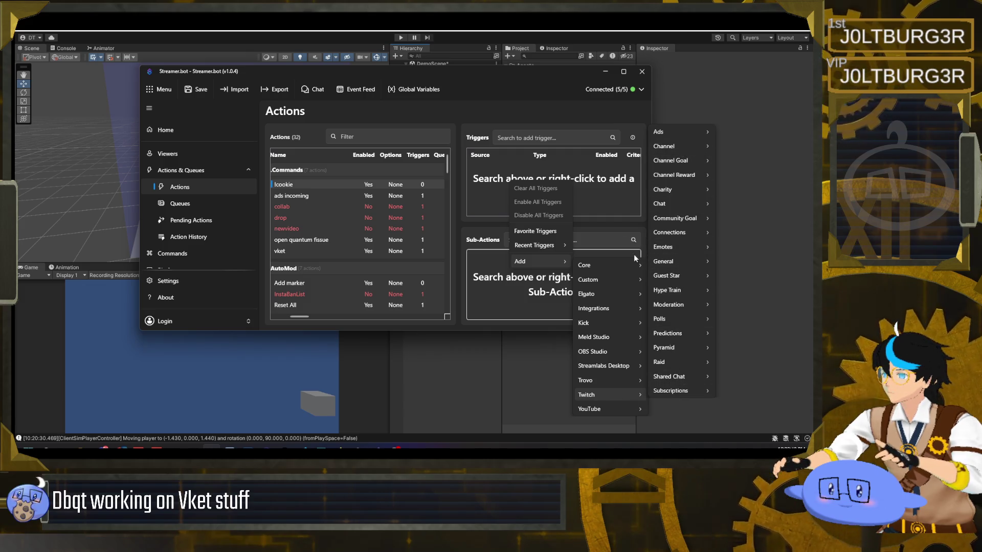
mouse_move(619, 268)
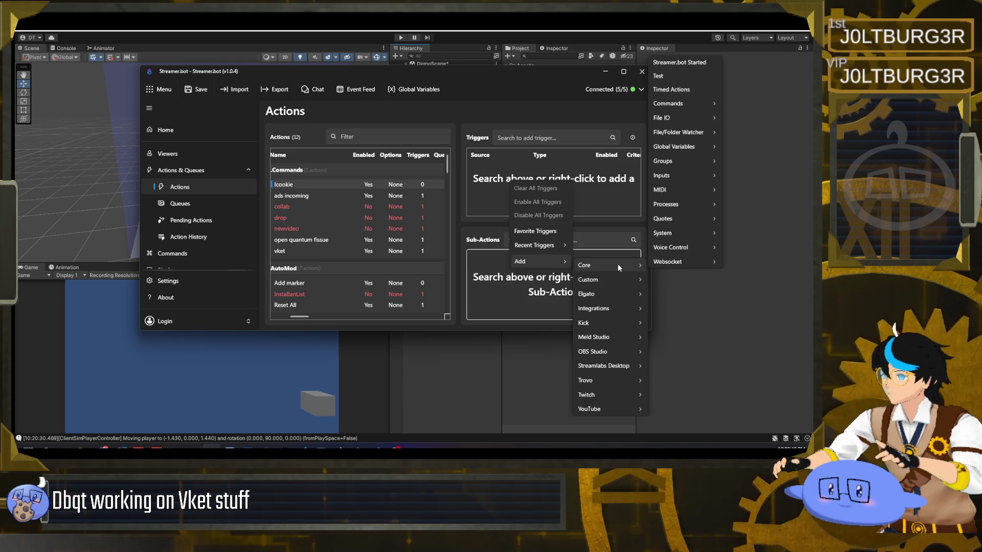
mouse_move(686, 104)
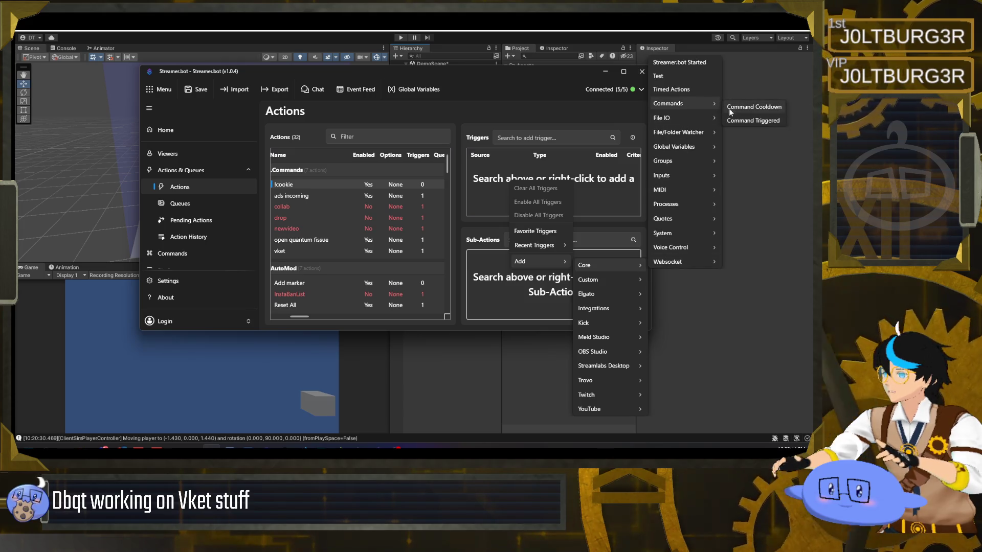
left_click(753, 121)
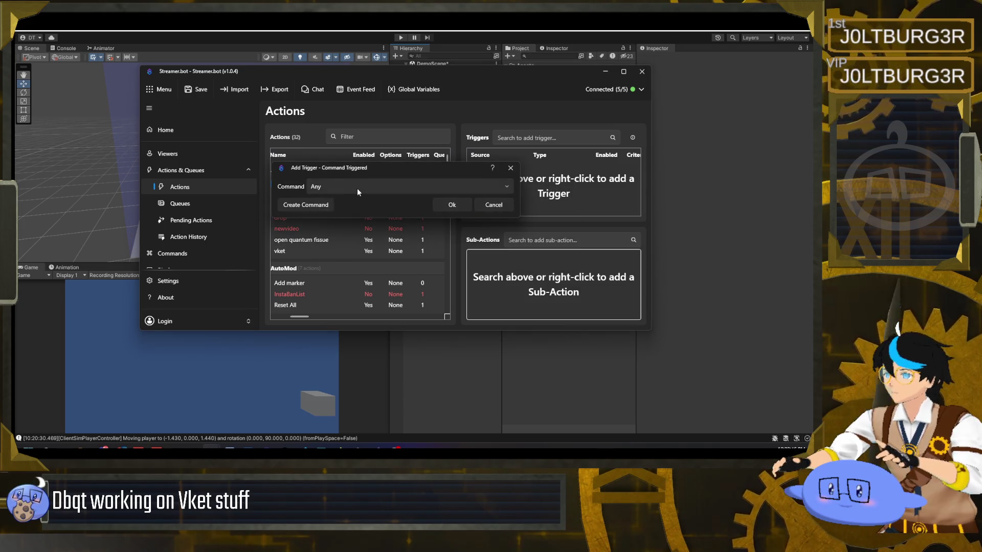
left_click(357, 187)
left_click(353, 250)
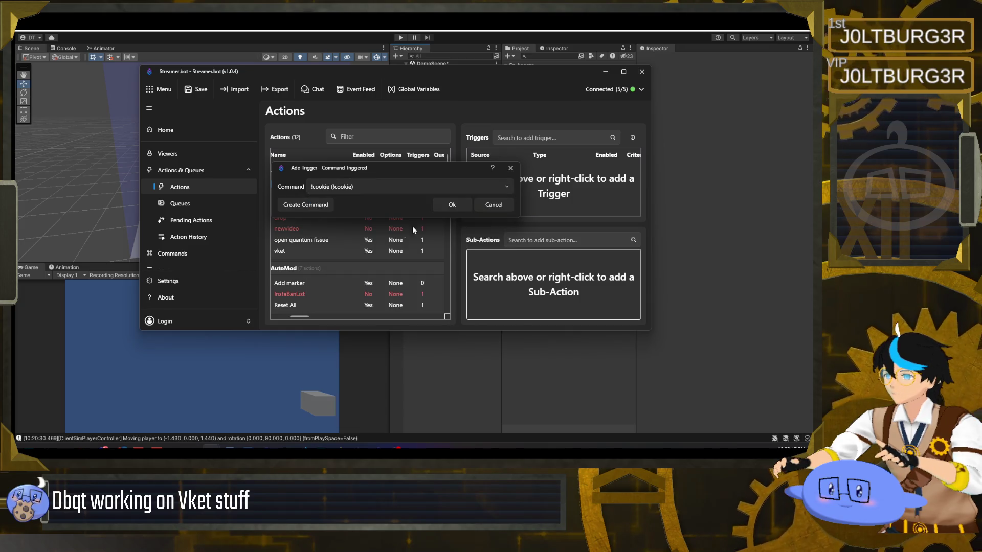
left_click(453, 204)
Add a Twitch Send Message to Channel sub-action whose message is a cookie emoji.
right_click(527, 289)
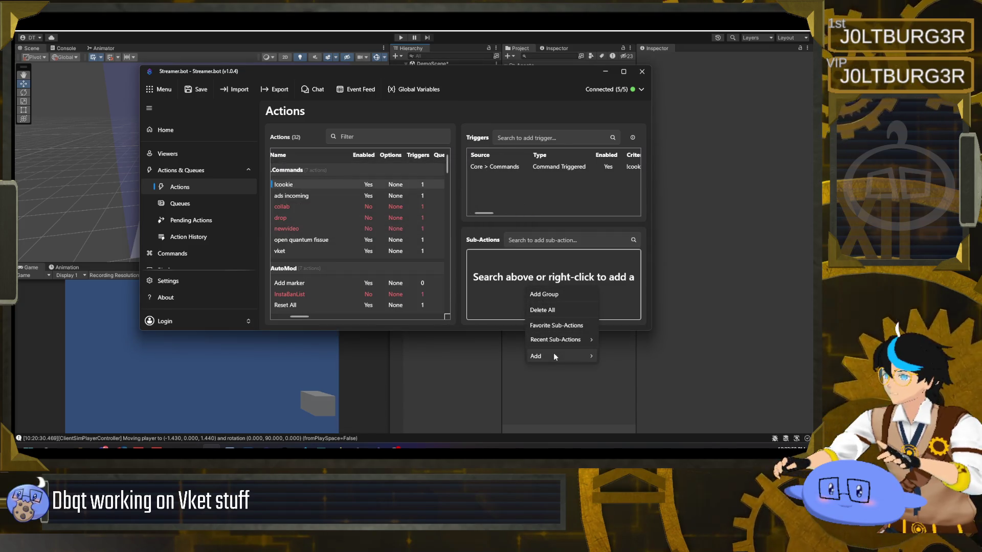
mouse_move(554, 355)
mouse_move(667, 337)
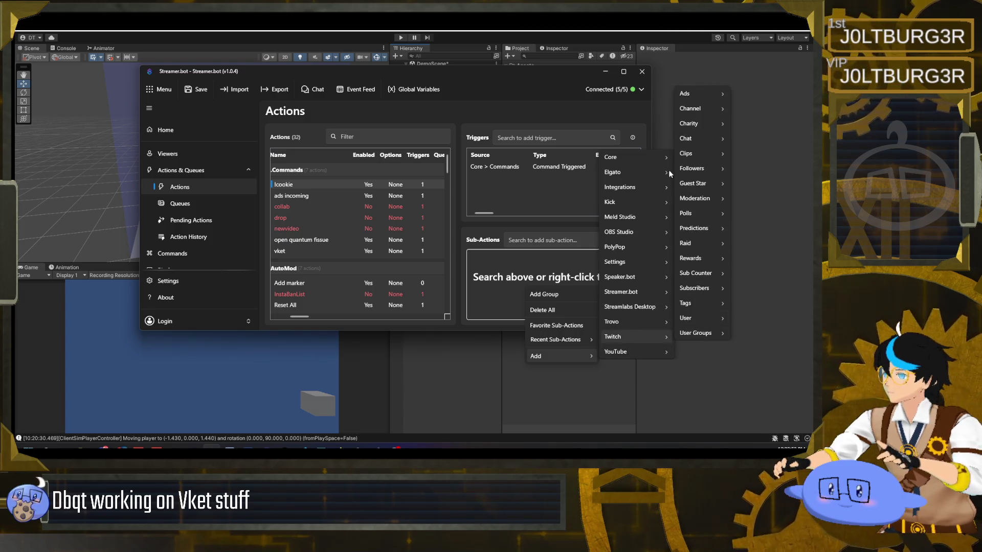
mouse_move(693, 138)
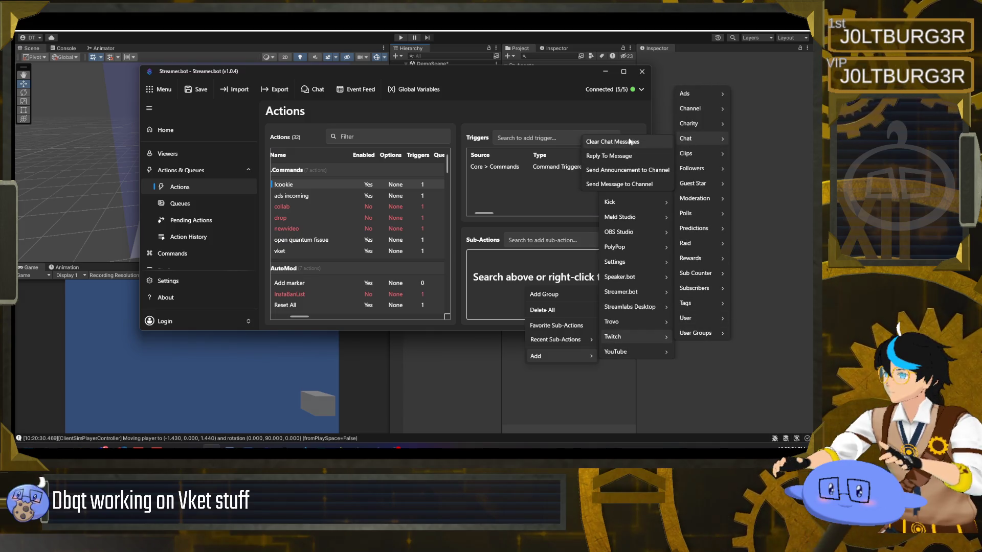
left_click(618, 184)
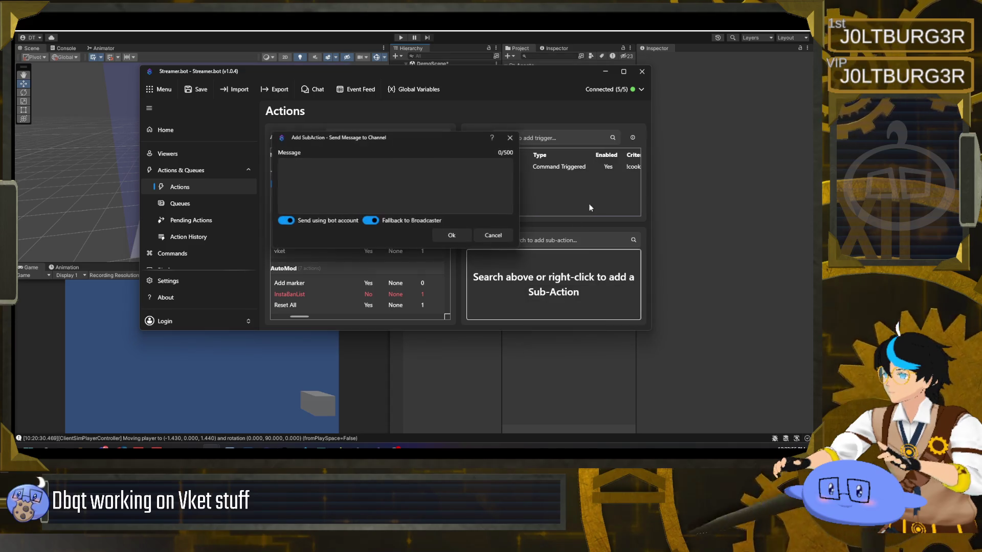
key("super+period")
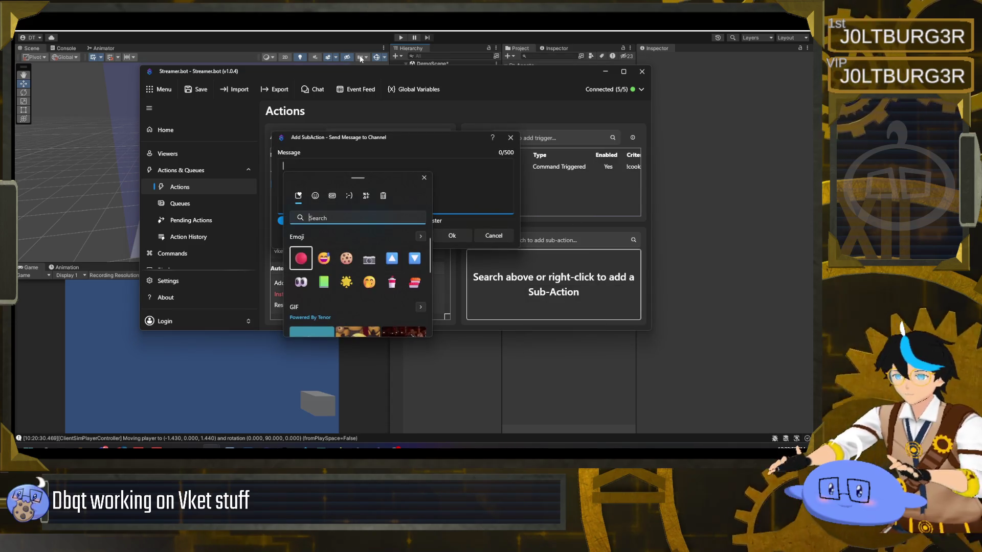
left_click(349, 259)
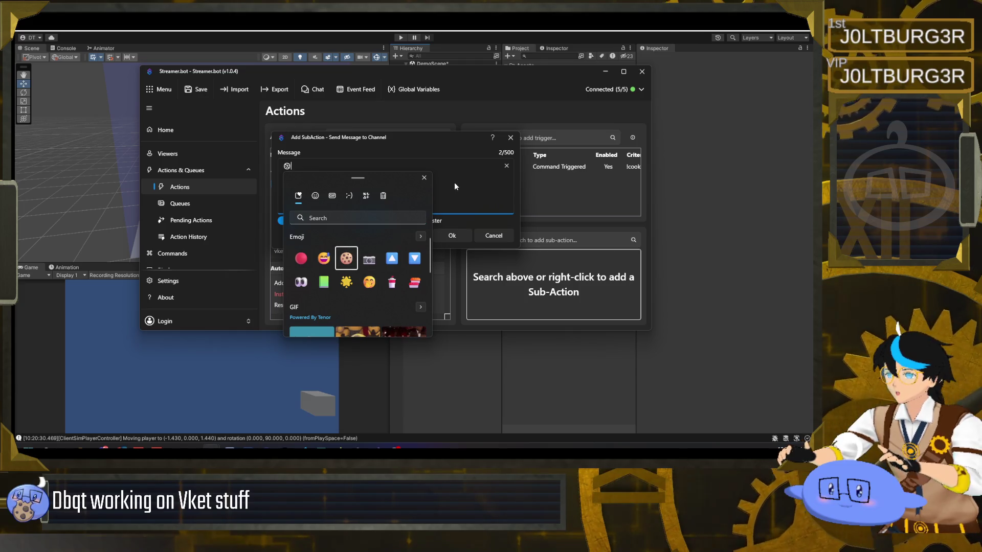
left_click(455, 182)
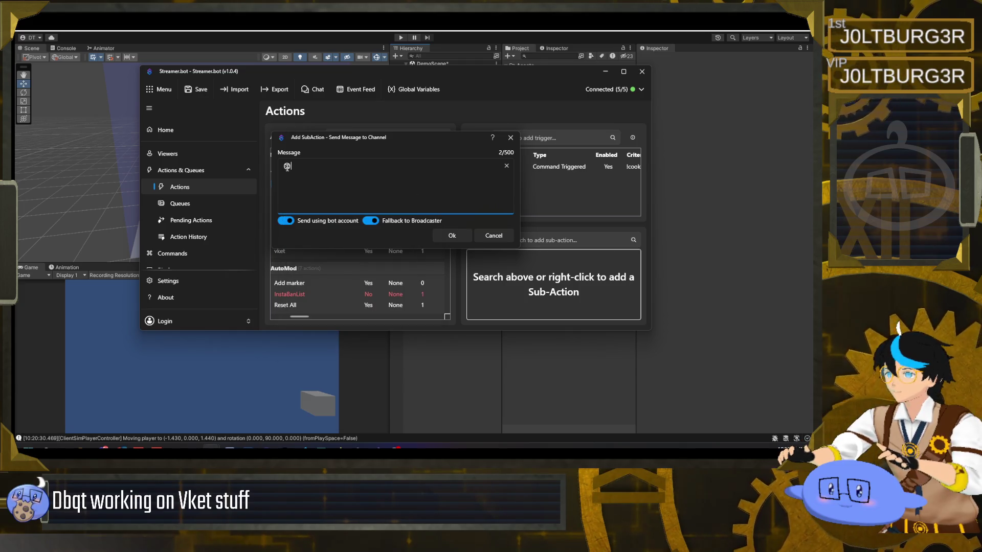
left_click(450, 236)
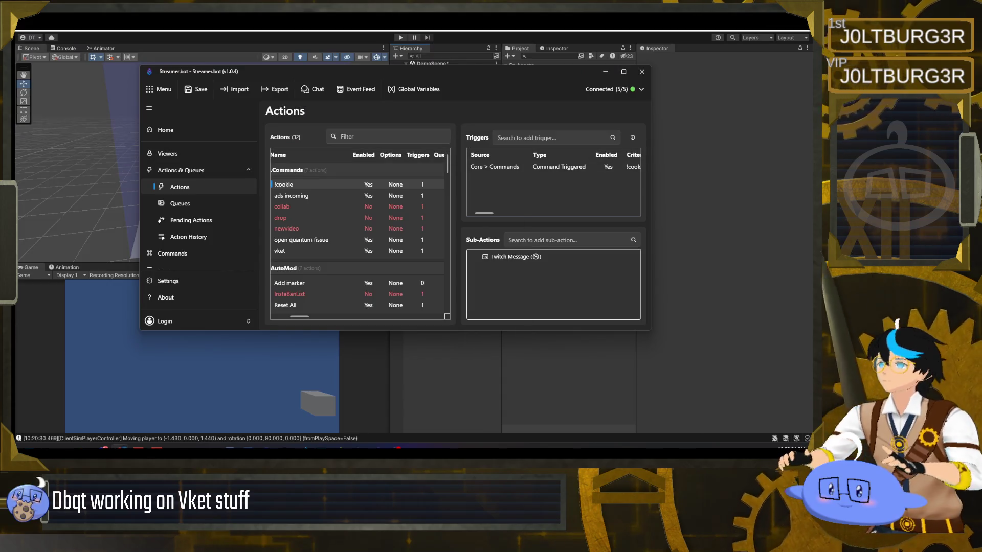
right_click(299, 184)
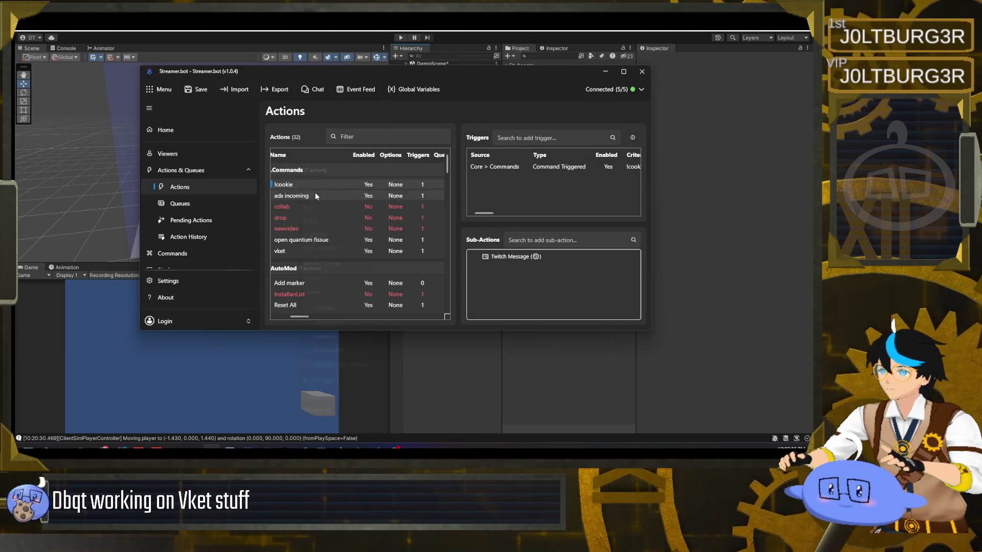
Create and save a new !cookies command in the Commands list.
left_click(313, 193)
left_click(500, 241)
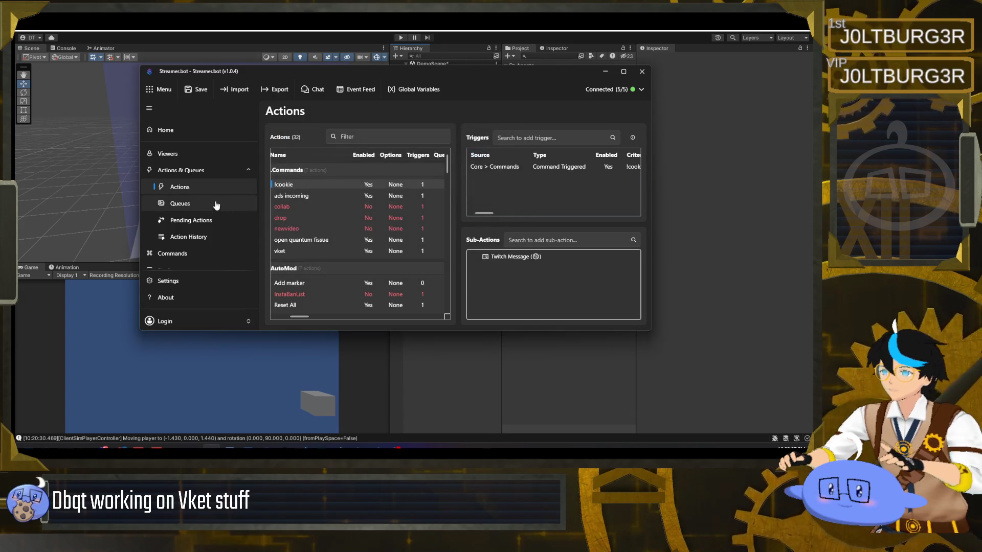
left_click(172, 253)
right_click(314, 189)
left_click(327, 198)
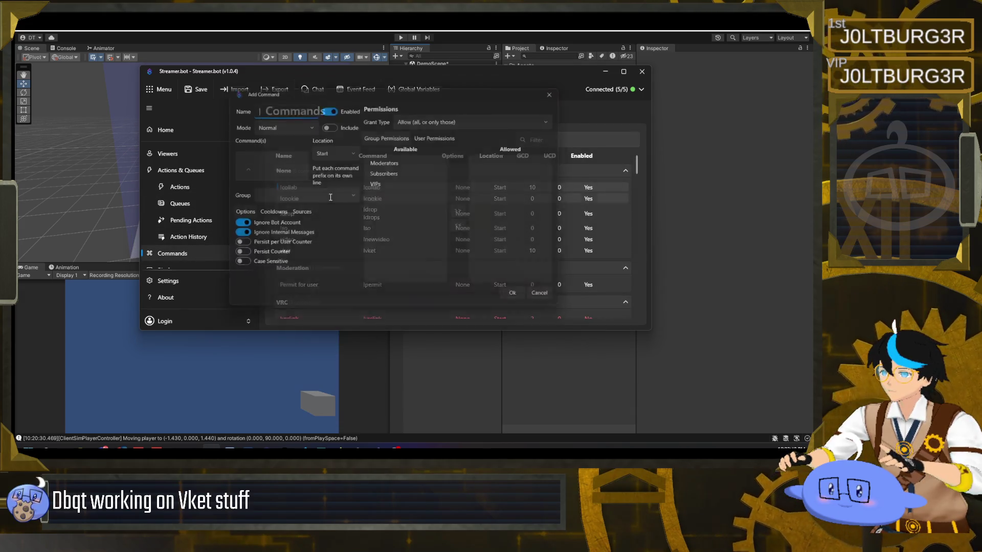
type("Ico")
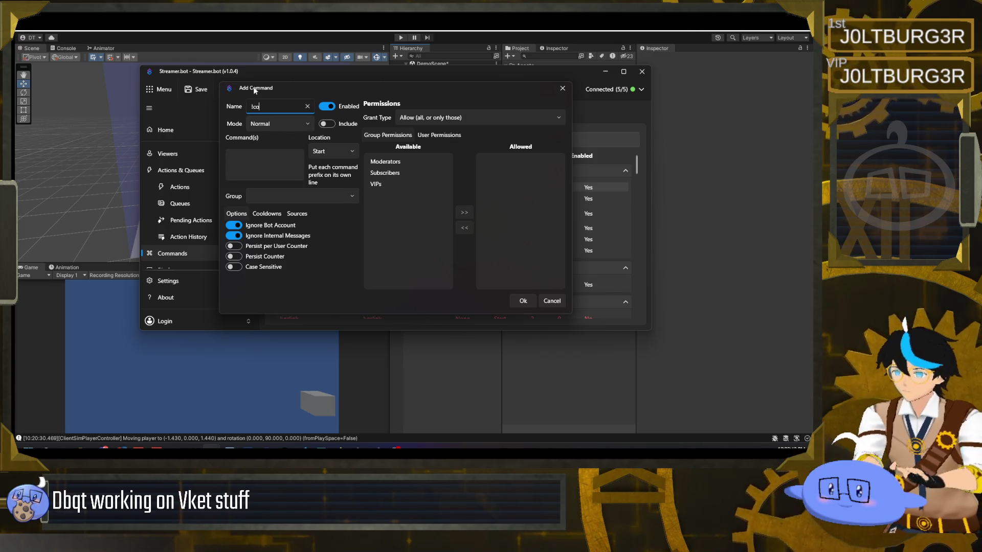
type("okies")
left_click(278, 156)
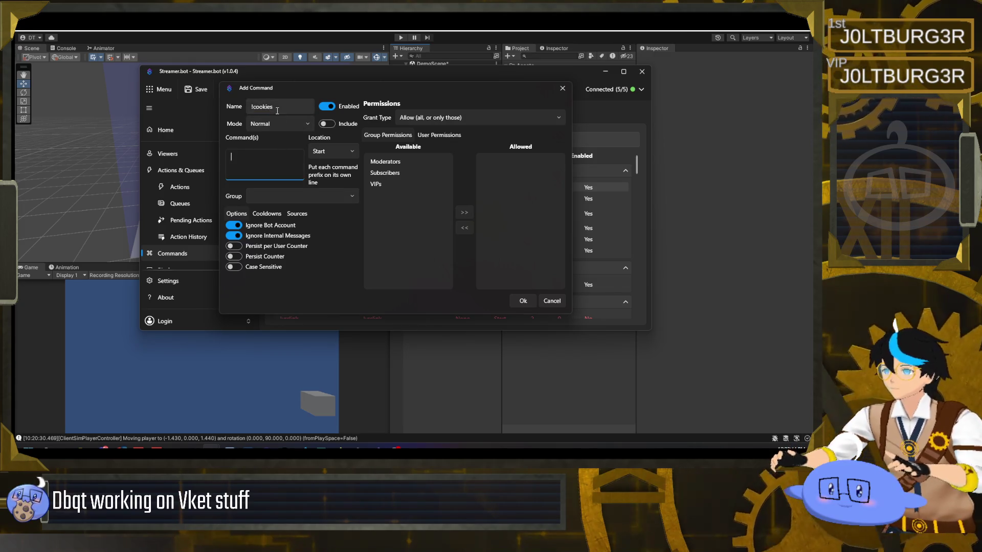
type("Icookies")
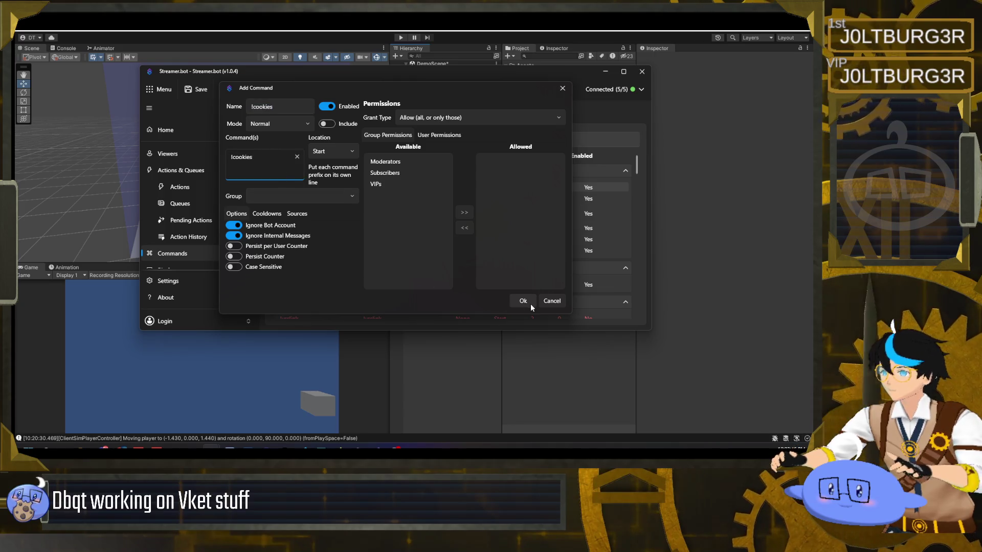
left_click(524, 302)
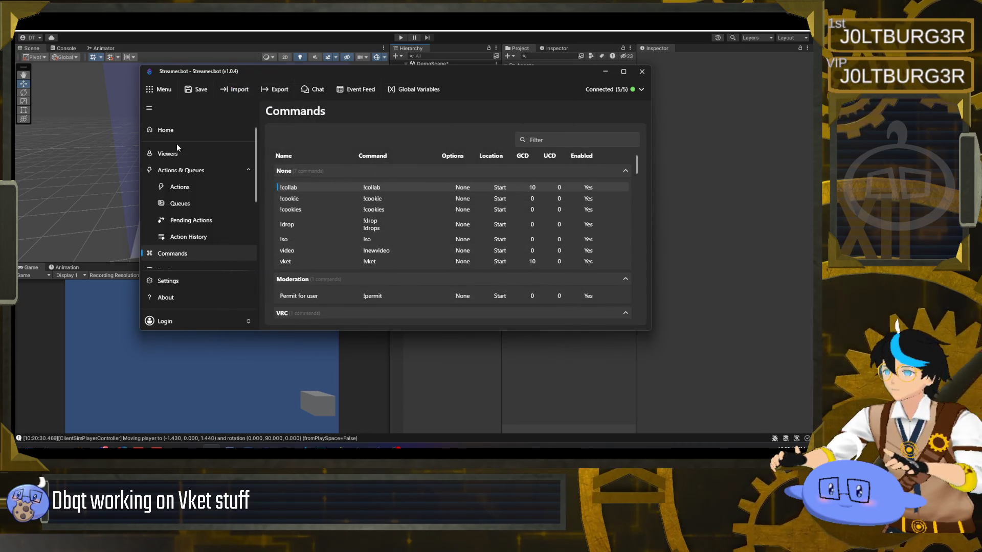
Add a !cookies action to the .Commands action group.
left_click(180, 170)
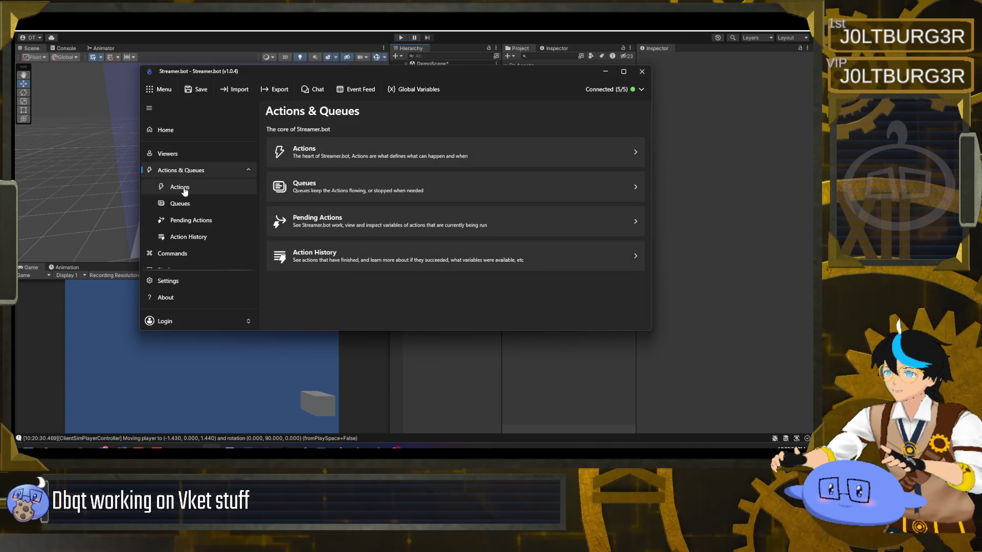
left_click(183, 188)
right_click(310, 172)
left_click(342, 180)
type("!cookies")
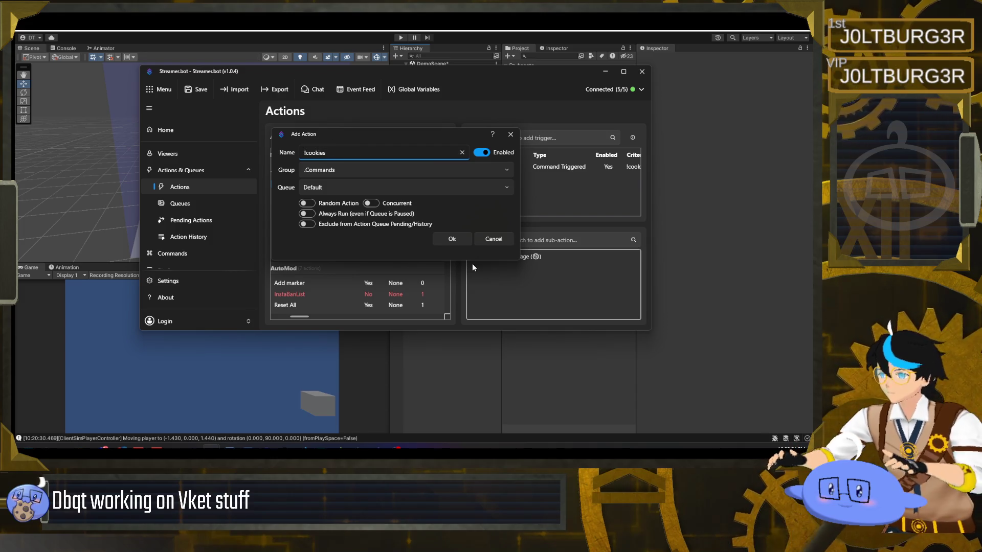
left_click(457, 239)
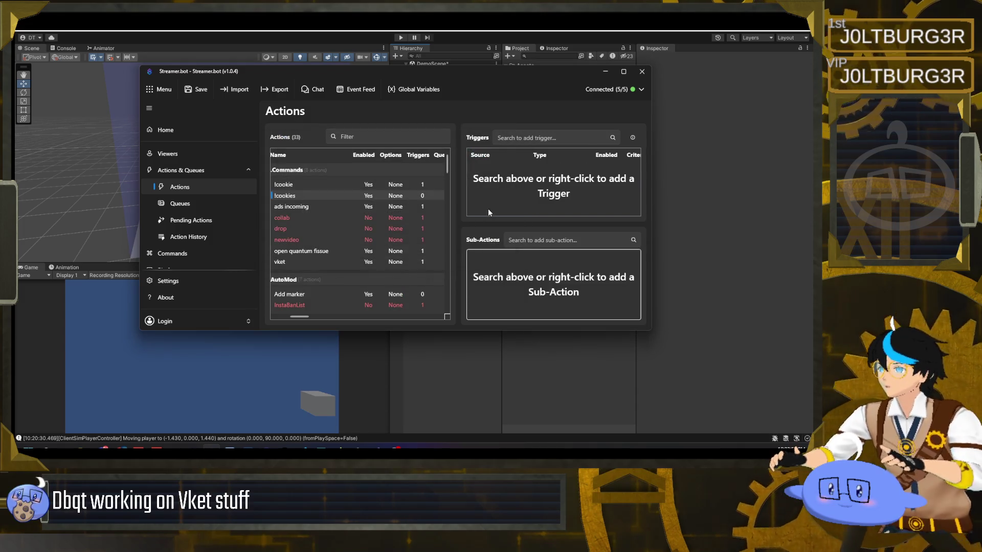
Give the !cookies action a Command Triggered trigger set to the !cookies command.
right_click(512, 196)
mouse_move(542, 258)
left_click(591, 258)
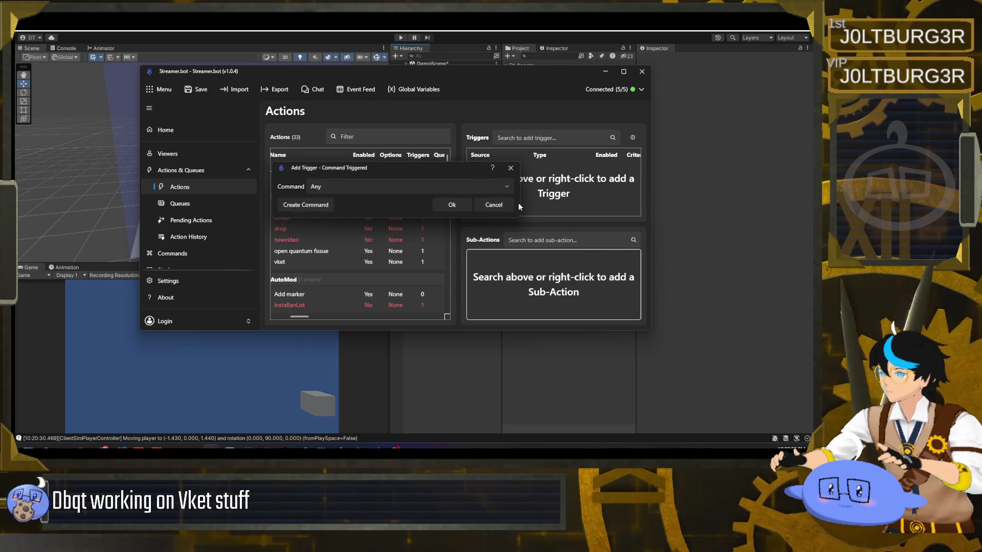
left_click(334, 186)
left_click(342, 266)
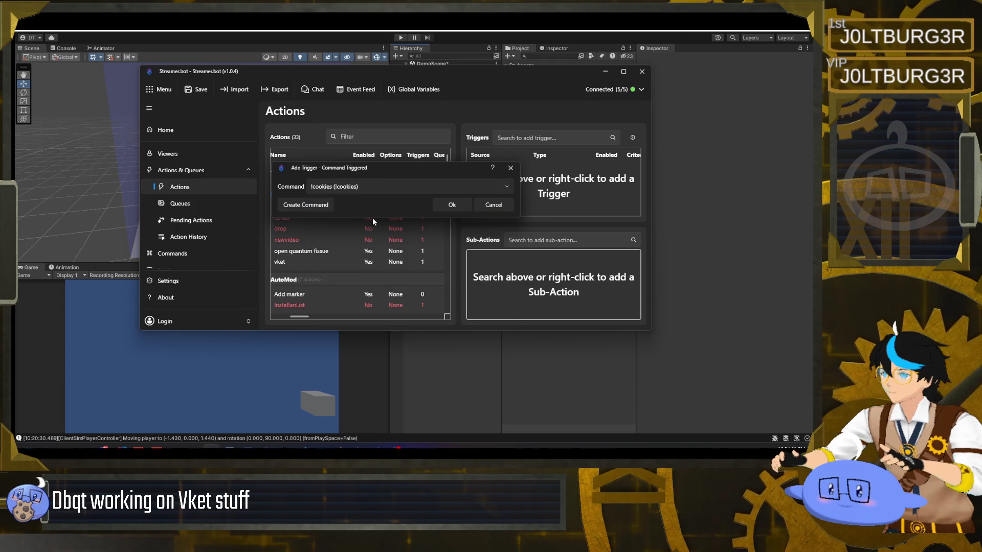
left_click(453, 205)
right_click(505, 279)
Add a Send Message to Channel sub-action with two rows of cookie emoji, then minimize Streamer.bot.
mouse_move(533, 350)
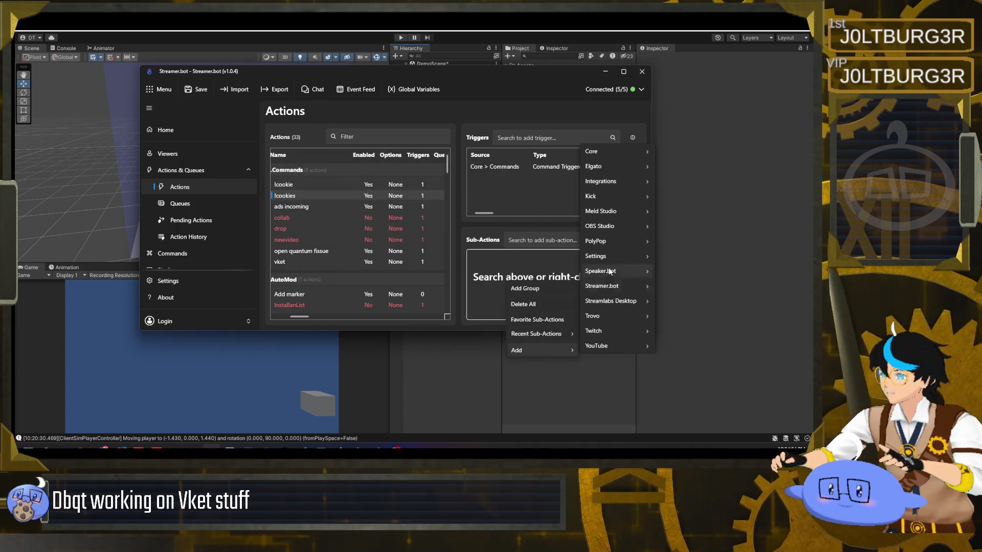
mouse_move(613, 330)
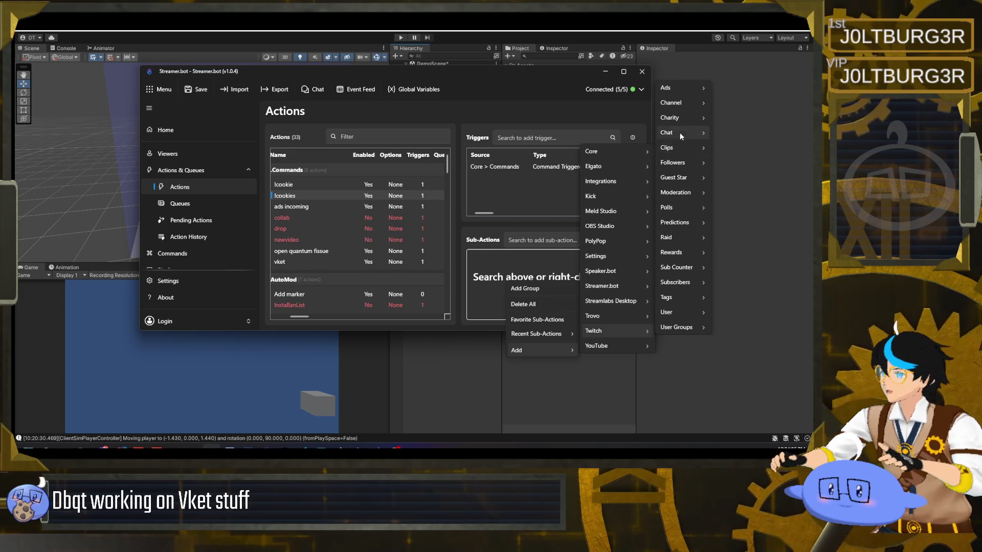
mouse_move(665, 133)
left_click(759, 178)
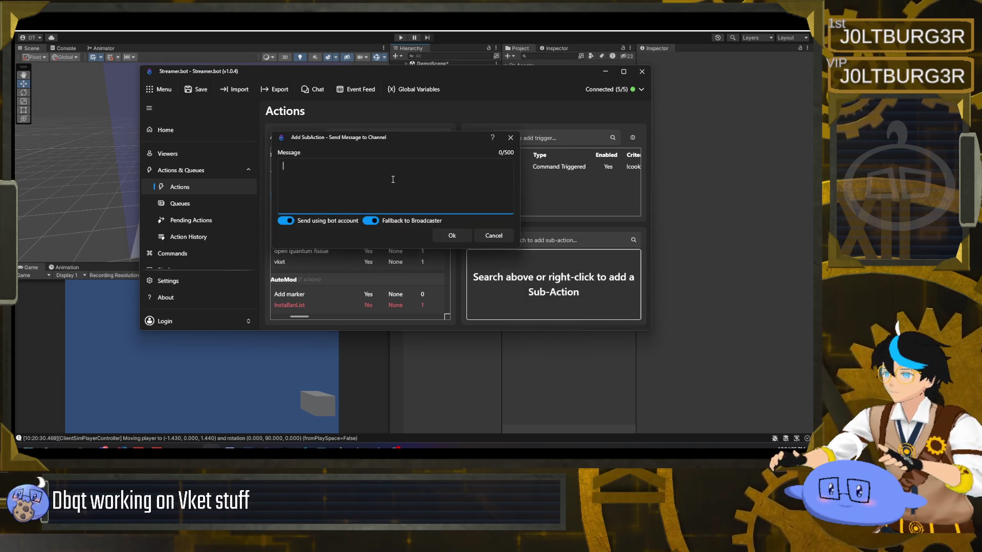
type("!cookies")
key("ctrl+a")
key("BackSpace")
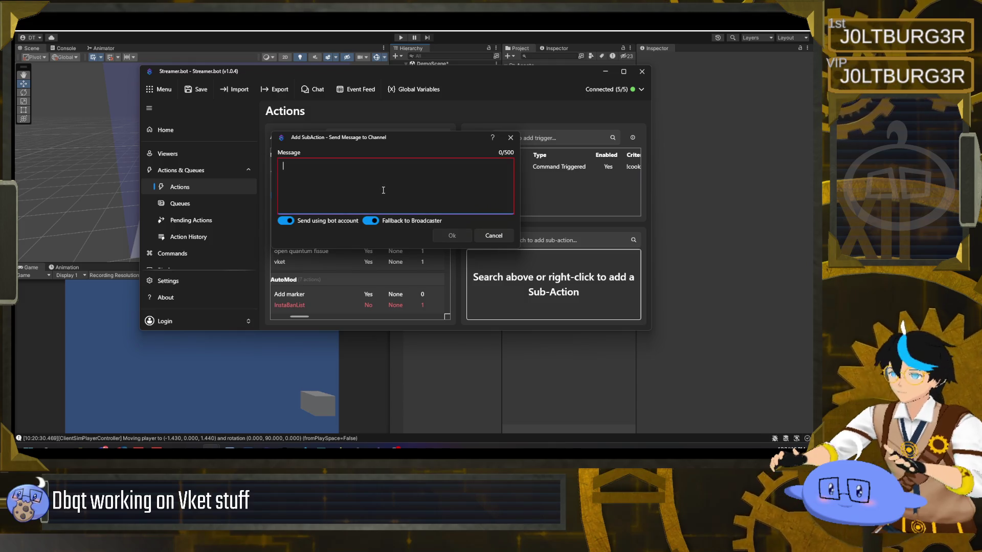
key("super+period")
left_click(342, 243)
key("Escape")
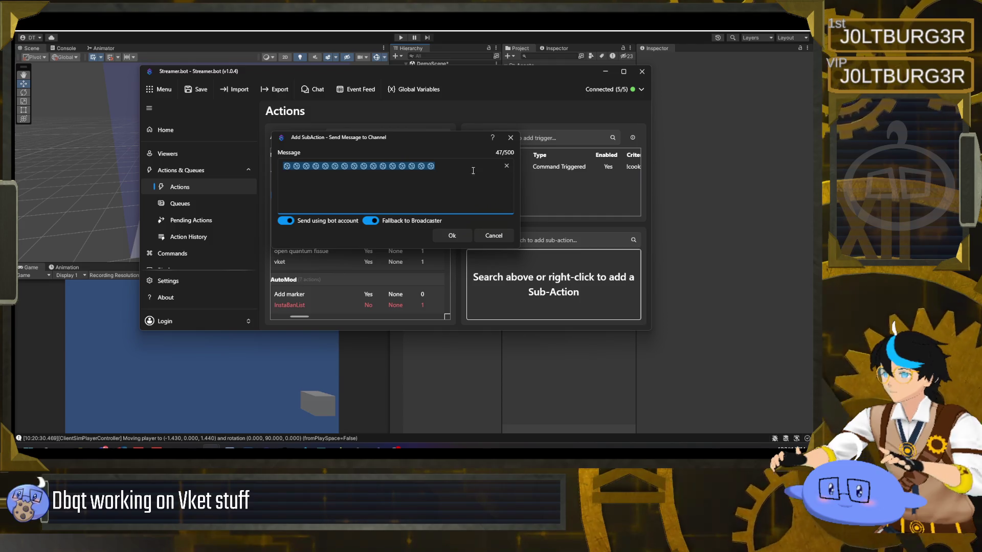
key("ctrl+v")
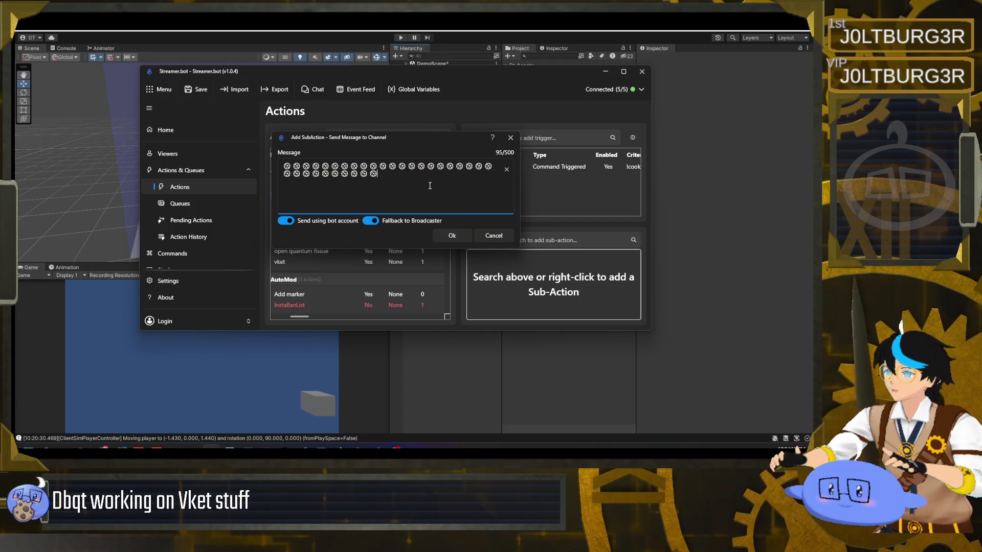
left_click(451, 234)
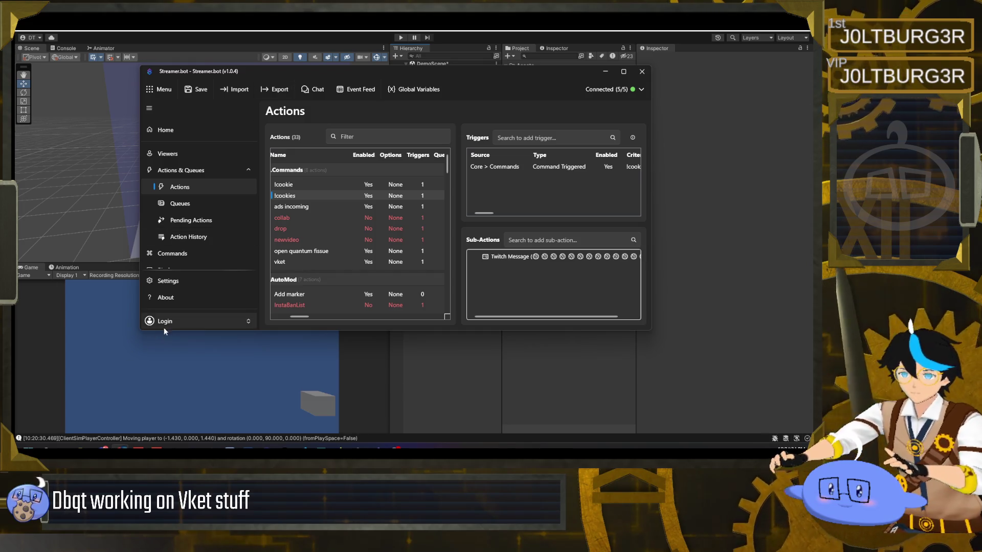
left_click(607, 72)
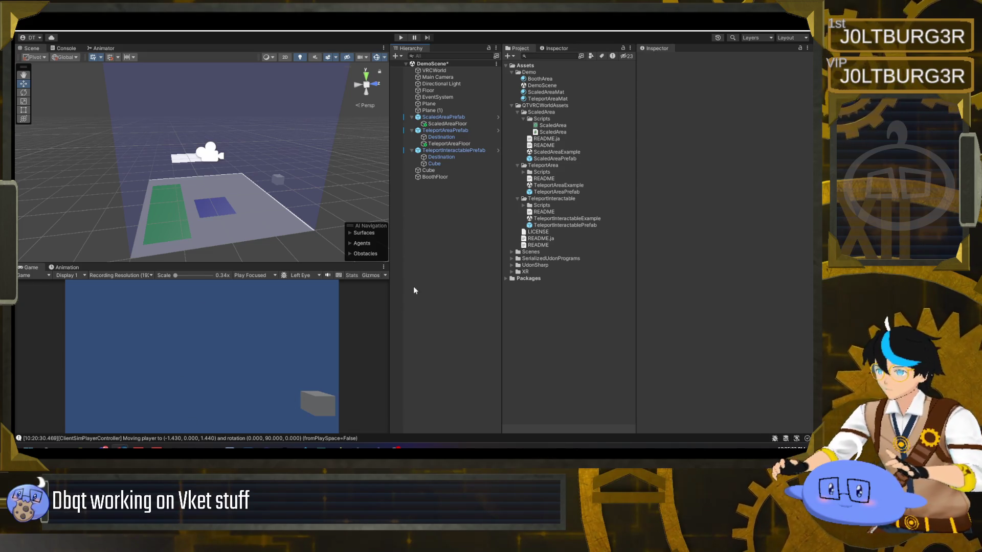
Add a 3D Object > Text - TextMeshPro object to DemoScene and import the TMP Essentials.
right_click(437, 214)
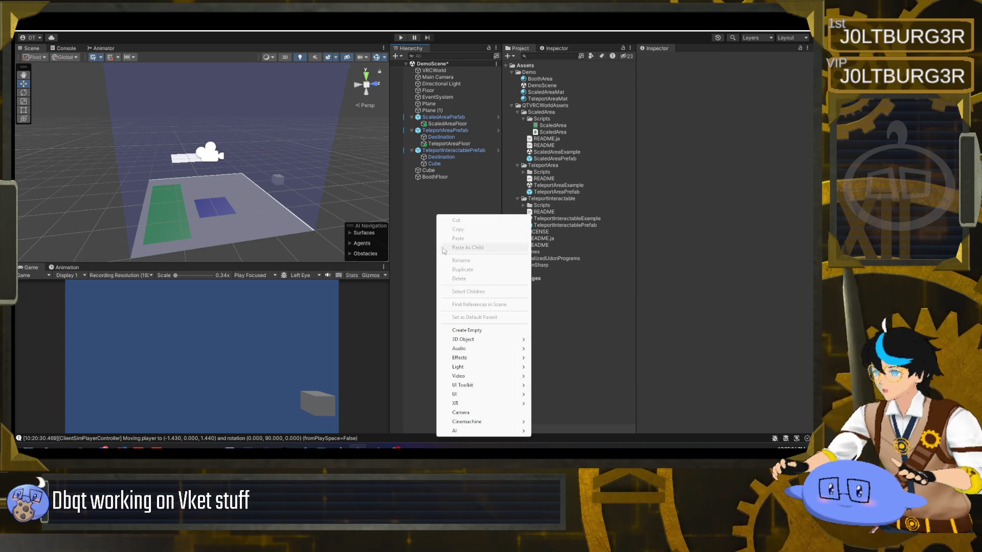
mouse_move(498, 348)
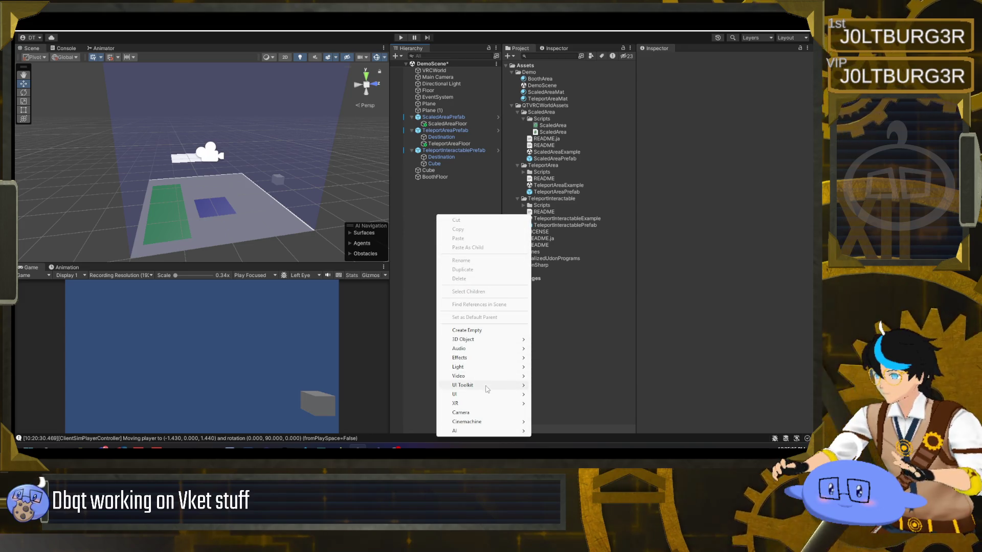
mouse_move(486, 396)
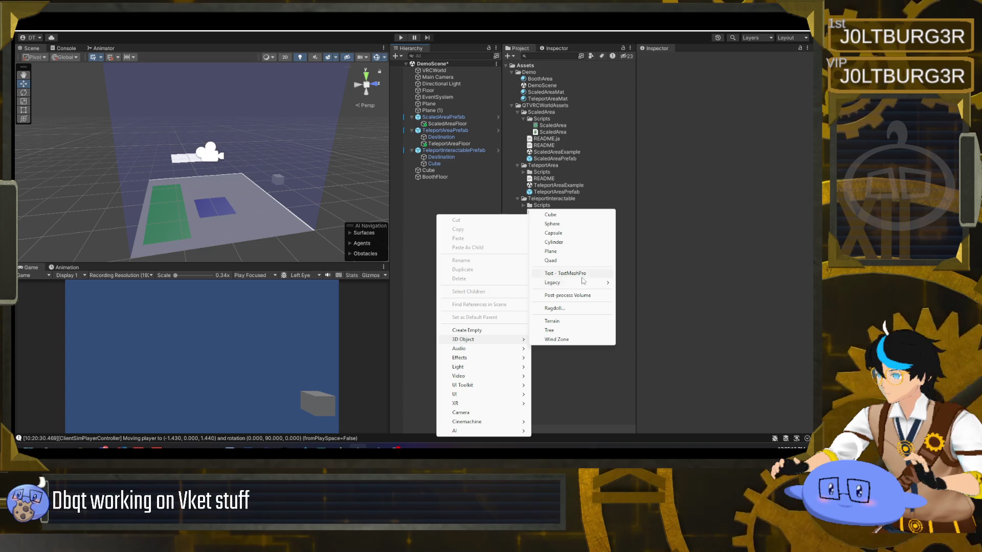
left_click(582, 275)
left_click(377, 316)
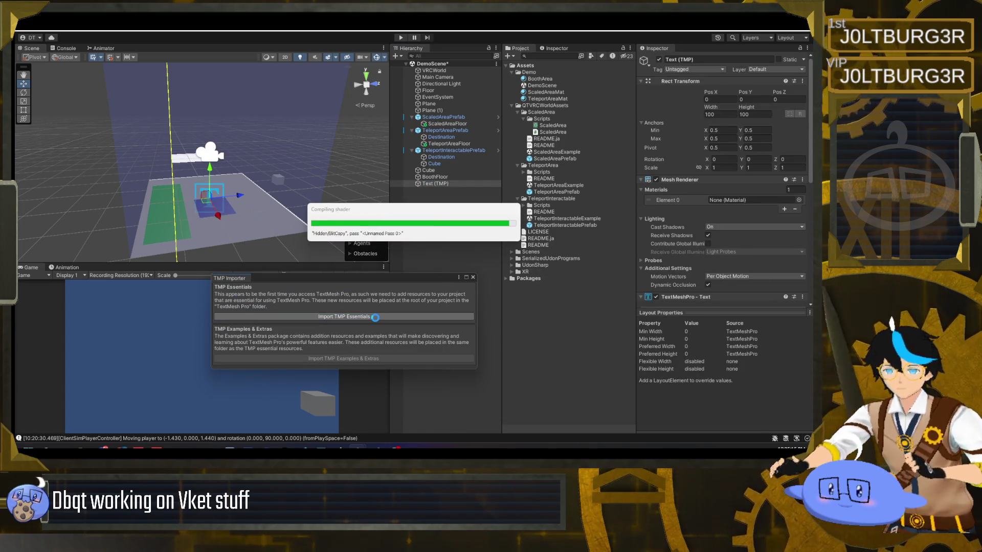
Close the TMP Importer window and frame the Text (TMP) object showing 'Sample text' in the Scene view.
key("alt+Tab")
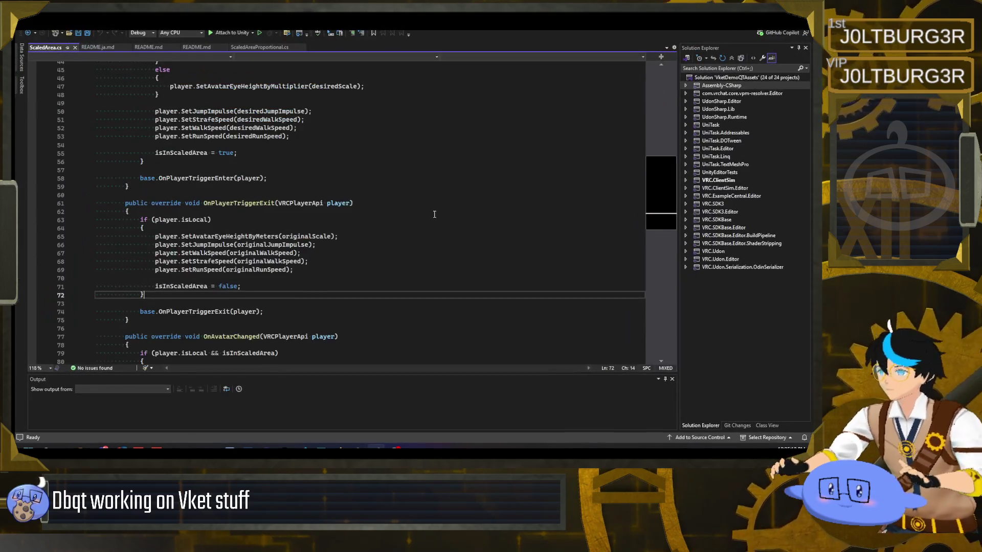
double_click(743, 33)
key("alt+Tab")
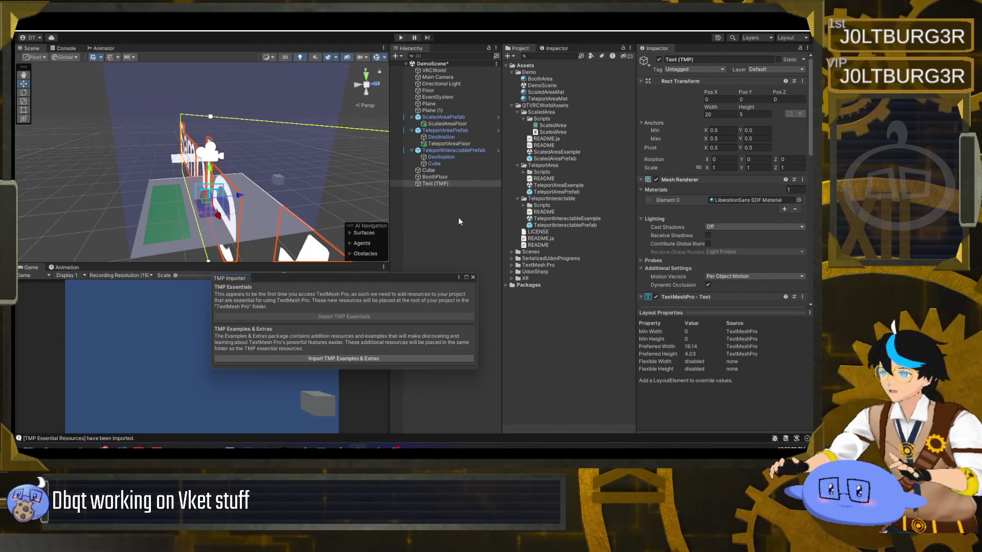
left_click(473, 279)
key("f")
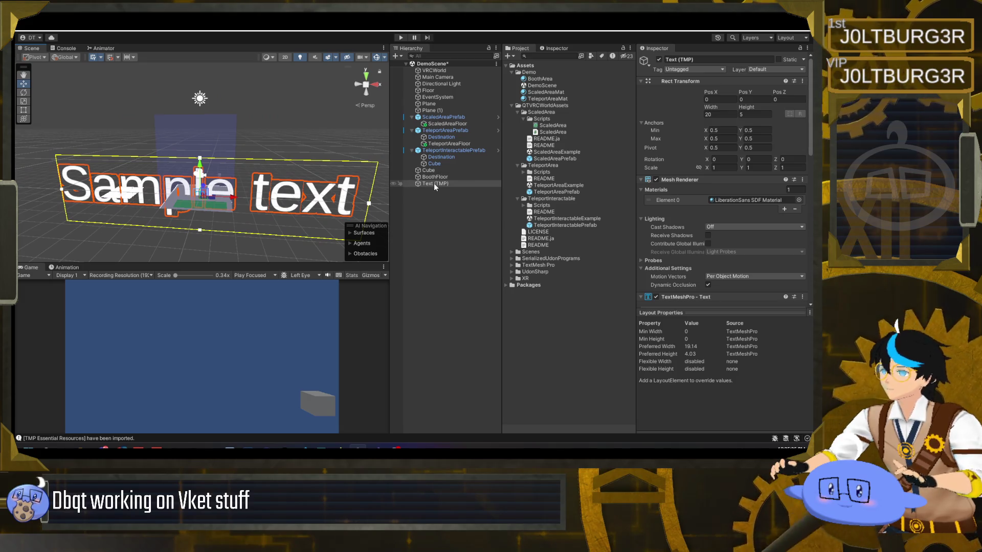
double_click(436, 184)
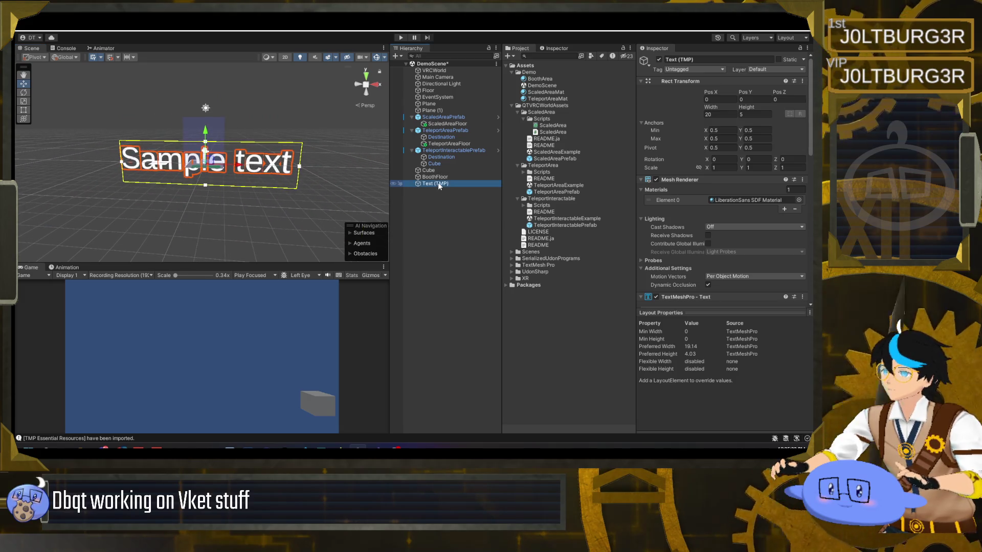
scroll(665, 215, "down", 5)
Replace 'Sample text' with the ScaledArea prefab description about scaling avatars that walk into the green area.
left_click(709, 201)
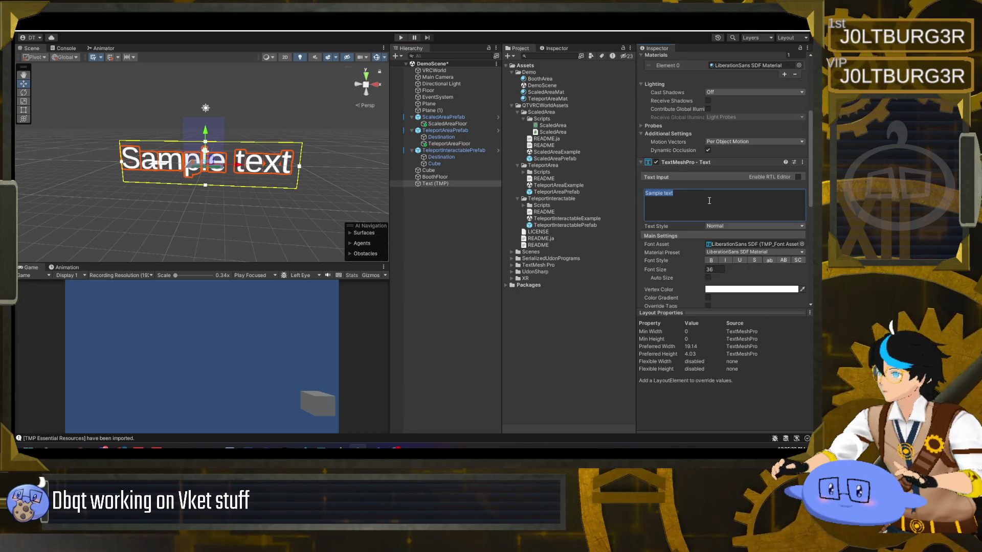
type("In this ")
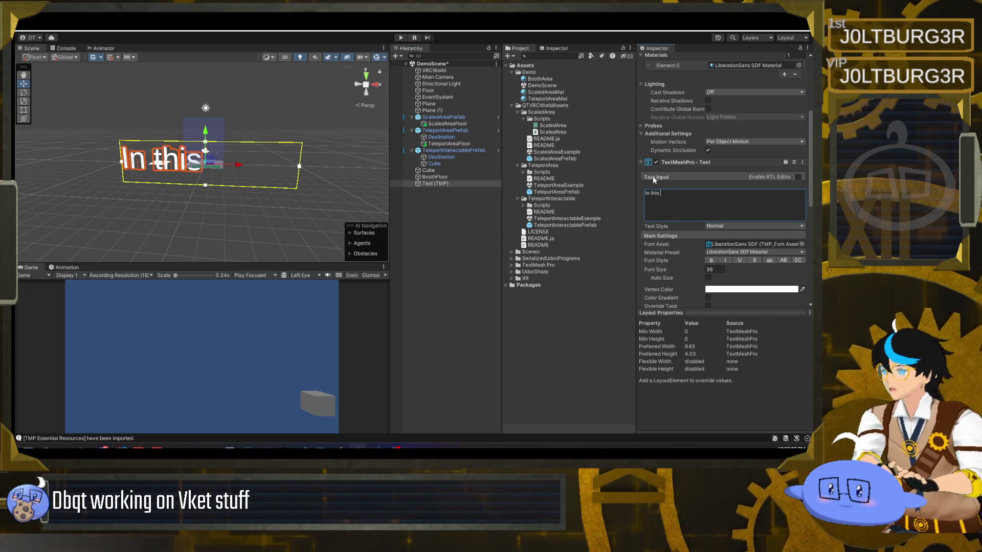
type("green ar")
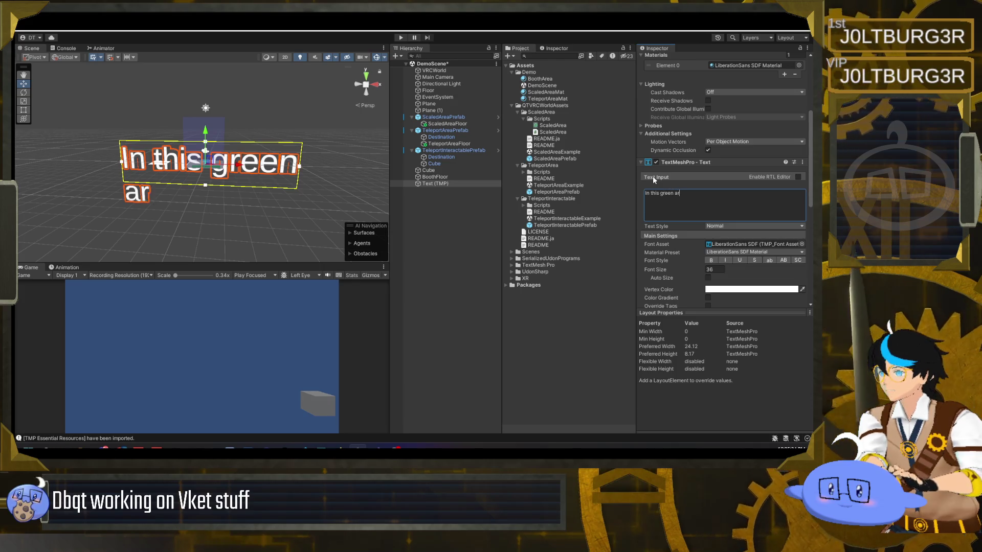
type("ea,")
key("ctrl+a")
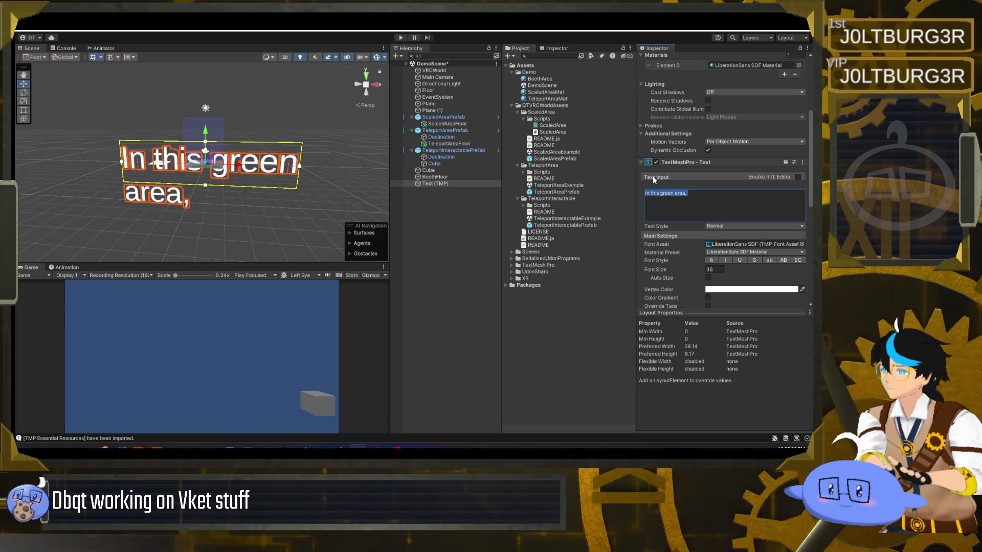
key("BackSpace")
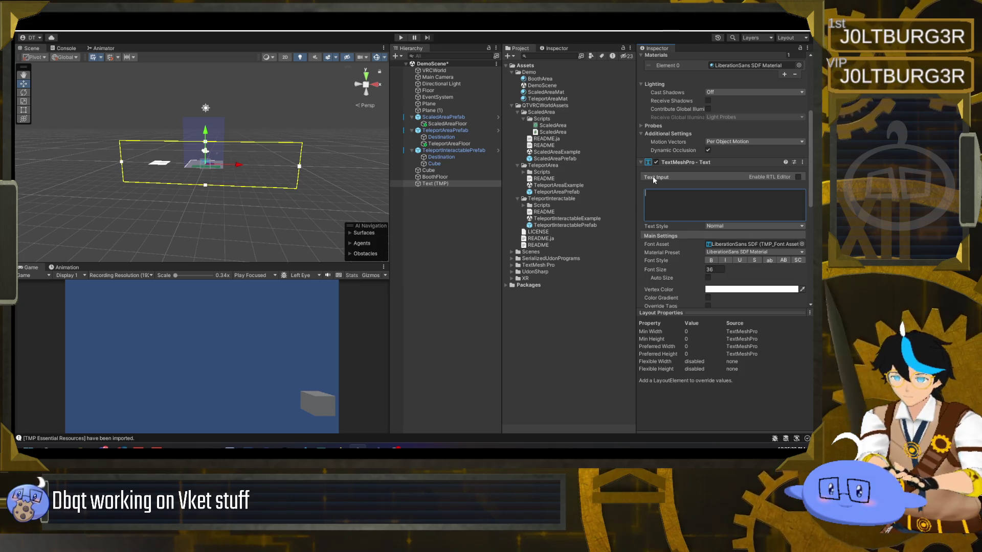
type("The ScaledArea prefa")
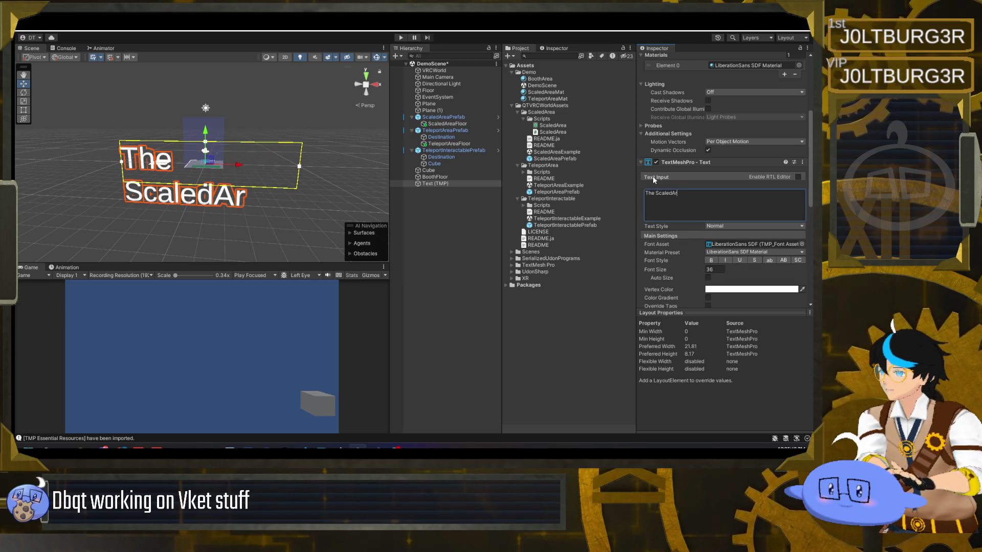
type("b is ")
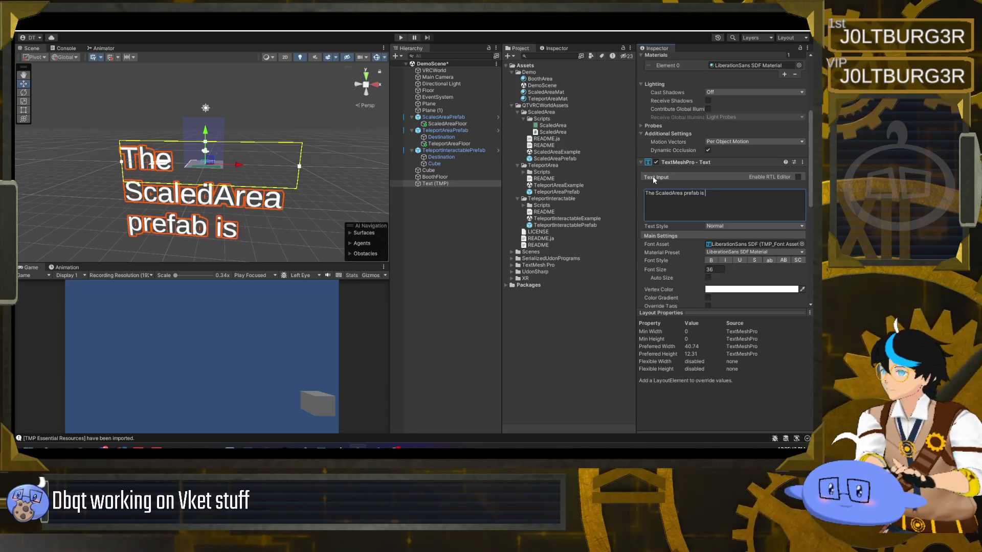
type("setup in this green a")
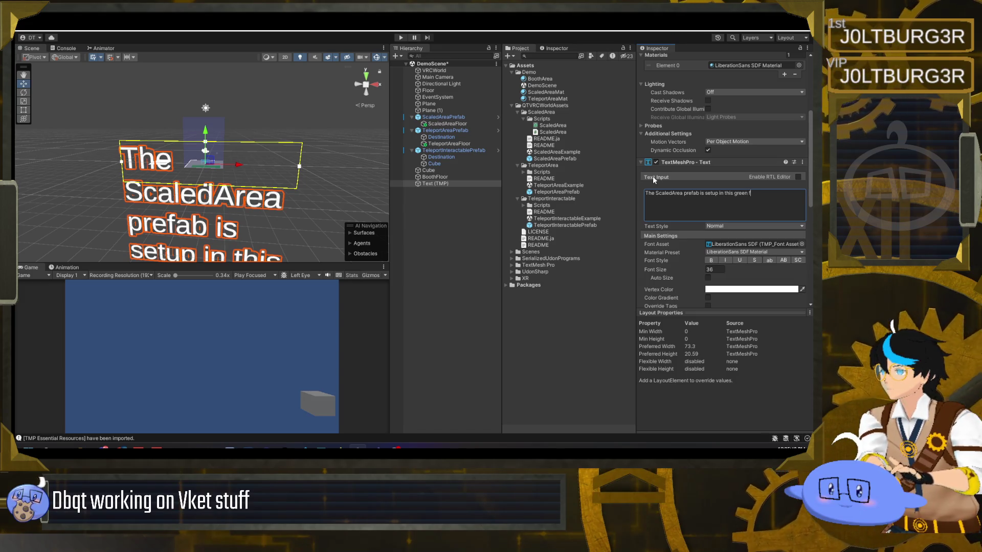
type("rea")
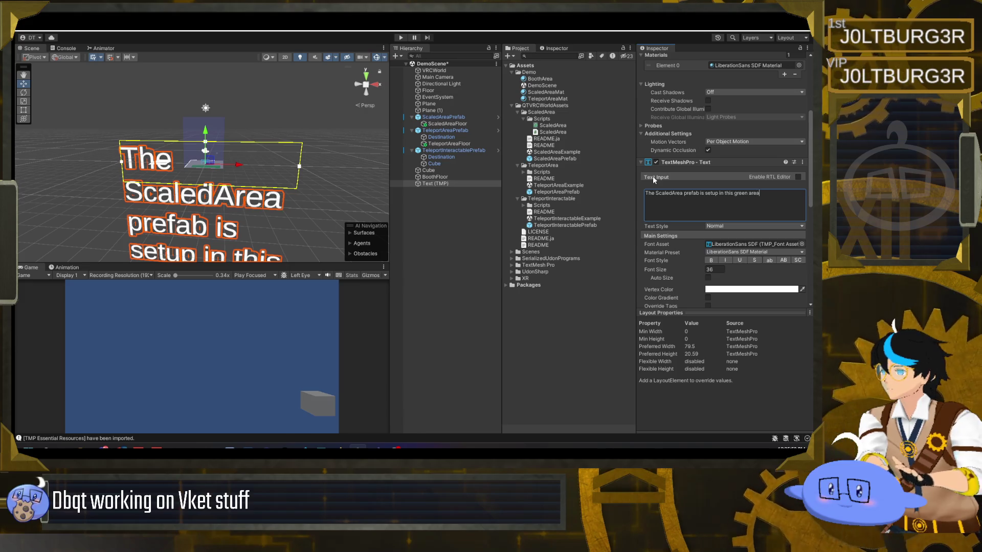
type(". It")
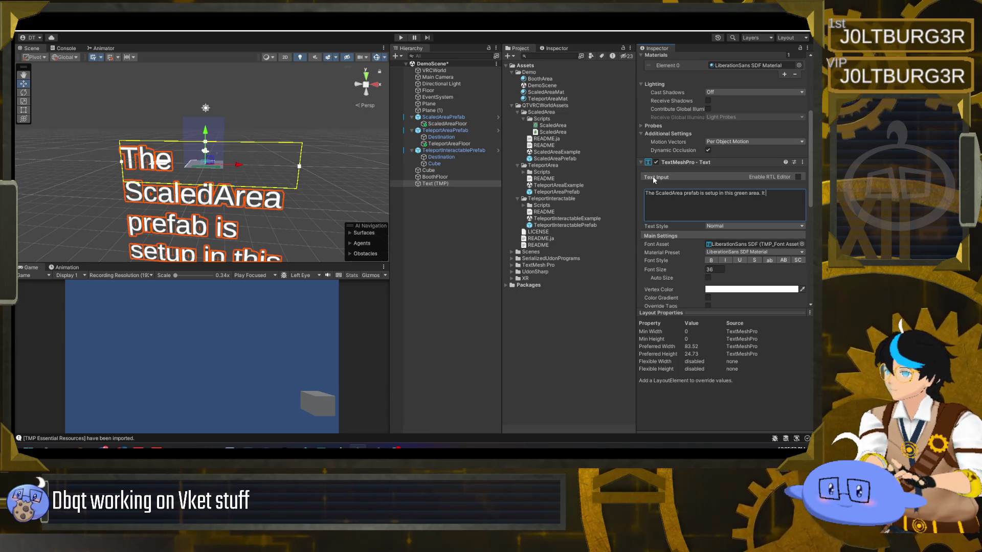
type("This prefab allows th")
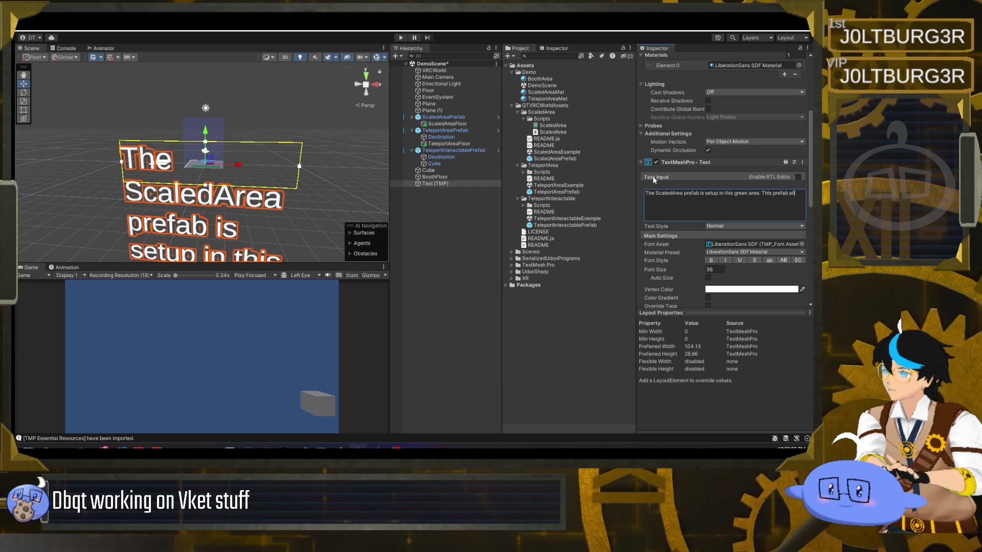
type("e creator to au")
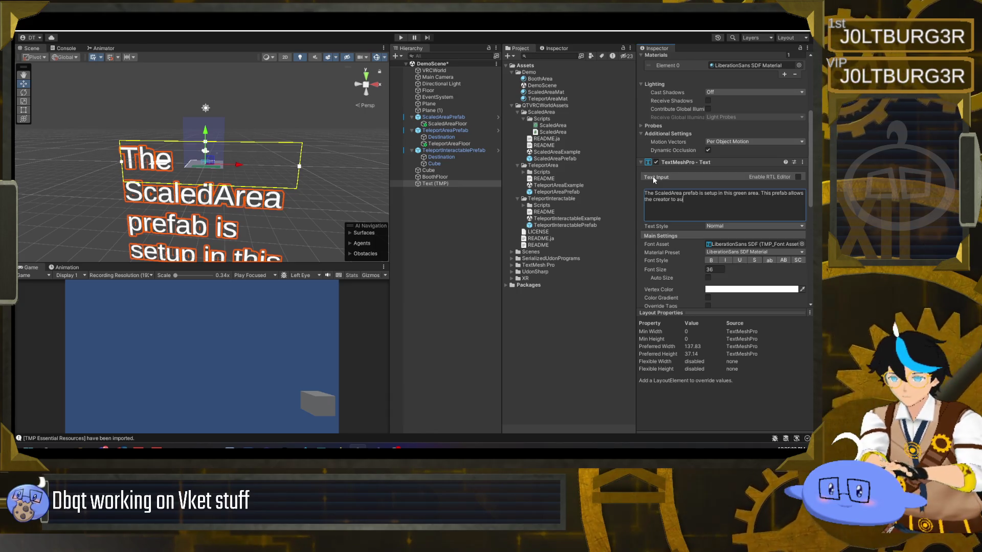
type("tomatically scale ")
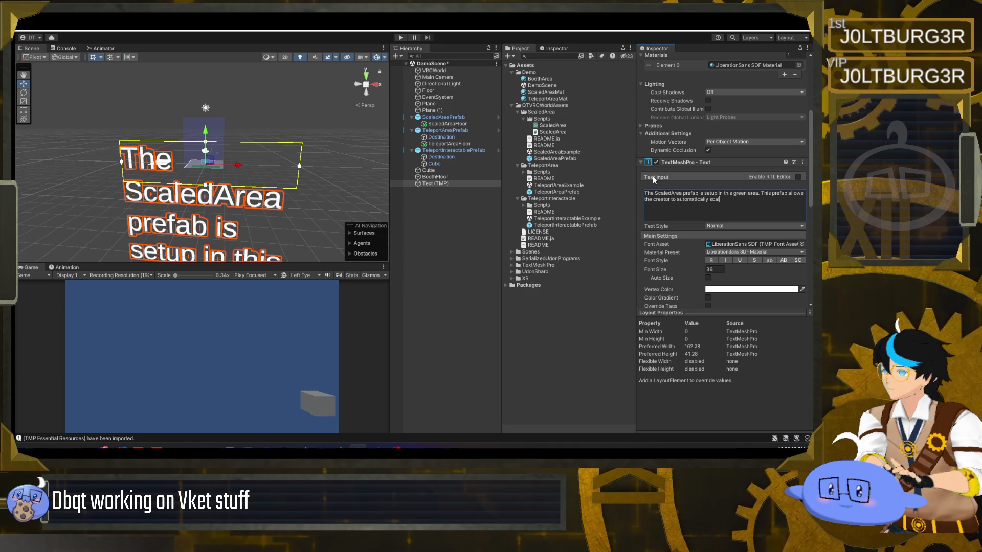
type("anyone that wo")
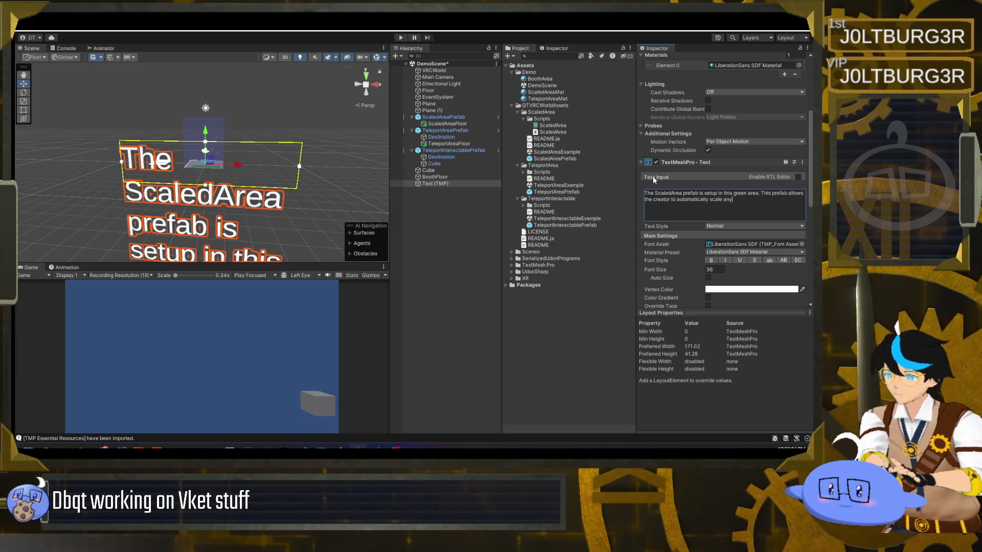
key("BackSpace")
type("alk into it. ")
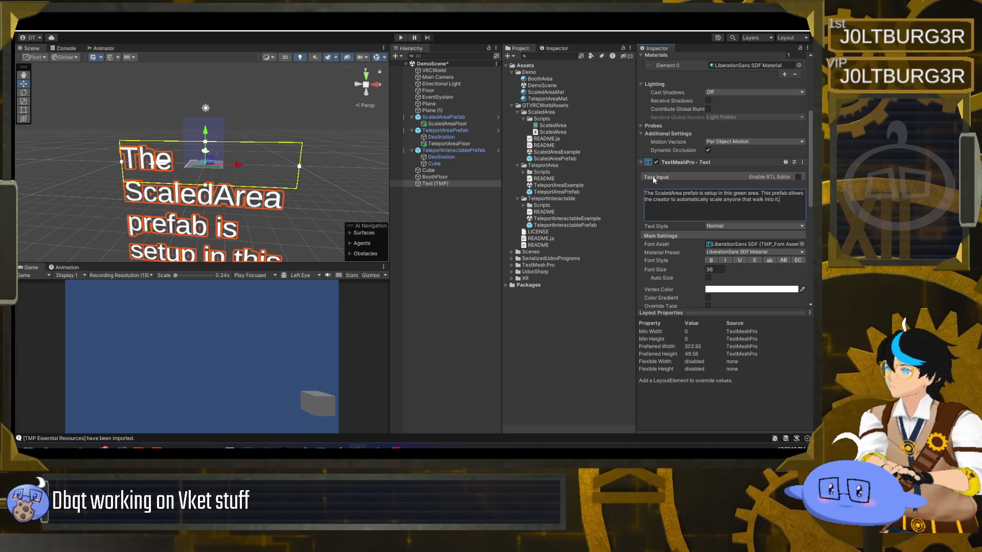
type("When l")
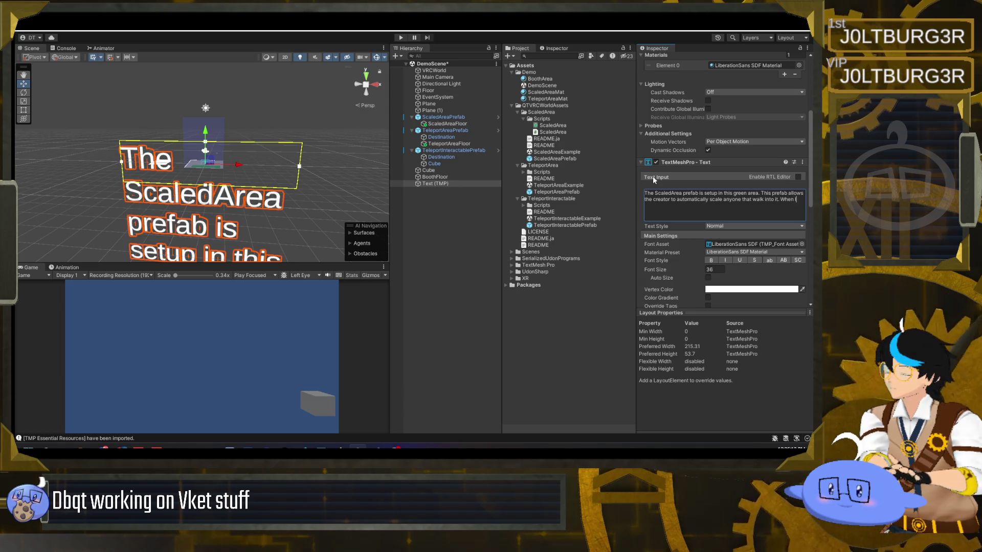
type("eaving the area, the avatar scale is restored.")
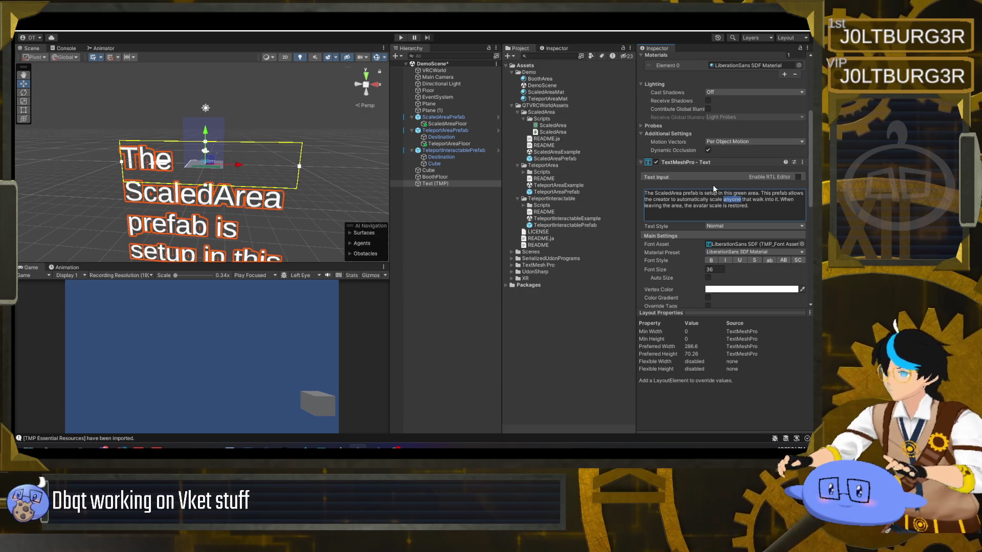
type("avatars")
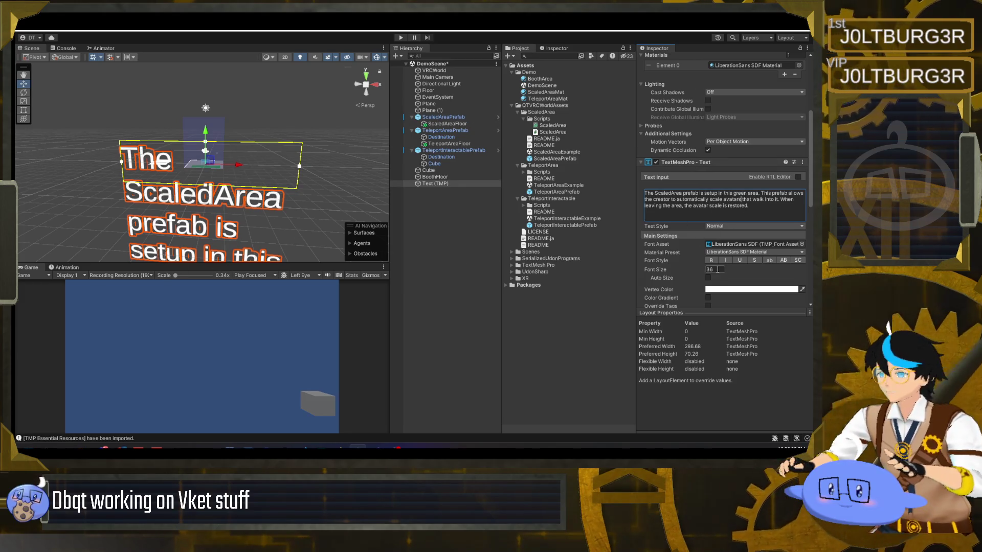
mouse_move(231, 173)
left_mouse_down()
mouse_move(226, 280)
mouse_move(234, 184)
left_mouse_up()
scroll(712, 155, "up", 5)
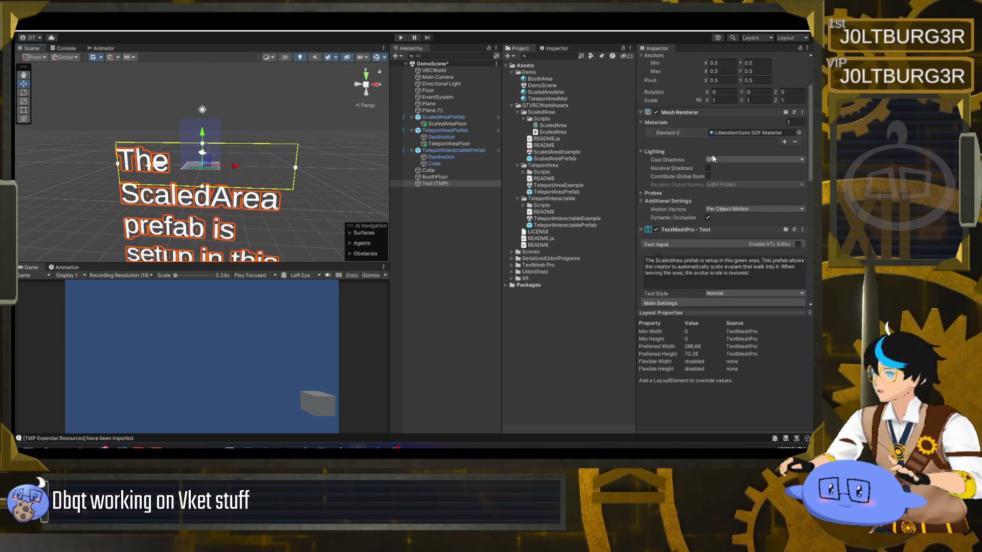
Set the text object's Rect Transform scale to 0.01 on X, Y and Z.
left_click(721, 168)
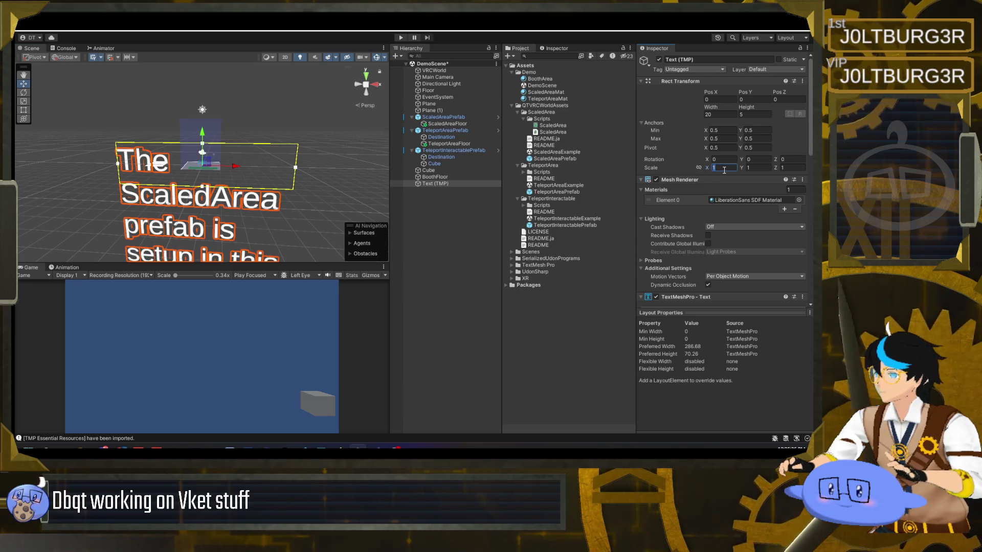
type("0.01")
key("Tab")
type("0.01")
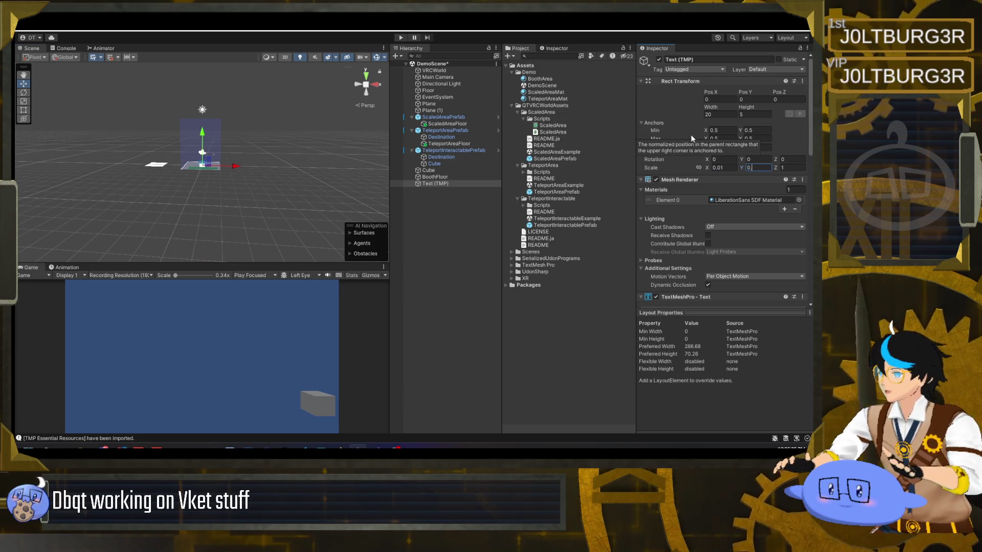
key("Tab")
type("0.01")
mouse_move(164, 131)
left_mouse_down()
mouse_move(232, 162)
mouse_move(196, 189)
mouse_move(211, 132)
mouse_move(148, 135)
mouse_move(207, 112)
left_mouse_up()
key("f")
key("e")
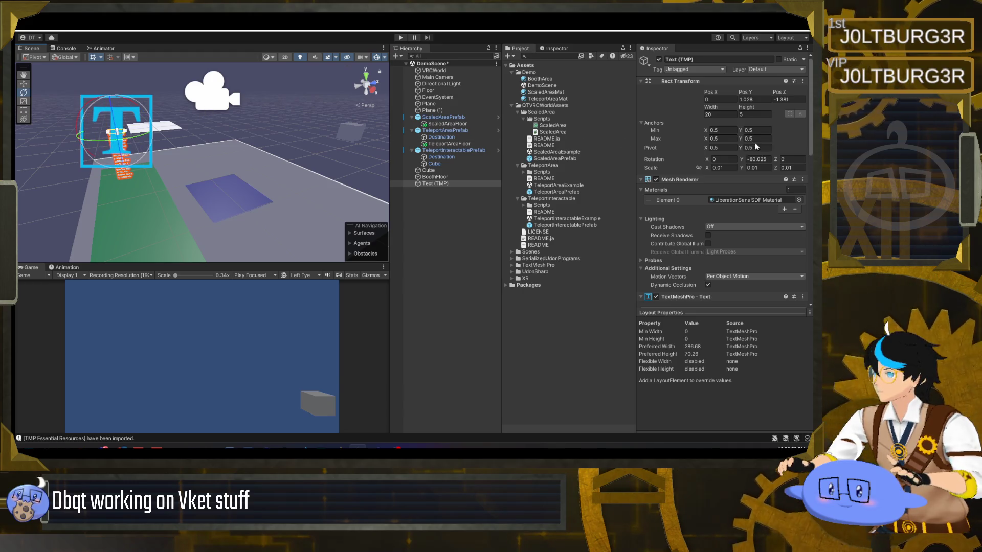
Rotate the text -90 on Y, size it 64.24 by 50, and move it along X beside the green area.
left_click(756, 159)
type("-90")
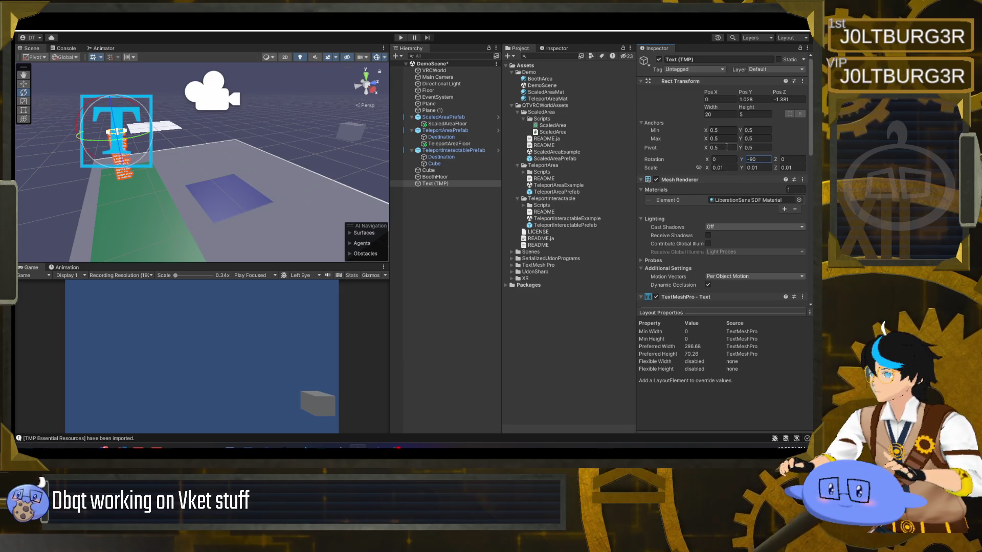
left_click(720, 114)
type("41.19")
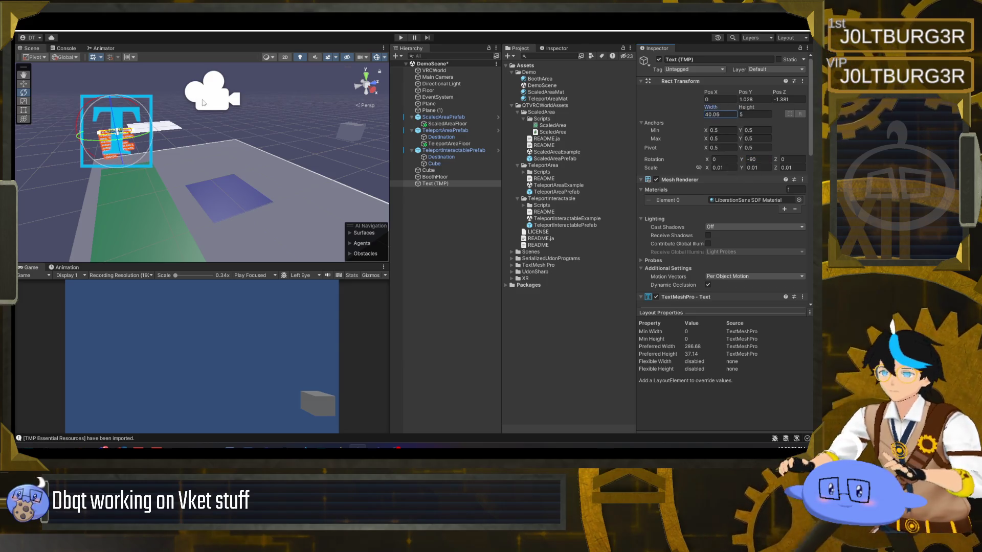
type("64.24")
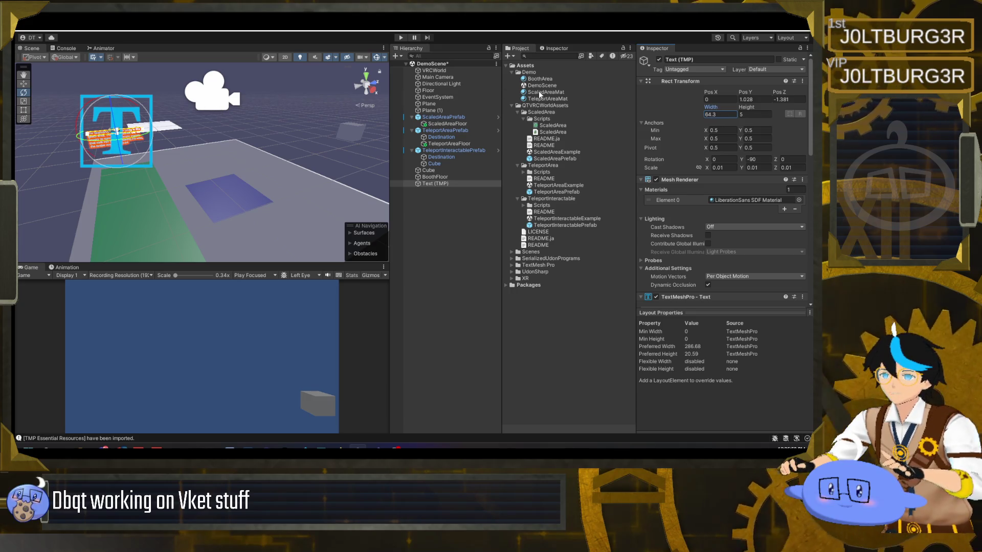
left_click(754, 114)
type("10")
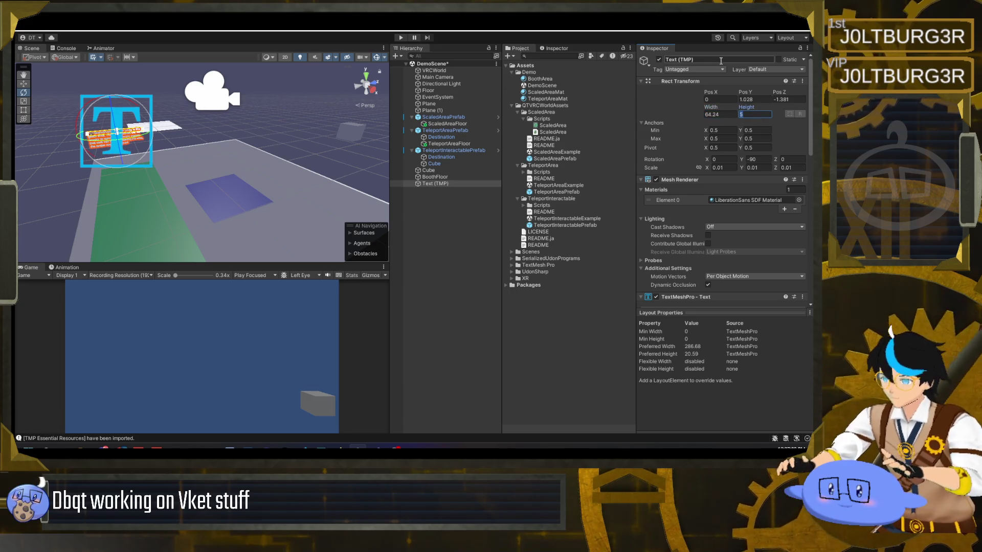
type("0")
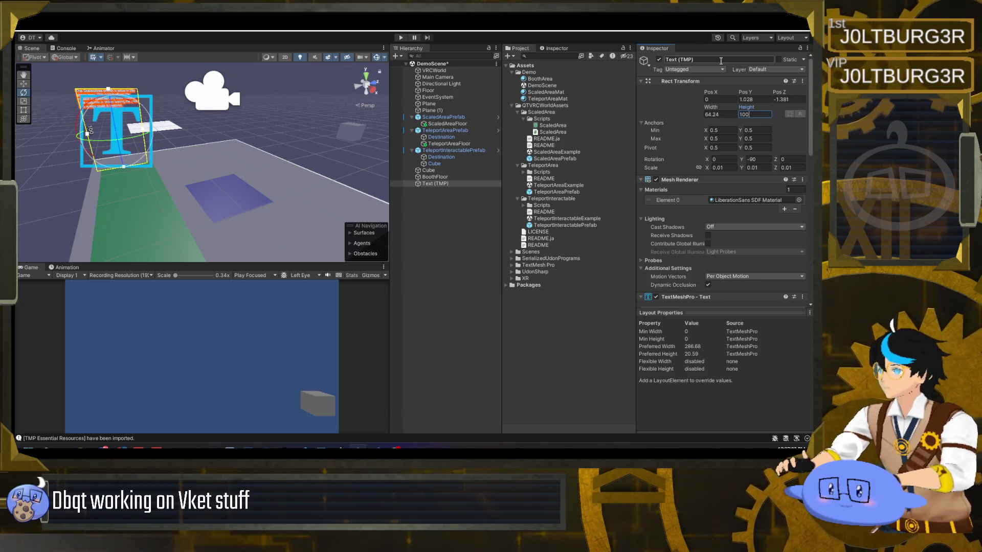
key("BackSpace")
key("BackSpace")
key("BackSpace")
type("50")
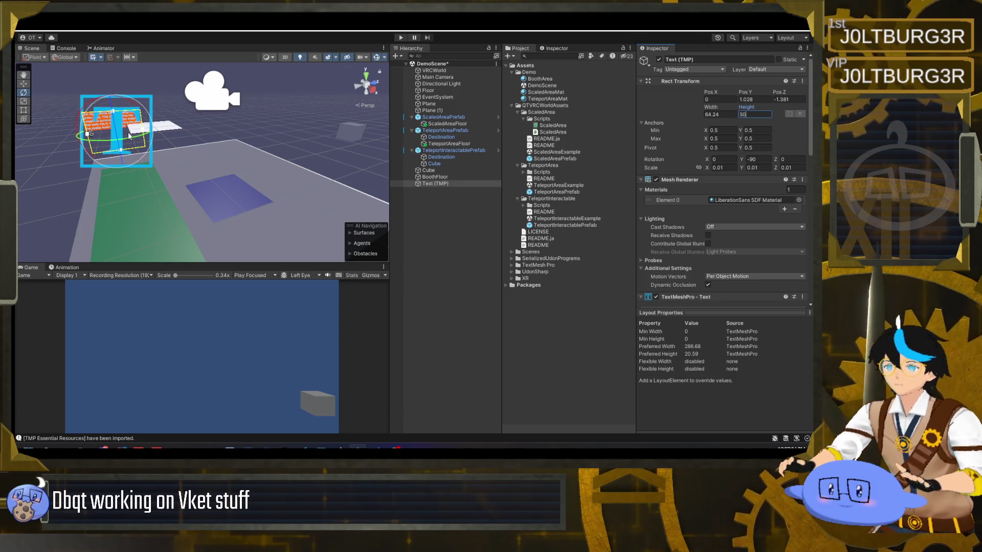
mouse_move(213, 123)
left_mouse_down()
mouse_move(197, 117)
mouse_move(197, 103)
mouse_move(206, 133)
mouse_move(306, 136)
left_mouse_up()
mouse_move(307, 135)
left_mouse_down()
mouse_move(372, 216)
mouse_move(286, 163)
mouse_move(307, 159)
mouse_move(260, 174)
mouse_move(192, 167)
mouse_move(225, 146)
left_mouse_up()
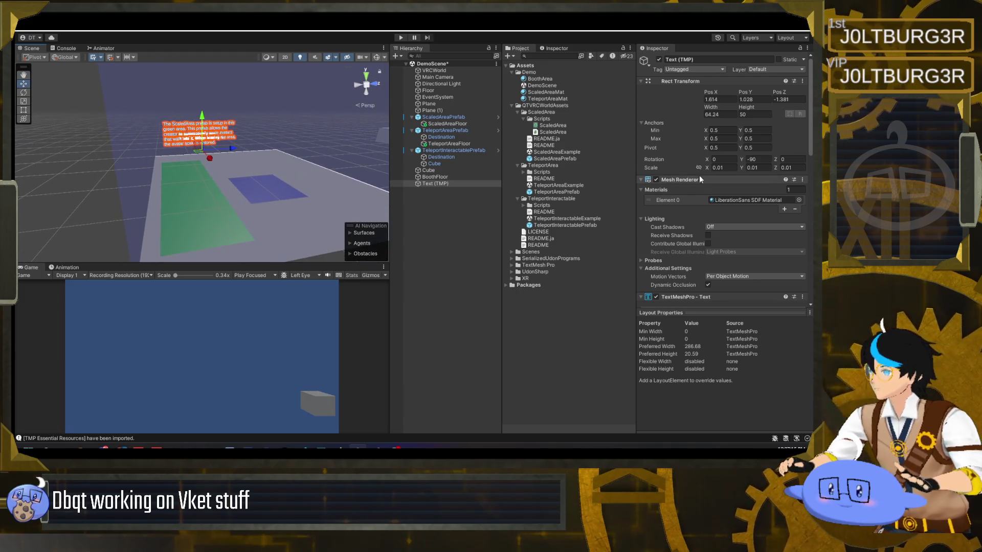
Change the description's TextMeshPro font size from 36 to 42 and view the upright label.
scroll(698, 196, "down", 8)
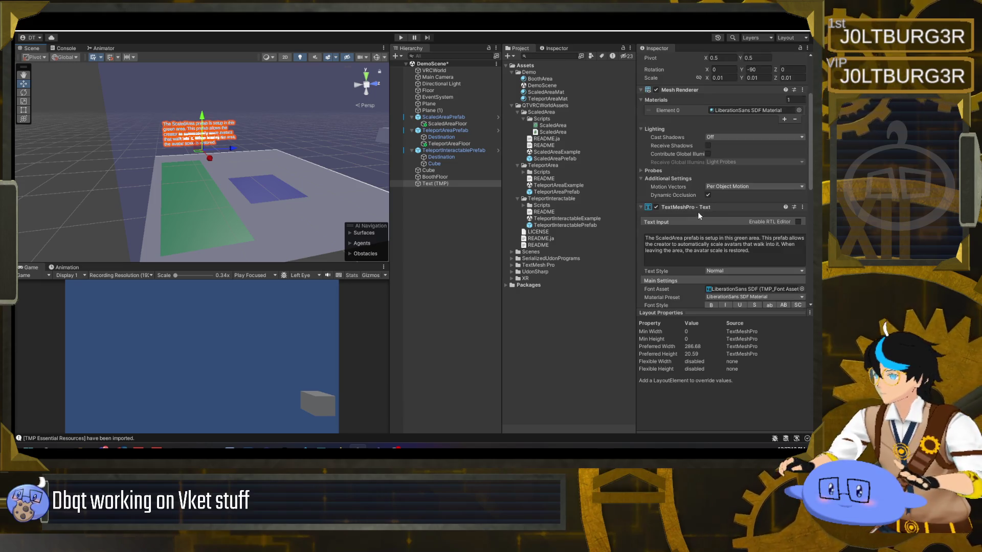
left_click(714, 247)
type("42")
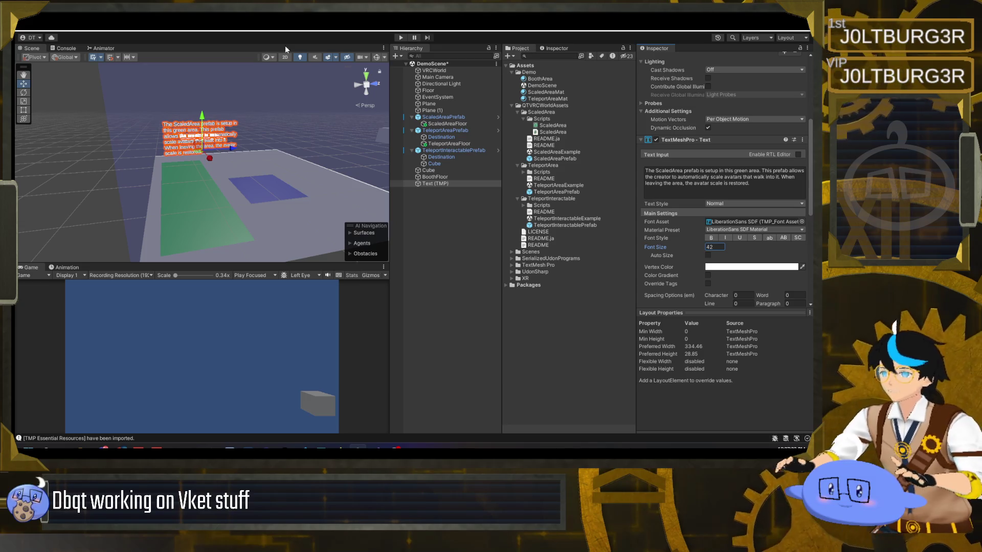
left_click_drag(331, 191, 305, 214)
left_click(311, 258)
mouse_move(311, 258)
left_mouse_down()
mouse_move(281, 193)
mouse_move(337, 205)
mouse_move(265, 202)
mouse_move(379, 206)
left_mouse_up()
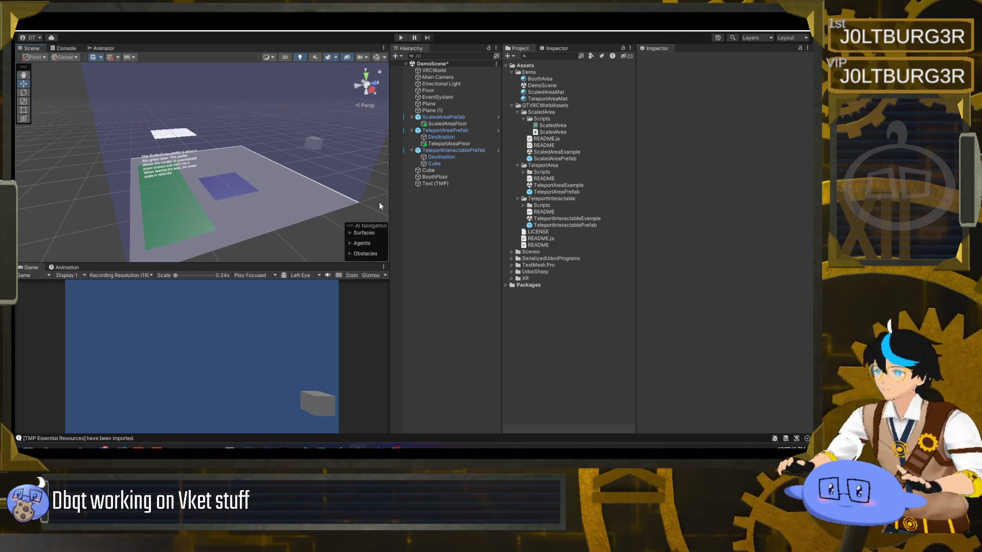
Rename the description text object to ScaledAreaText and look at it beside the green plane.
left_click(426, 183)
type("Scaled")
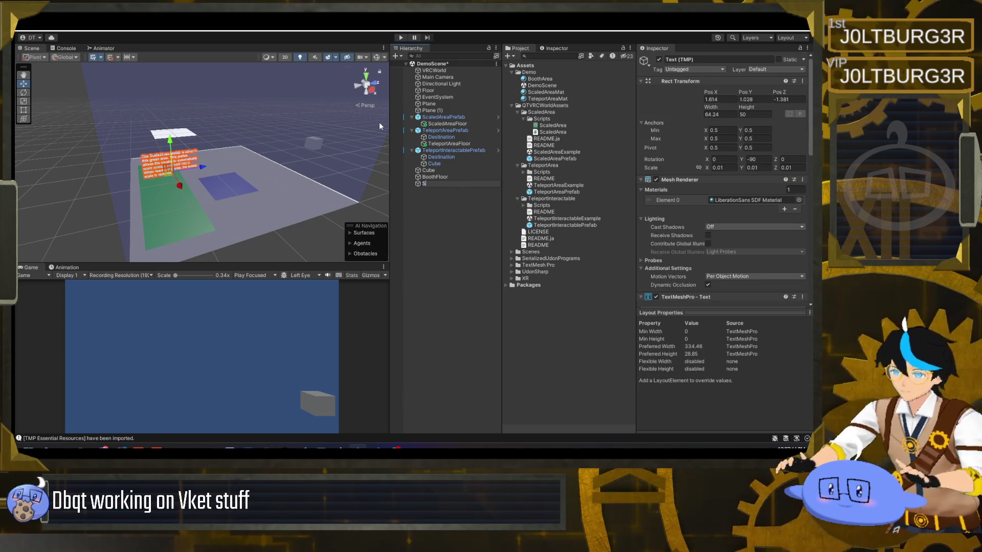
type("AreaText")
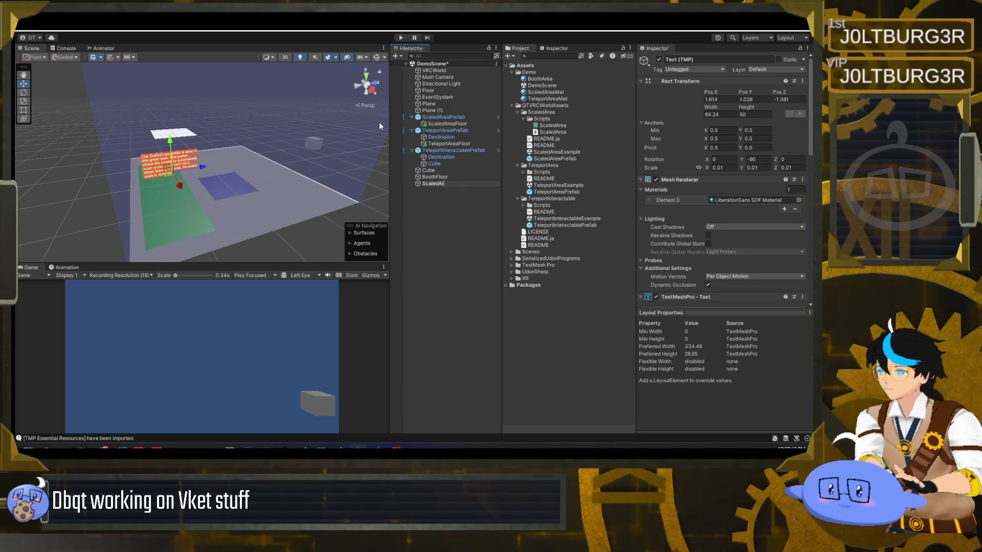
key("Return")
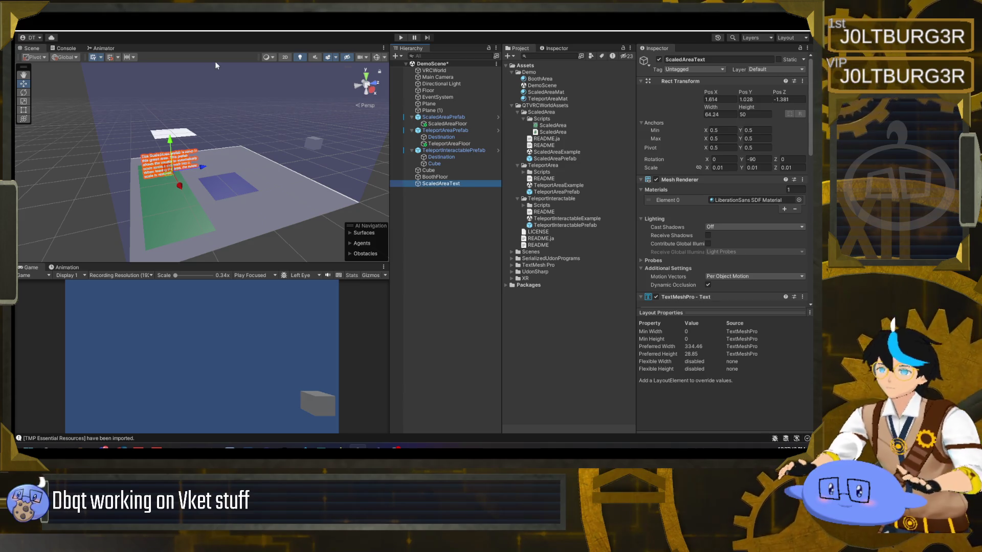
left_click_drag(226, 187, 326, 216)
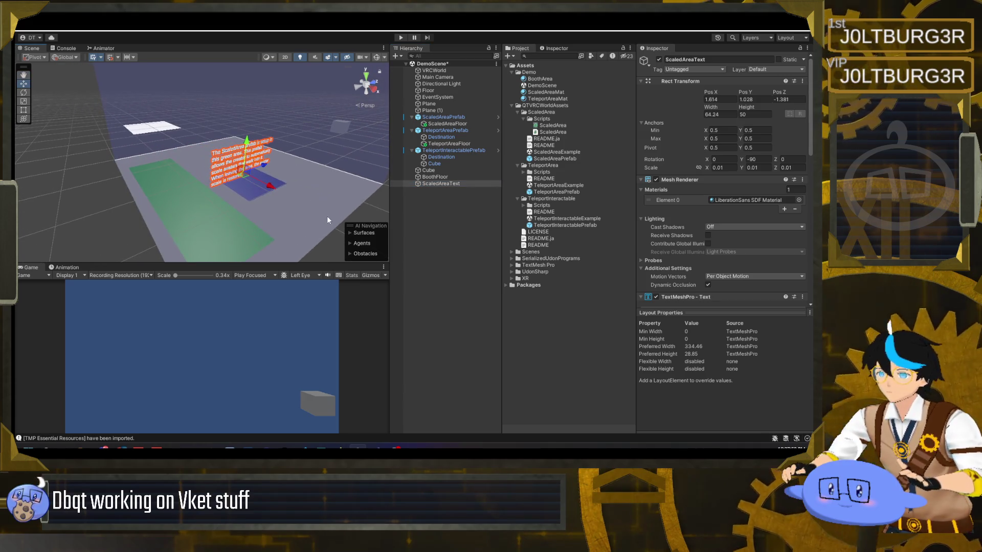
left_click(427, 204)
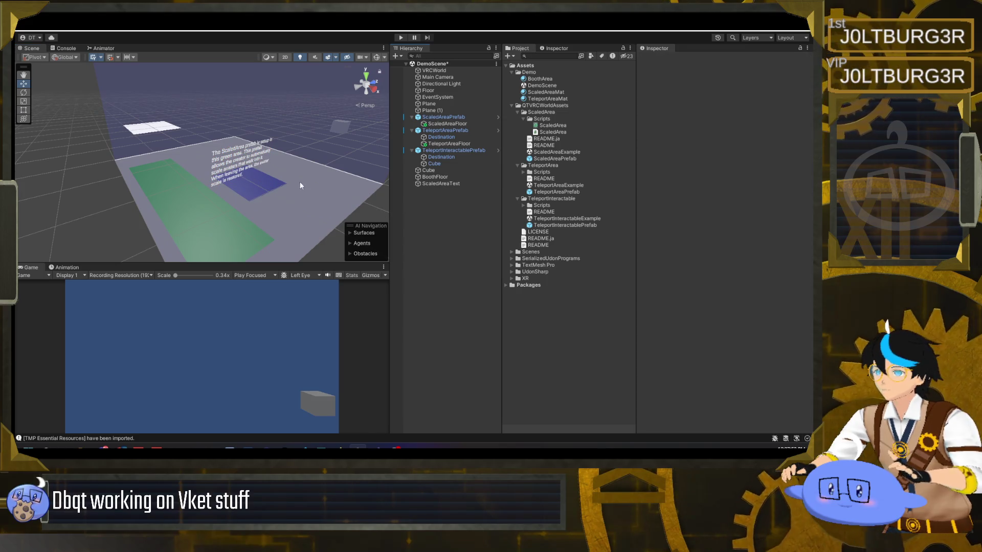
scroll(296, 181, "up", 5)
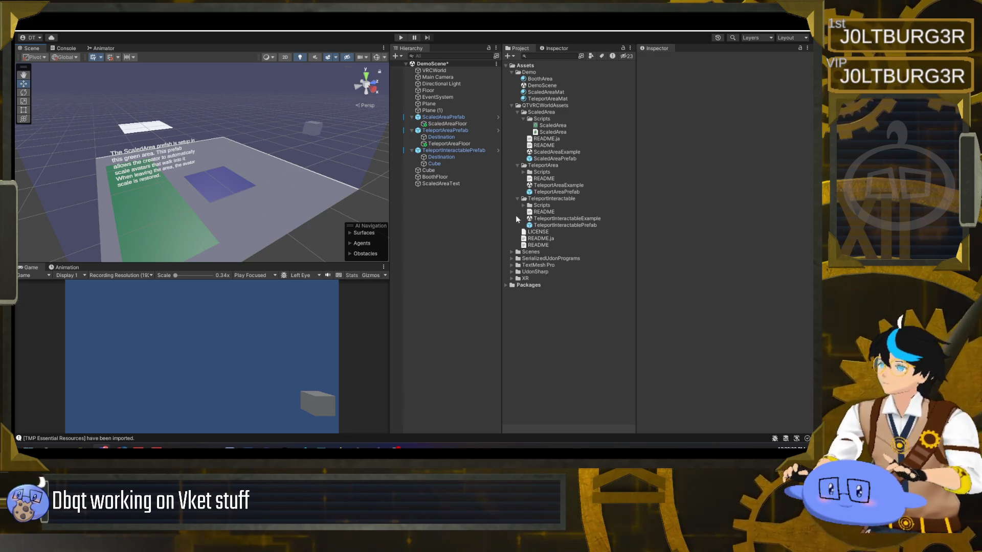
mouse_move(219, 213)
left_mouse_down()
mouse_move(330, 210)
mouse_move(195, 204)
left_mouse_up()
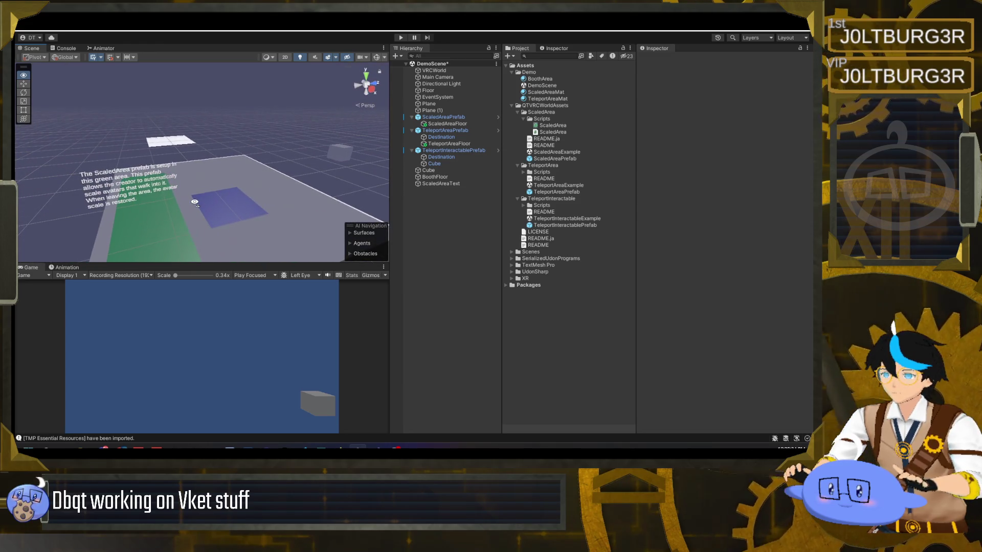
Add a new paragraph: 'The walking speed, running speed, and jump force can also be customized.'.
left_click(458, 183)
scroll(689, 249, "down", 1)
left_click(689, 249)
key("Return")
key("Return")
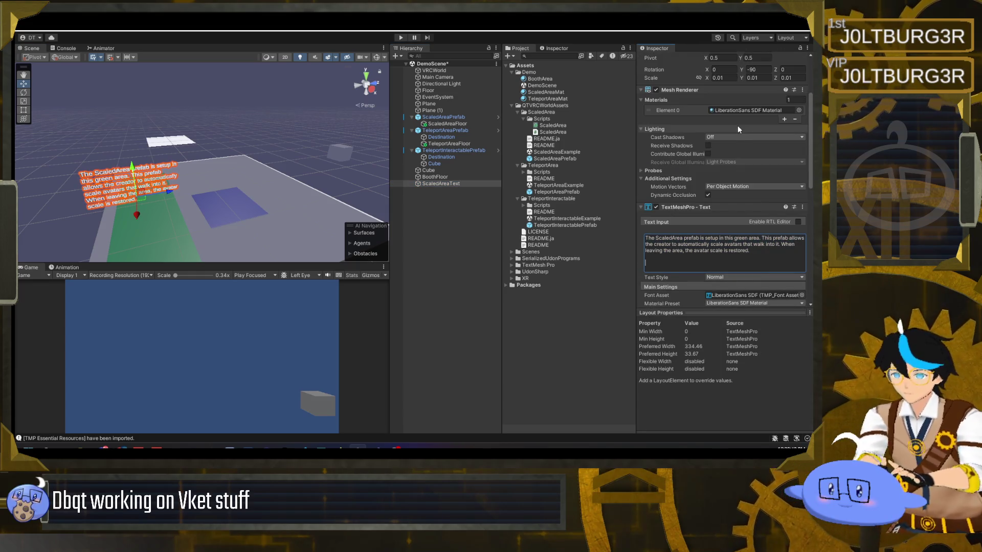
type("The walking speed.")
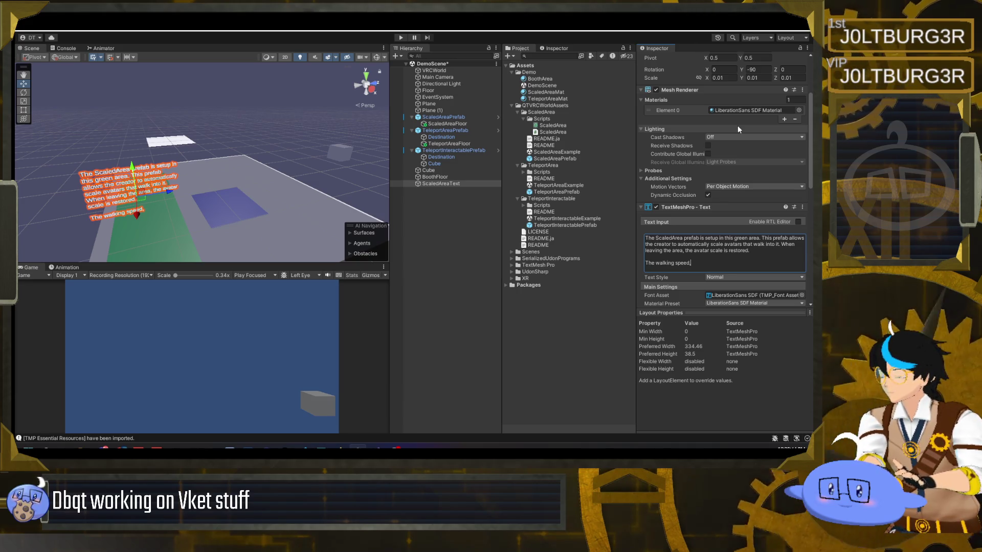
key("BackSpace")
type(", running speed")
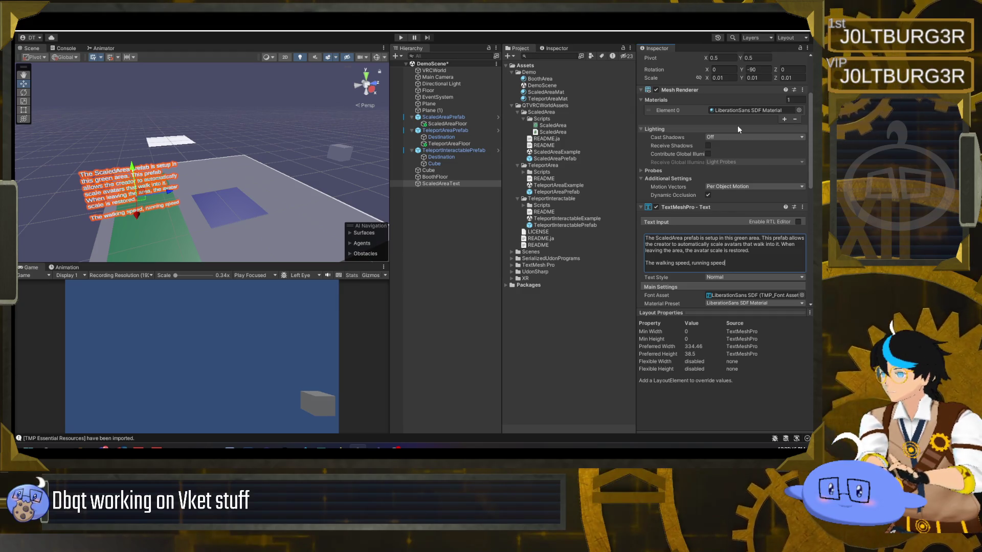
type(", and j")
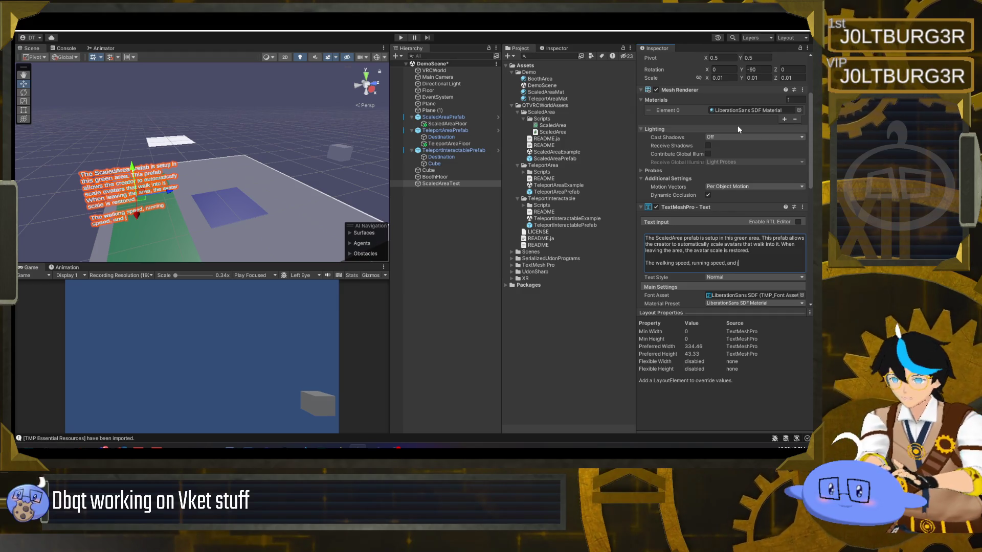
type("ump force ca")
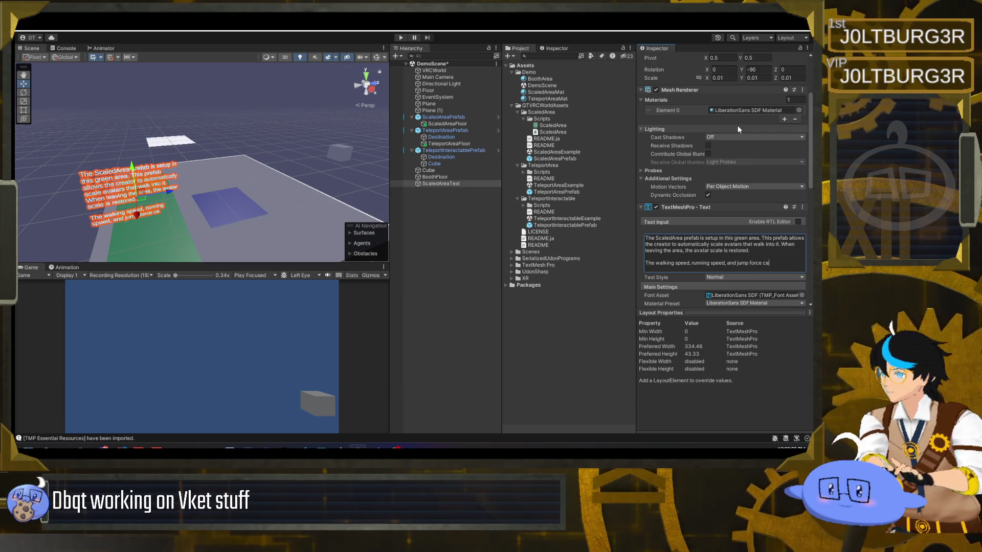
type("n also be customizes")
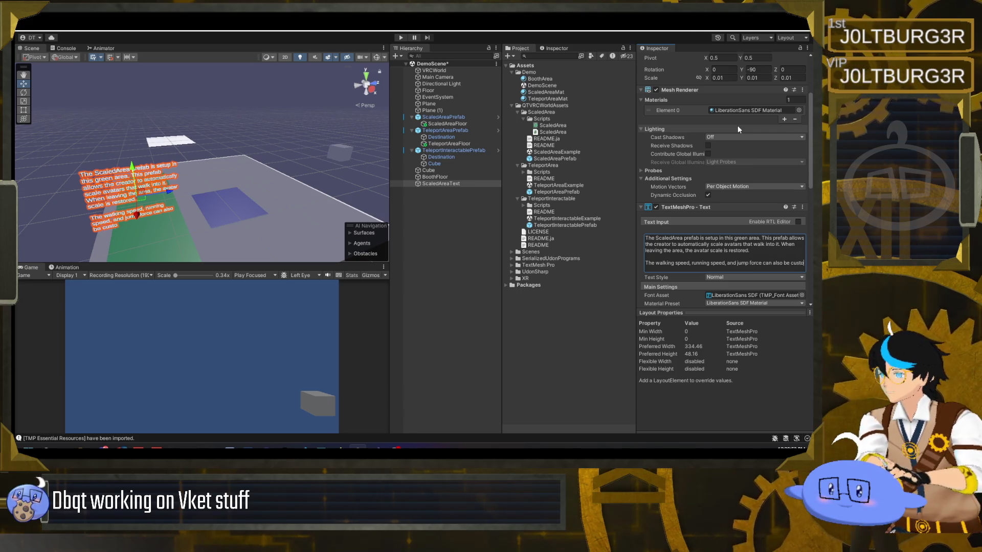
key("BackSpace")
type("d.")
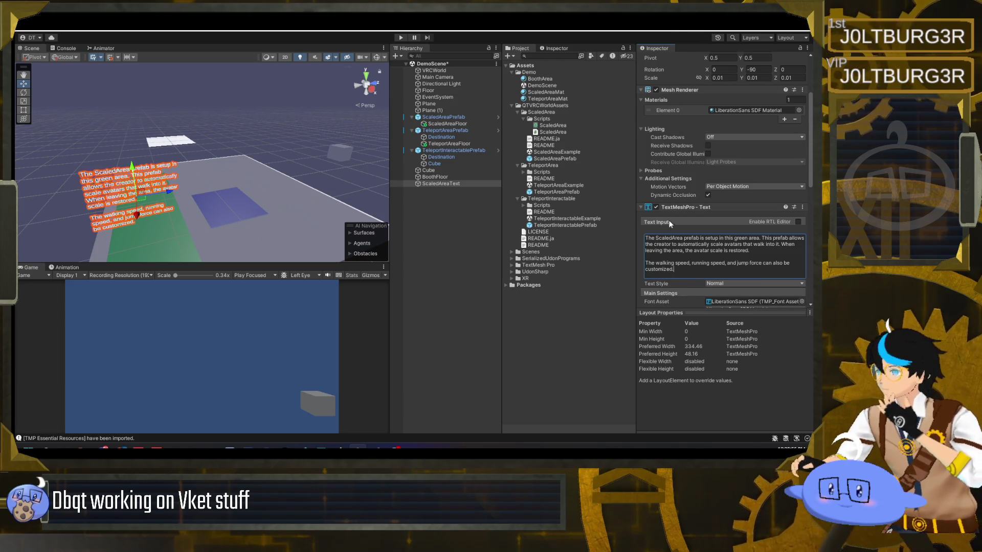
left_click(456, 232)
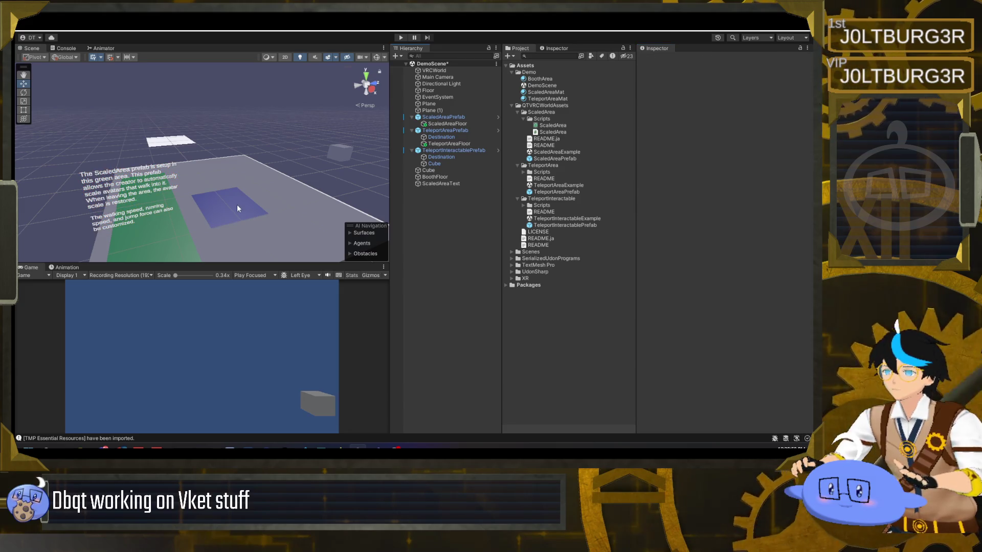
left_click_drag(260, 194, 234, 187)
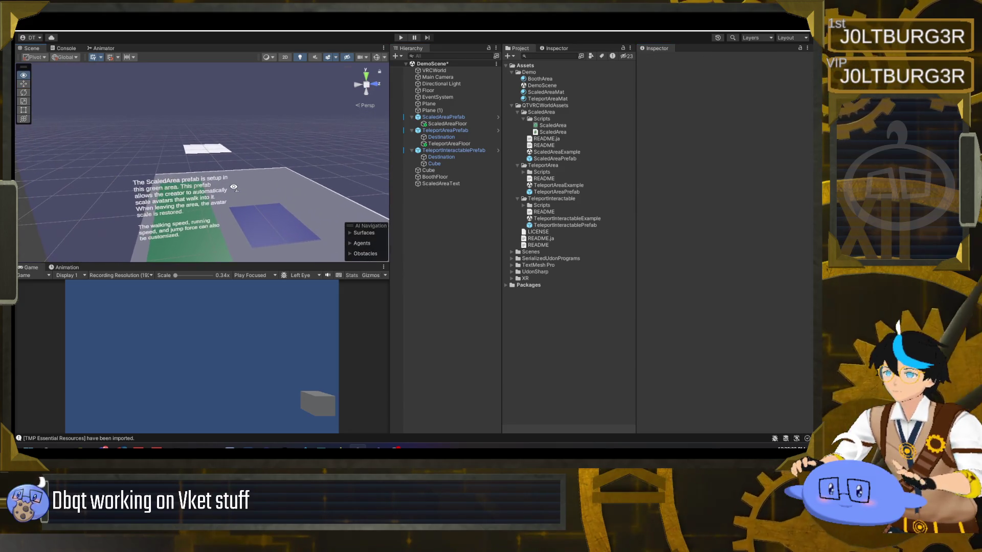
left_click(439, 184)
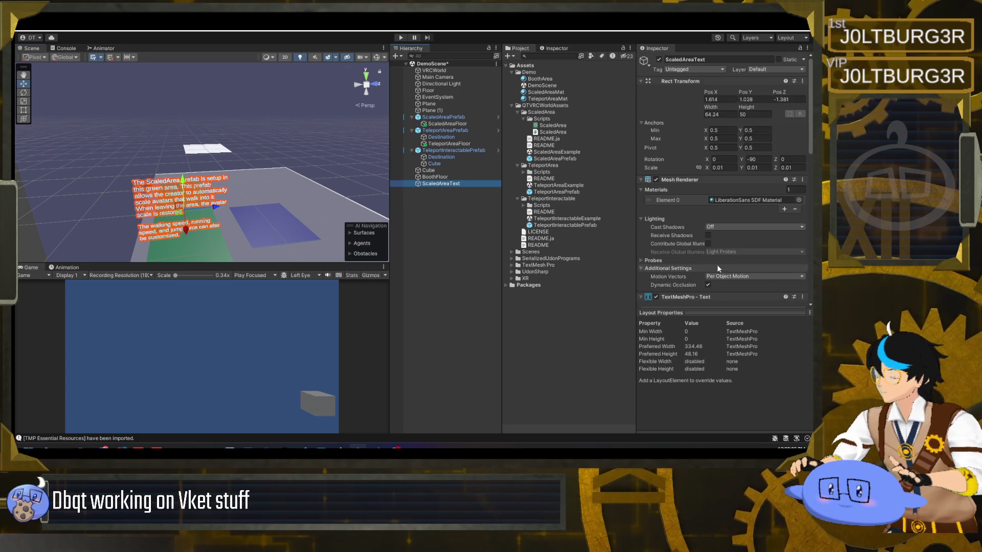
Insert a blank line before 'This prefab allows' to split the first paragraph.
scroll(715, 263, "down", 10)
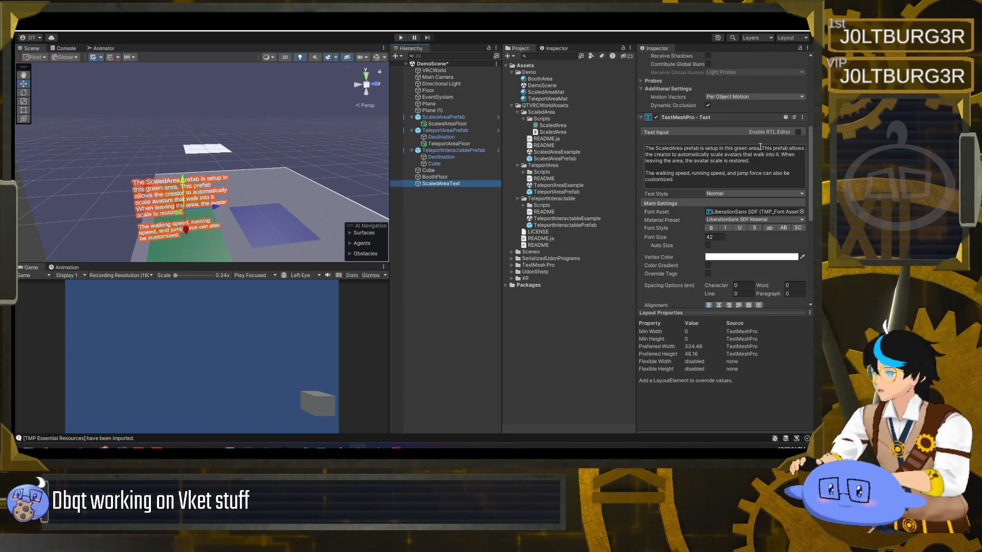
left_click(760, 148)
key("Return")
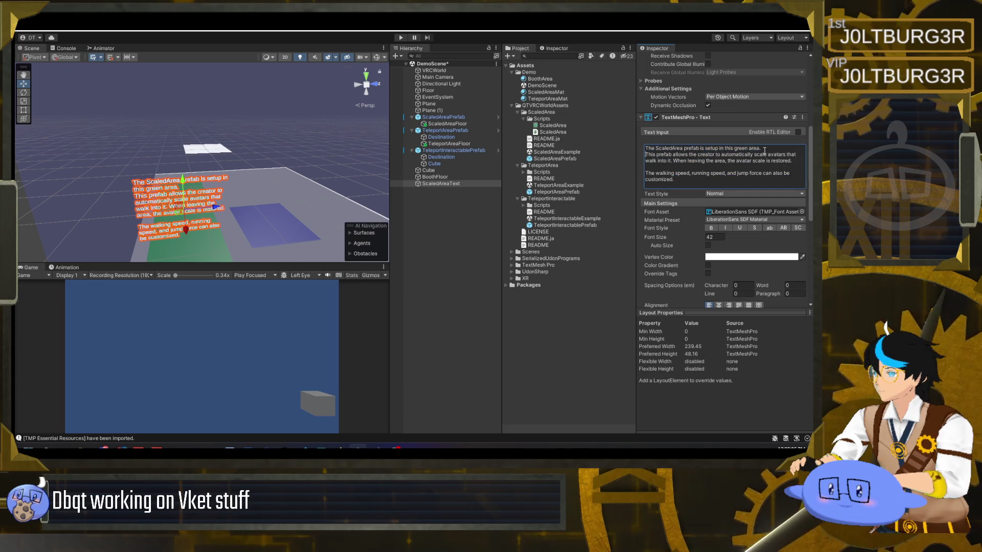
key("Return")
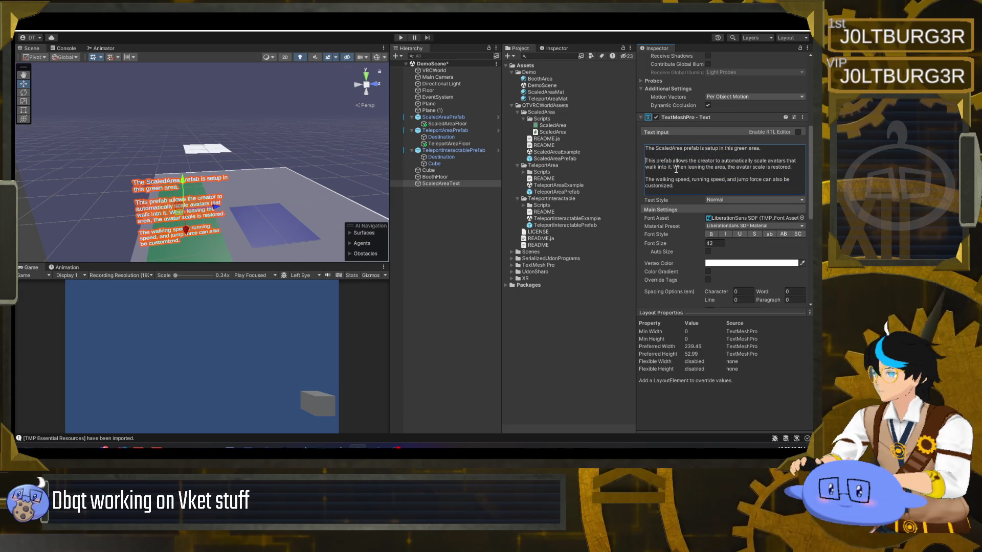
Check the reworked label in the scene, then return to the start of its text.
left_click(449, 225)
left_click_drag(254, 202, 247, 188)
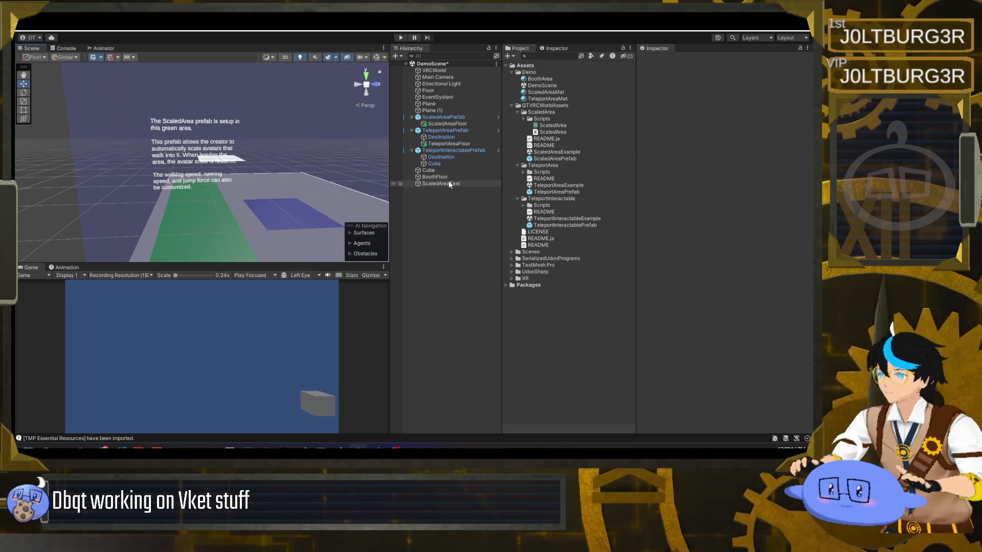
left_click(445, 183)
scroll(699, 221, "down", 5)
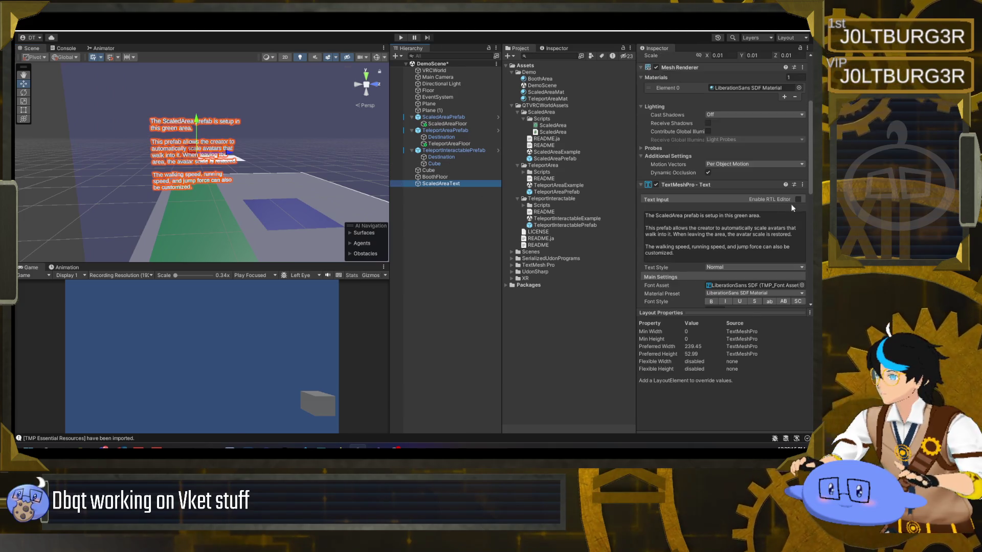
left_click(795, 198)
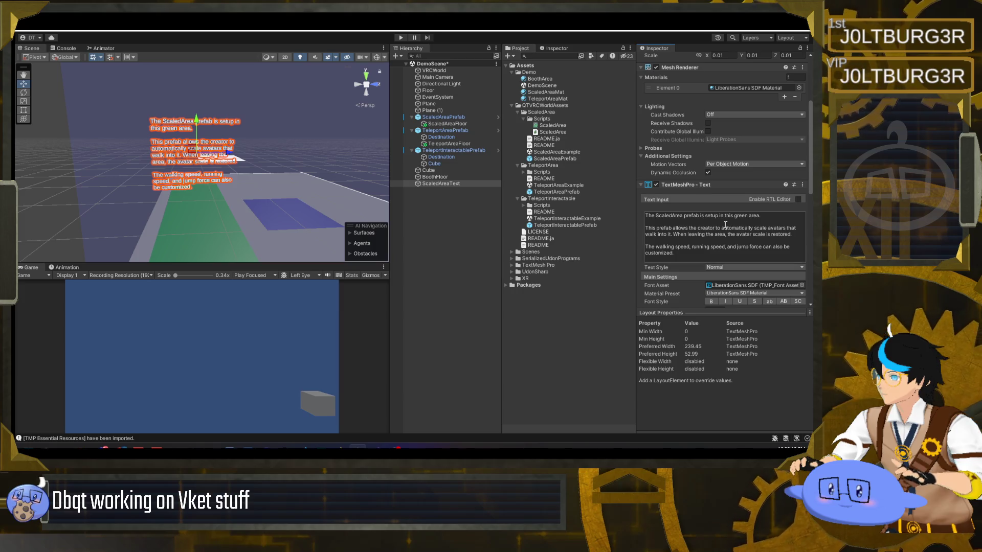
scroll(767, 215, "down", 1)
left_click(646, 193)
left_click(646, 193)
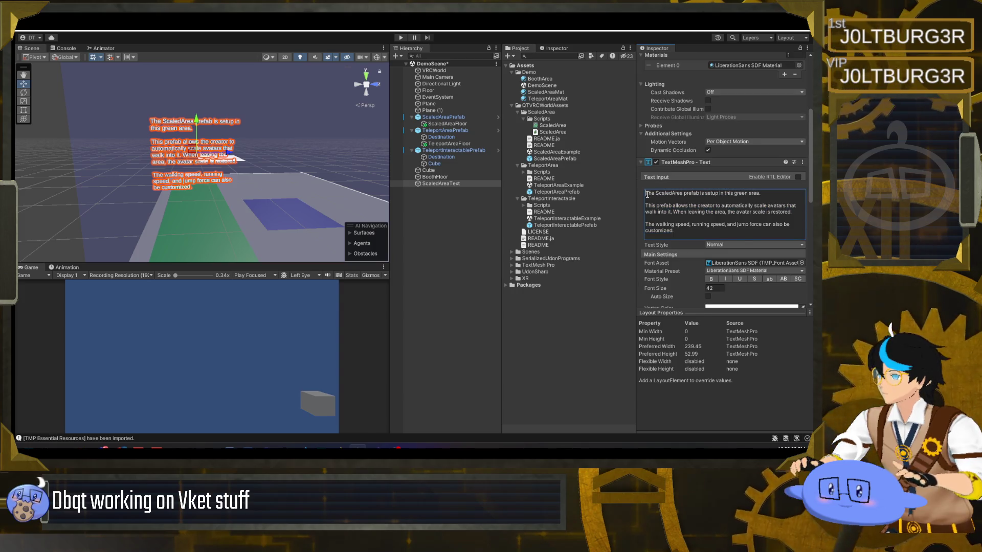
scroll(666, 217, "down", 1)
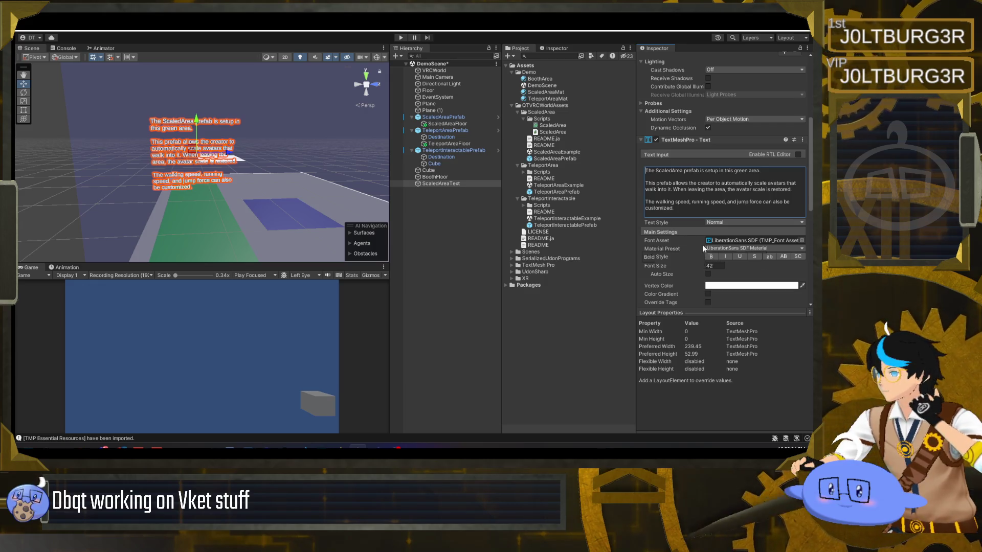
Add a <b>ScaledArea</b> heading line at the top, then switch to the Vket regulations page.
key("Return")
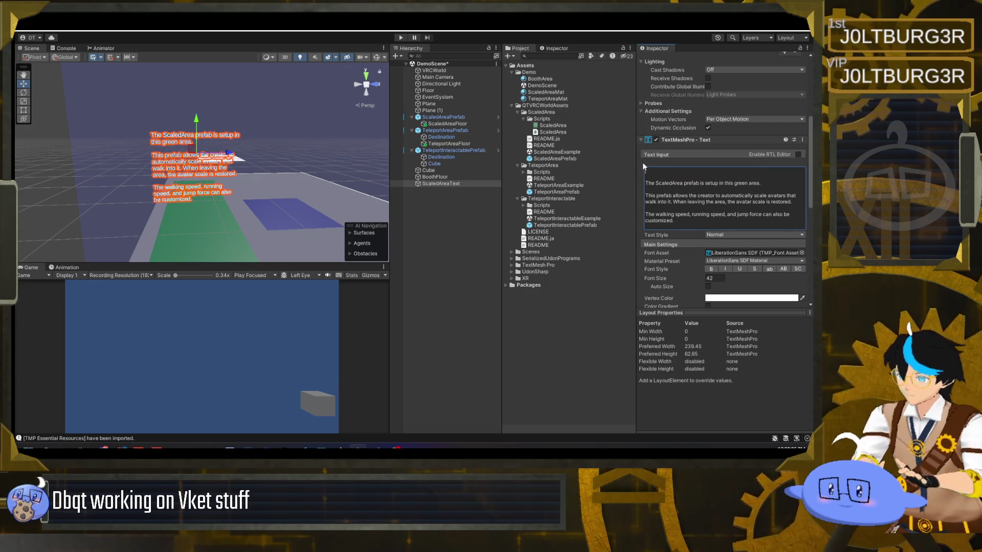
type("<b></b>")
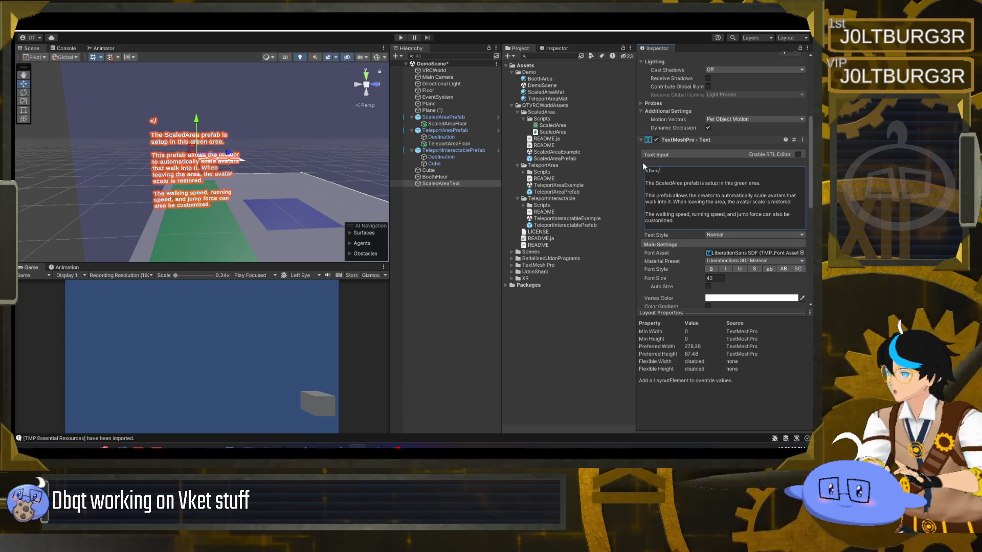
key("Left")
key("Left")
key("Left")
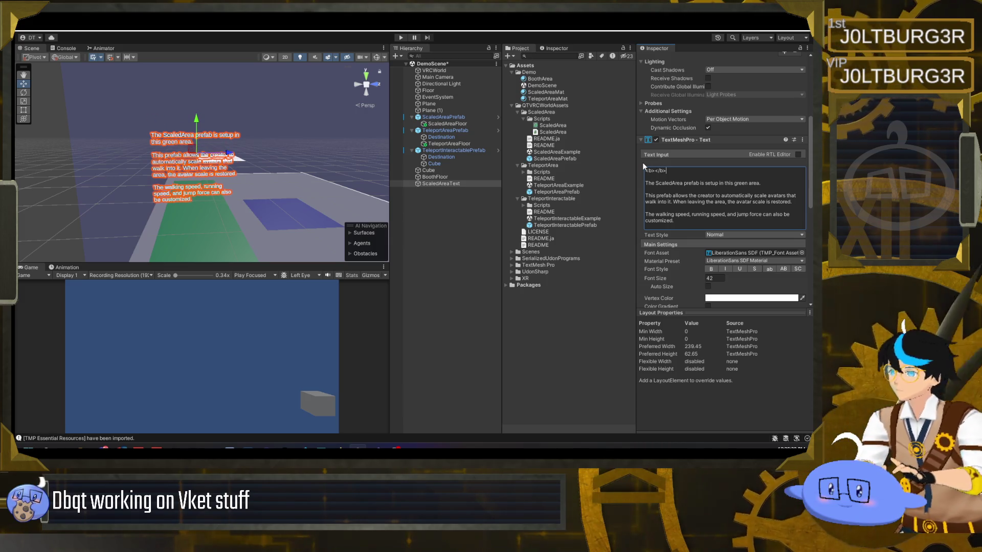
type("Scal")
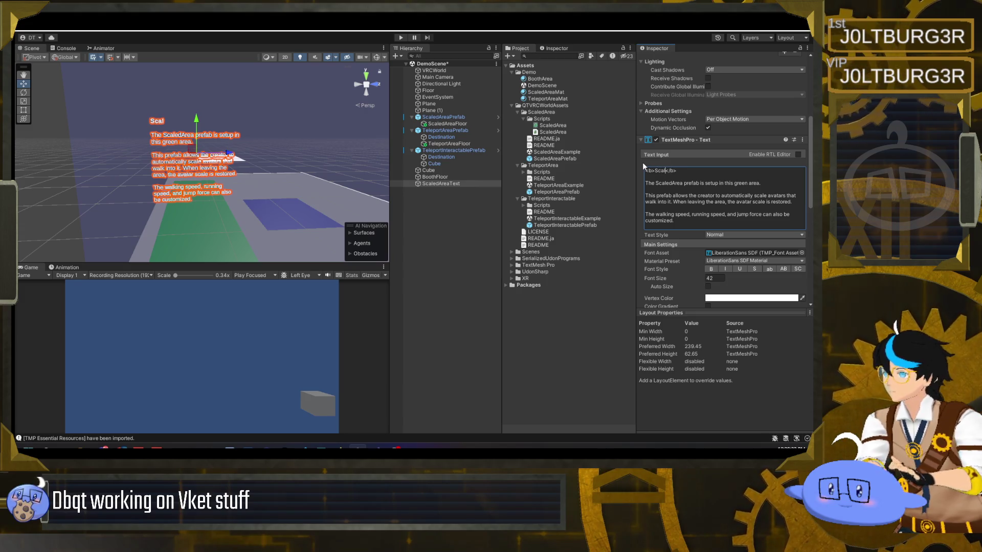
type("edArea")
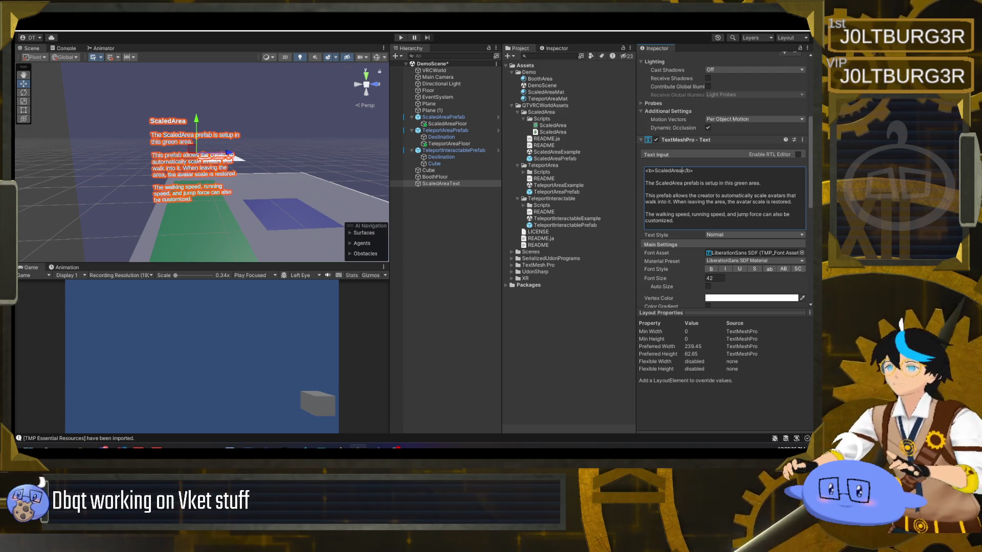
key("super+d")
key("alt+Tab")
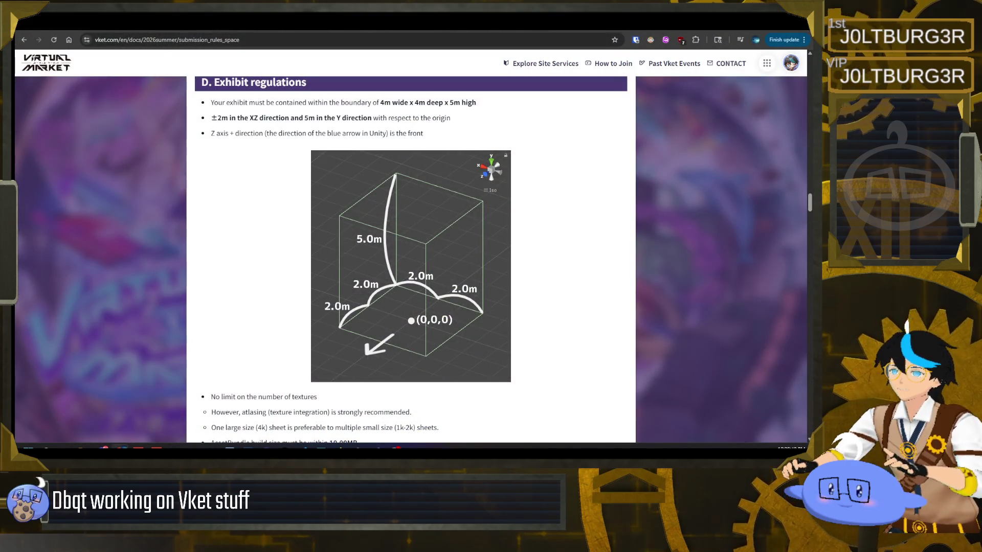
Go back to Unity, then bring up the TextMeshPro rich text tags manual page.
key("alt+Tab")
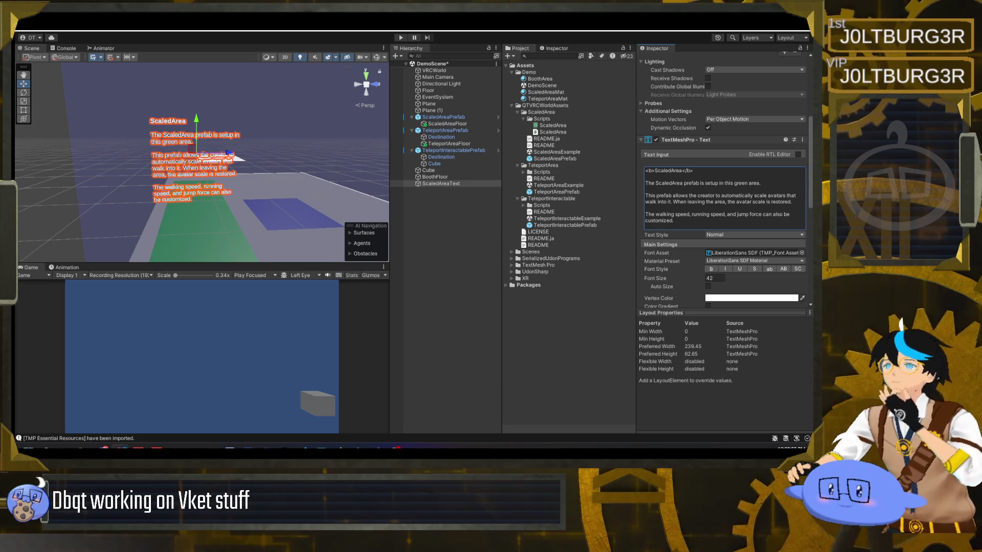
key("alt+Tab")
key("super+Up")
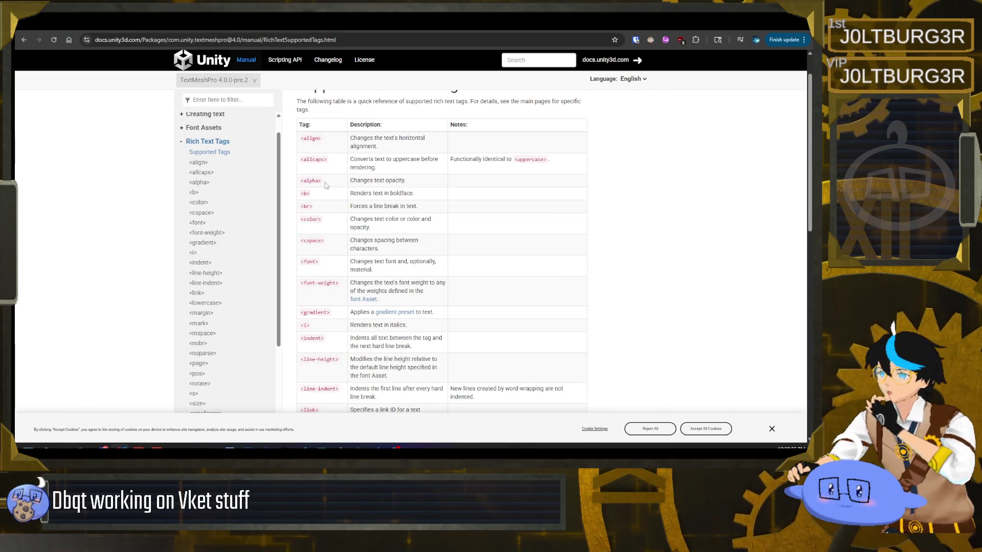
Scroll the rich text tags table to <size>, copy that tag, and return to Unity.
scroll(326, 185, "down", 1)
mouse_move(311, 152)
left_mouse_down()
mouse_move(298, 156)
mouse_move(303, 180)
mouse_move(336, 200)
mouse_move(300, 200)
left_mouse_up()
scroll(298, 157, "down", 1)
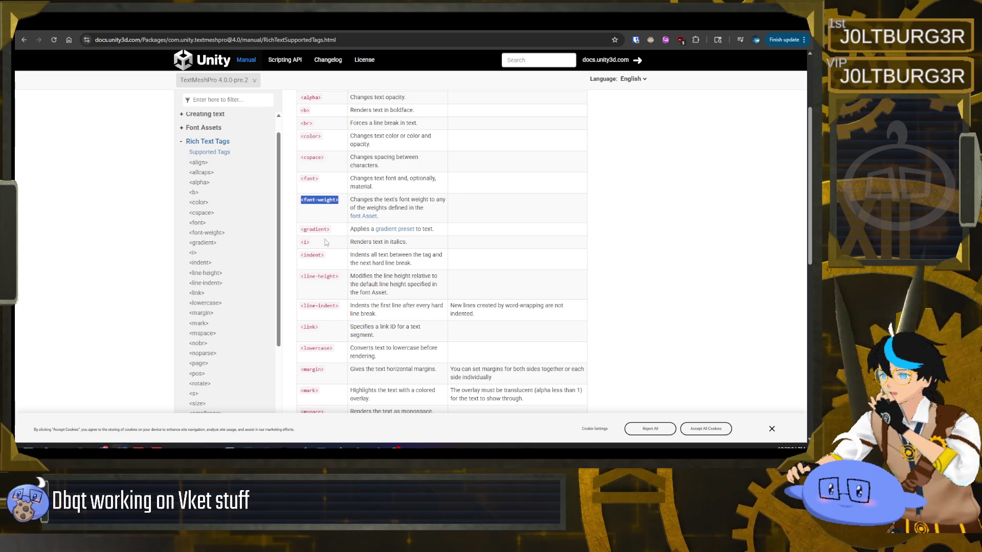
scroll(325, 241, "down", 3)
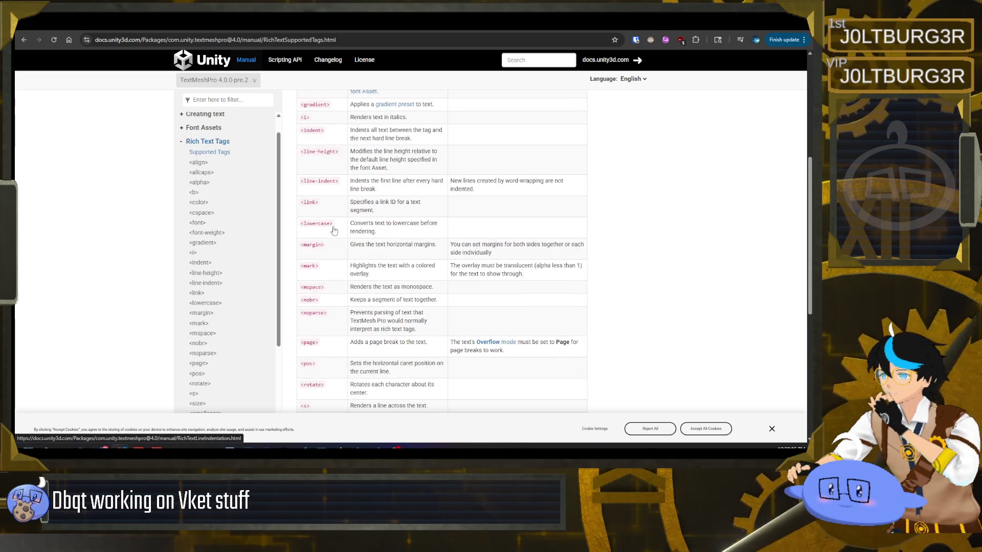
scroll(333, 231, "down", 3)
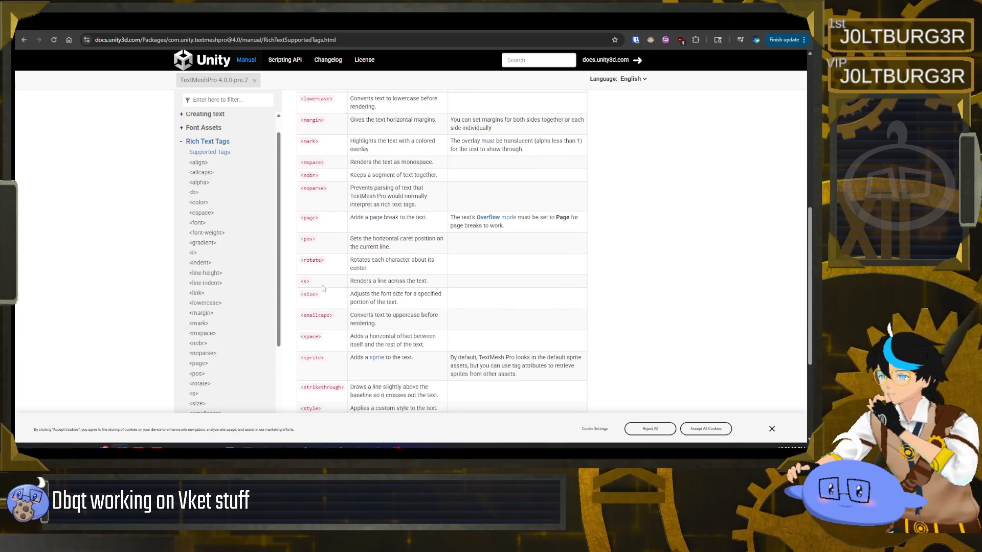
left_click_drag(322, 294, 301, 295)
key("ctrl+c")
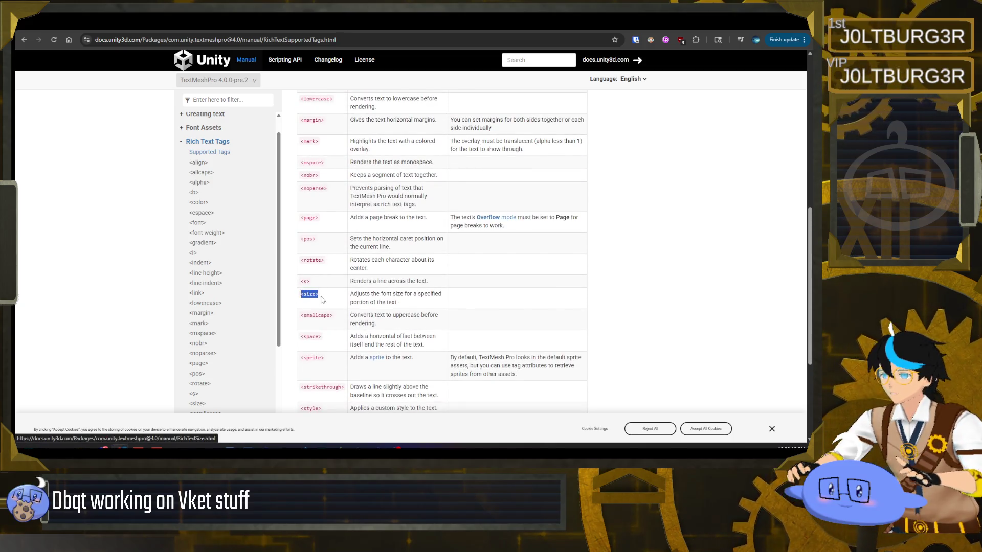
key("alt+Tab")
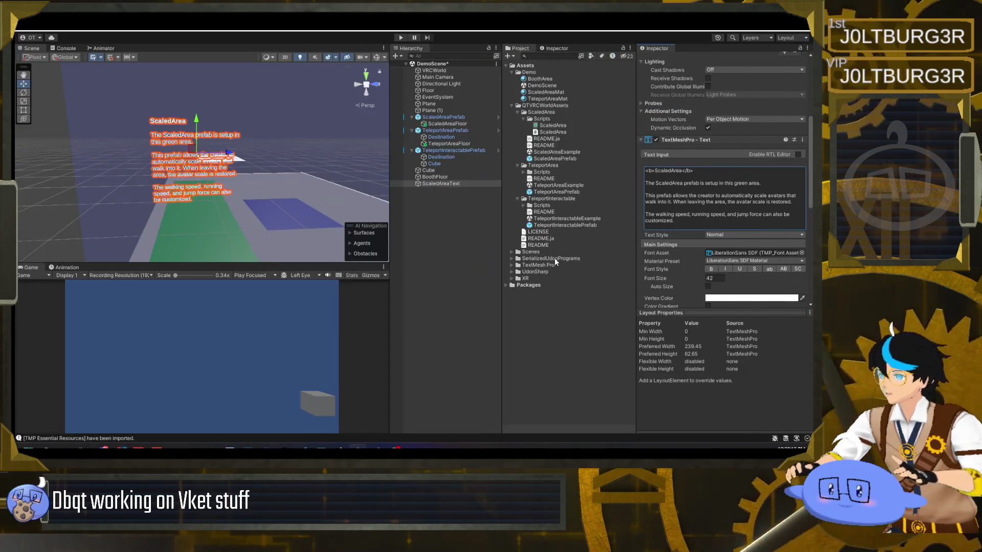
Wrap the ScaledArea heading in <size="60px"> … </size> tags.
left_click(657, 172)
key("ctrl+v")
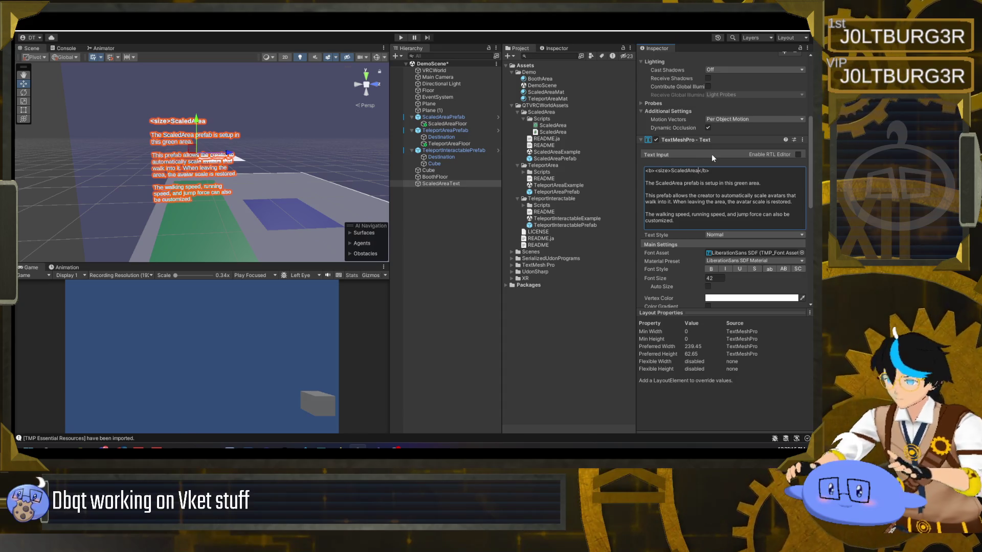
type("</size>")
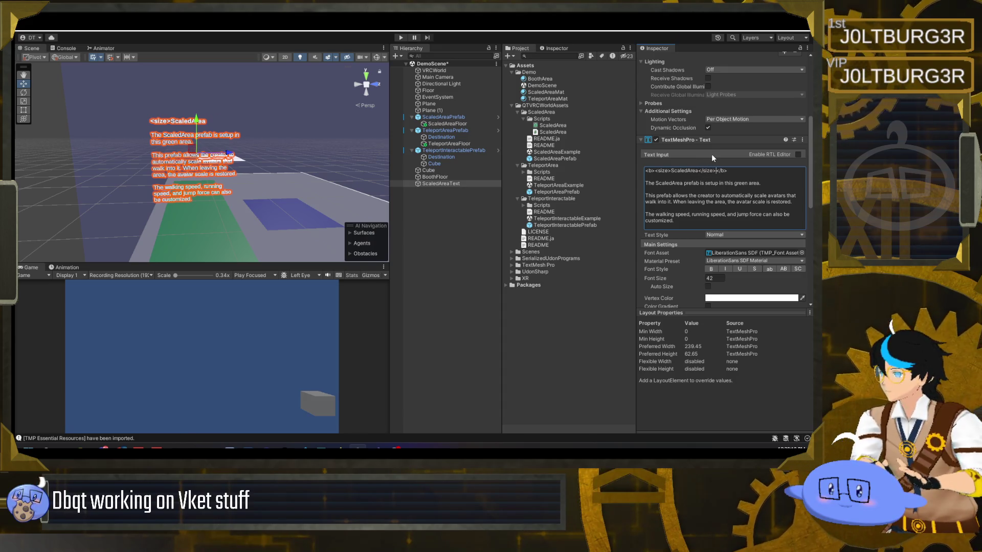
left_click(672, 172)
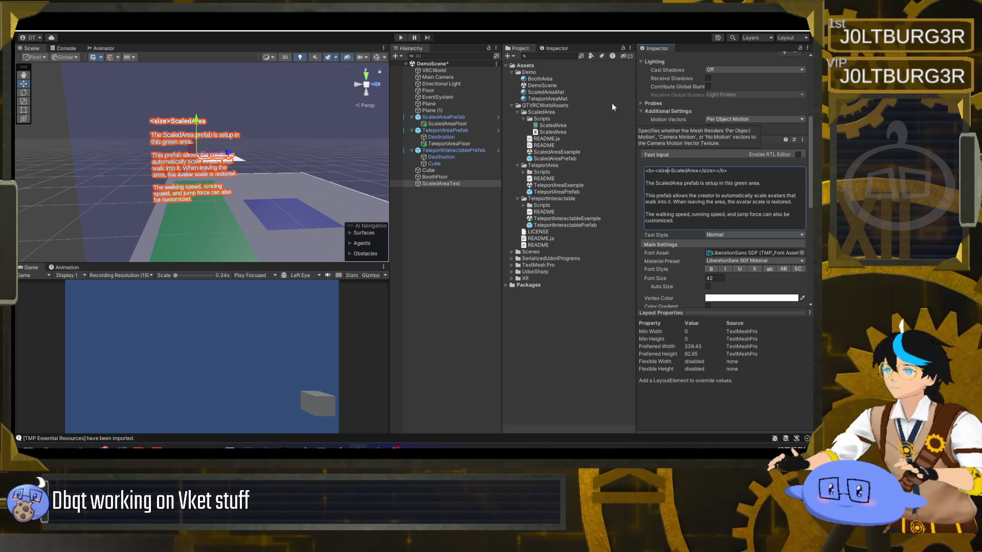
key("alt+Tab")
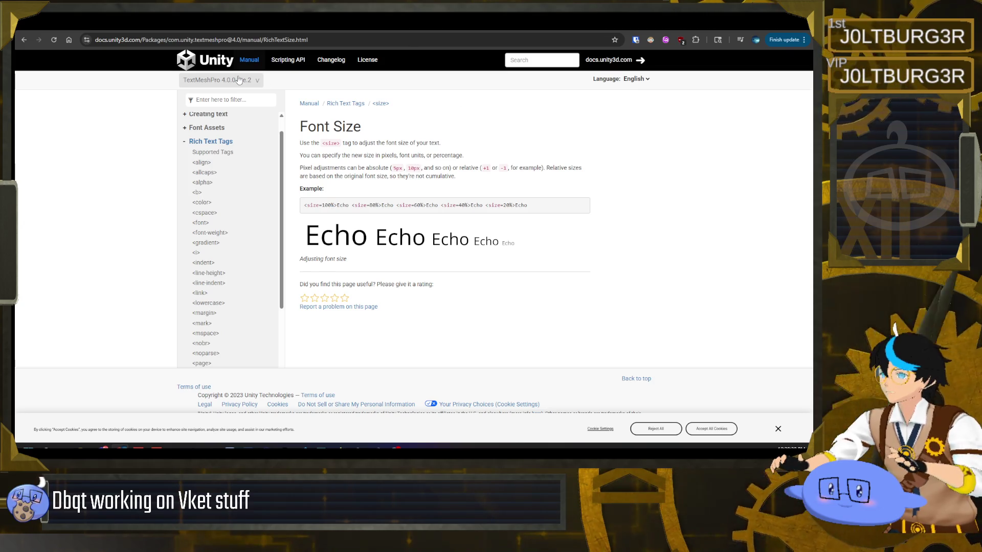
key("alt+Tab")
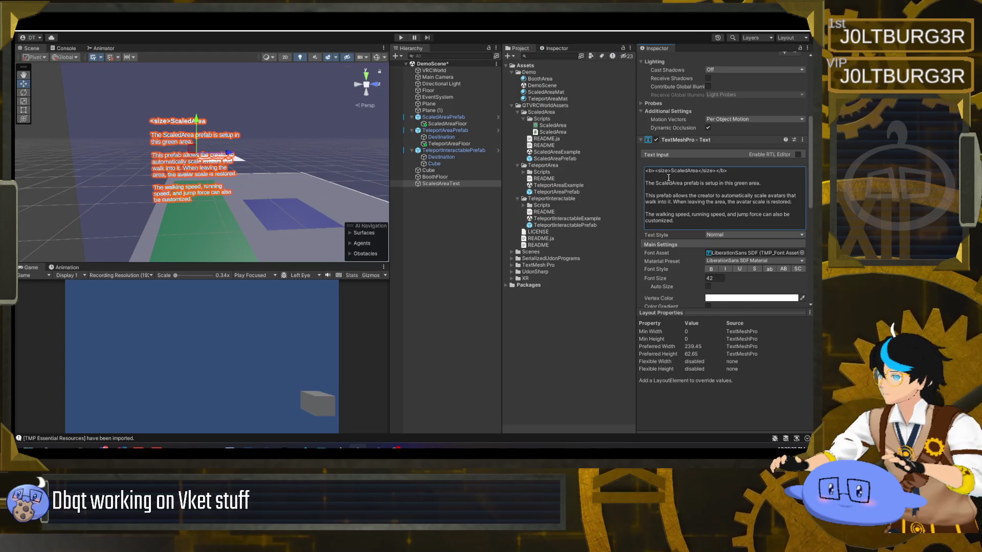
left_click(668, 177)
left_click(669, 175)
type("=\"")
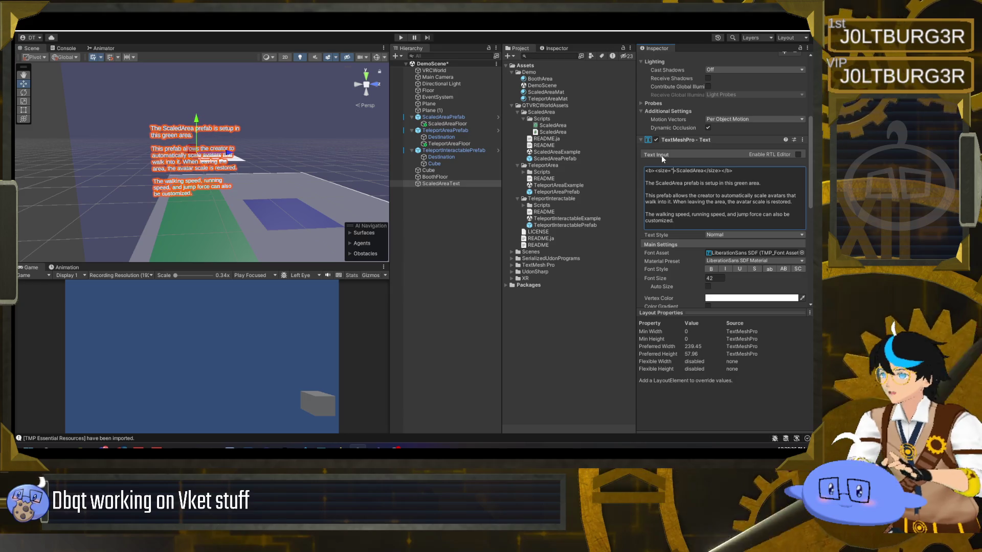
type("60px\"")
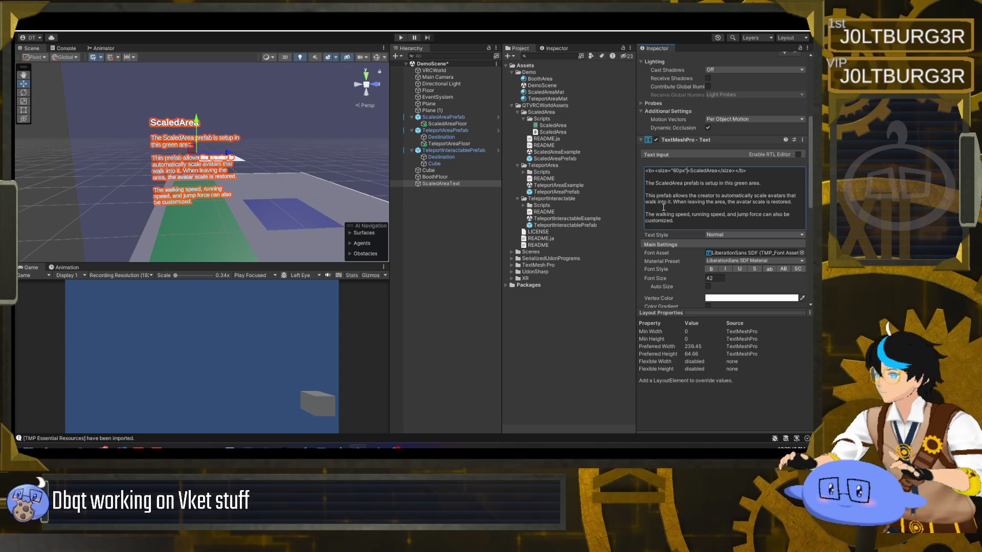
View the labels from another angle and select ScaledAreaText.
left_click(276, 169)
mouse_move(269, 167)
left_mouse_down()
mouse_move(212, 177)
mouse_move(223, 184)
left_mouse_up()
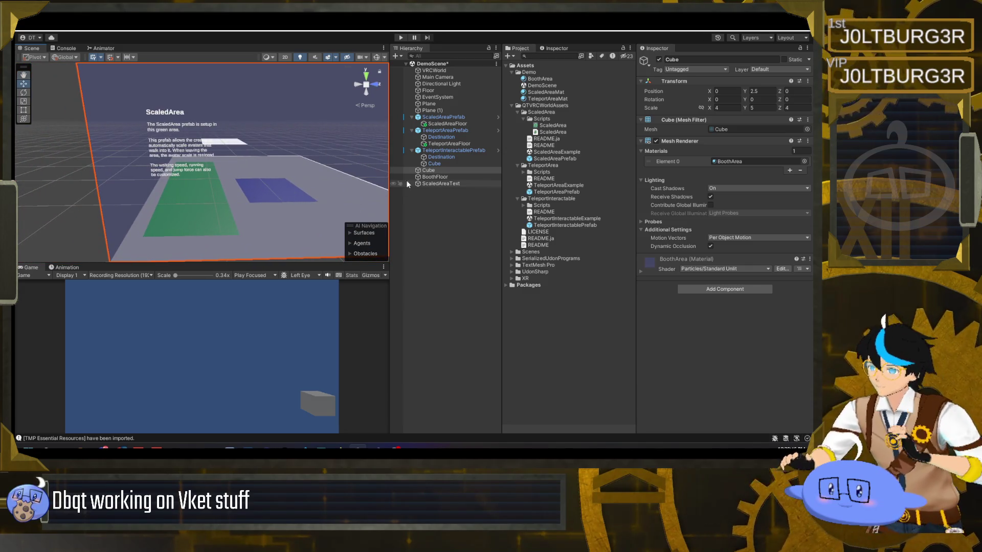
left_click(443, 183)
Duplicate ScaledAreaText and name the copy TeleportAreaText.
key("ctrl+d")
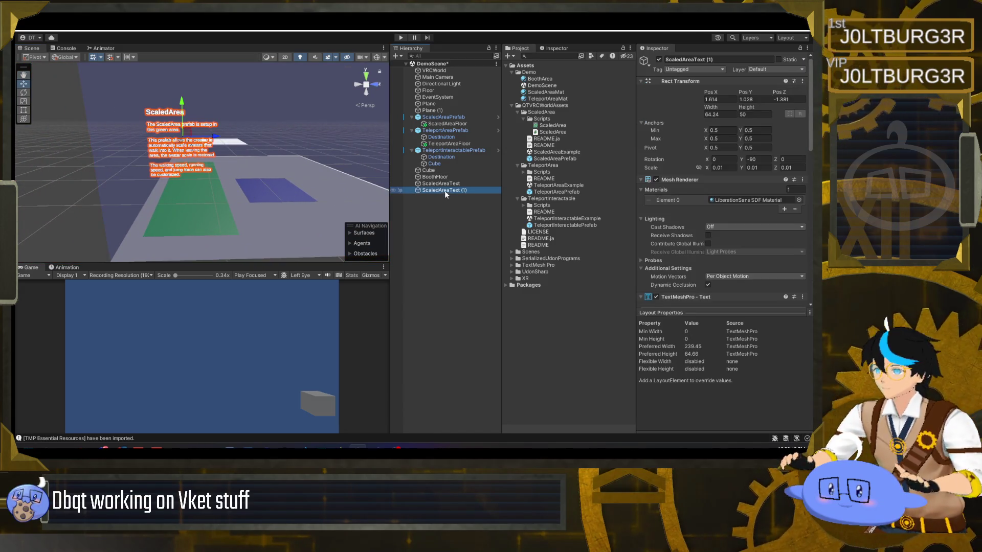
left_click(434, 190)
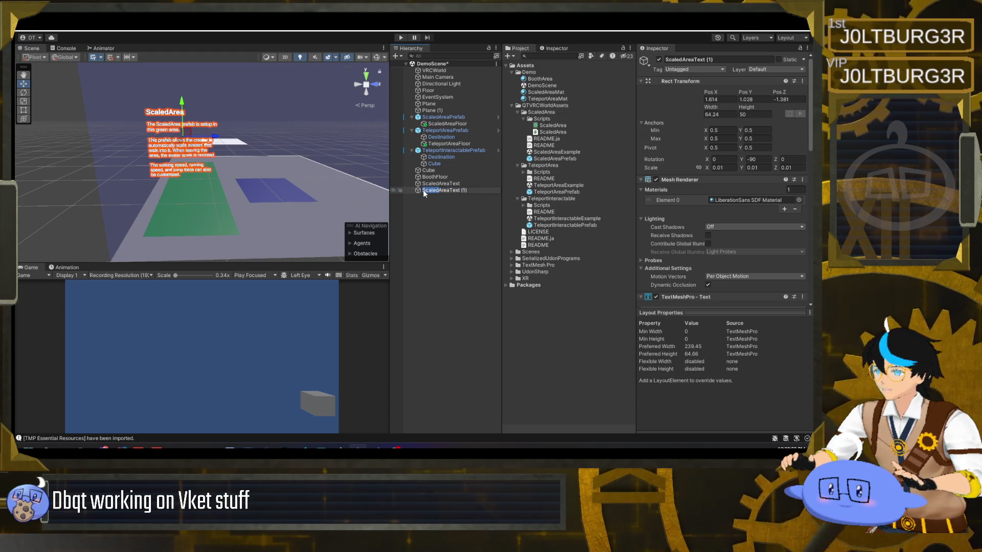
type("Te")
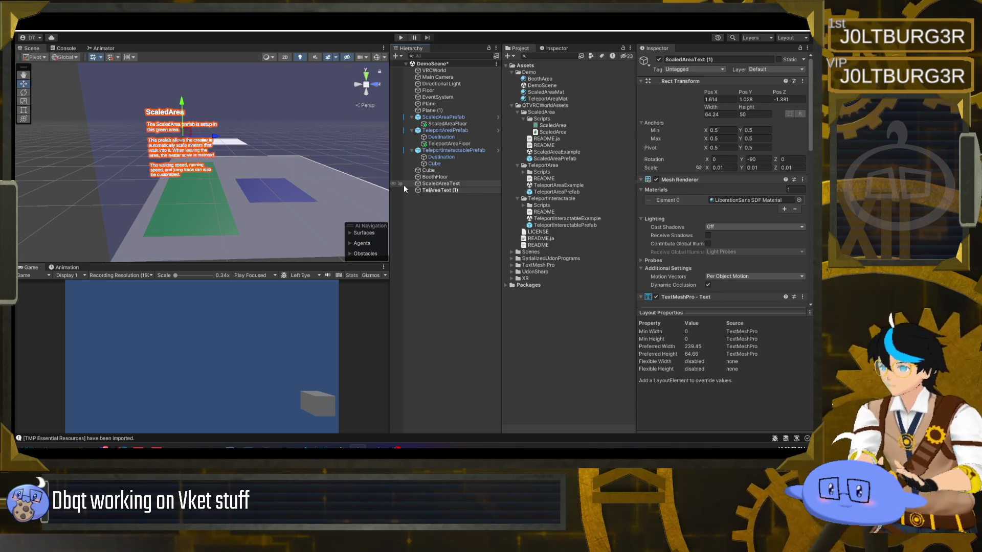
type("leport")
key("End")
key("BackSpace")
key("BackSpace")
key("BackSpace")
key("Return")
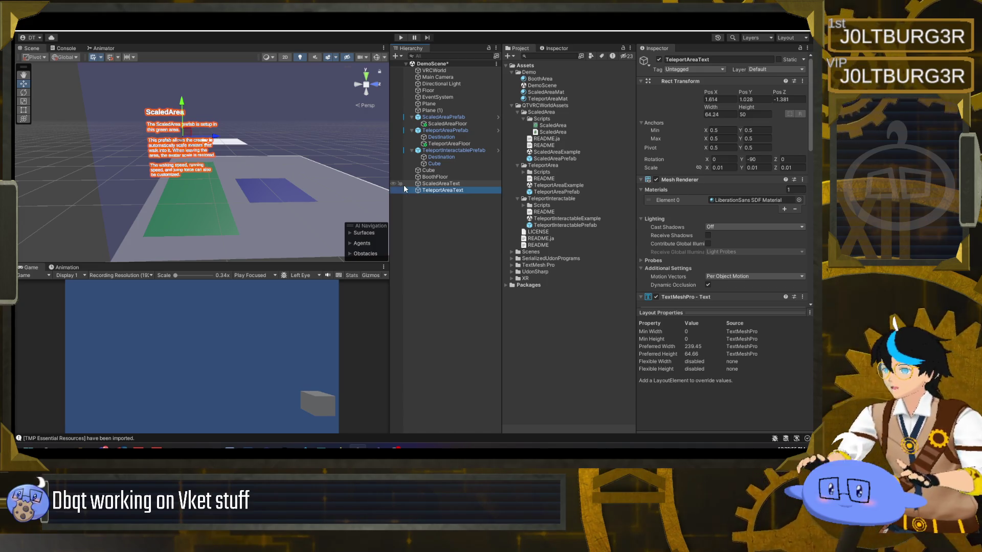
Change the copy's heading to TeleportArea and move the label away from the ScaledArea text.
scroll(719, 195, "down", 2)
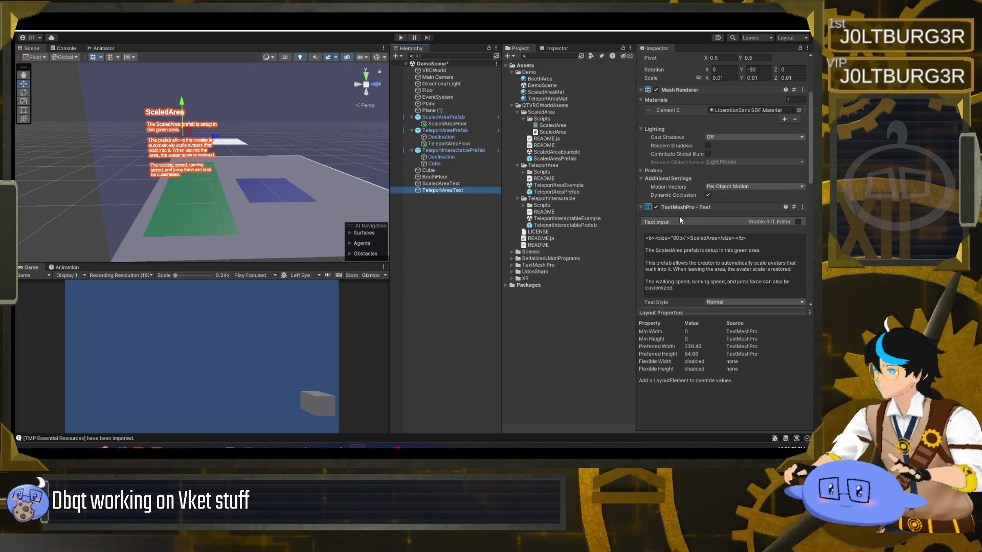
left_click_drag(692, 238, 707, 238)
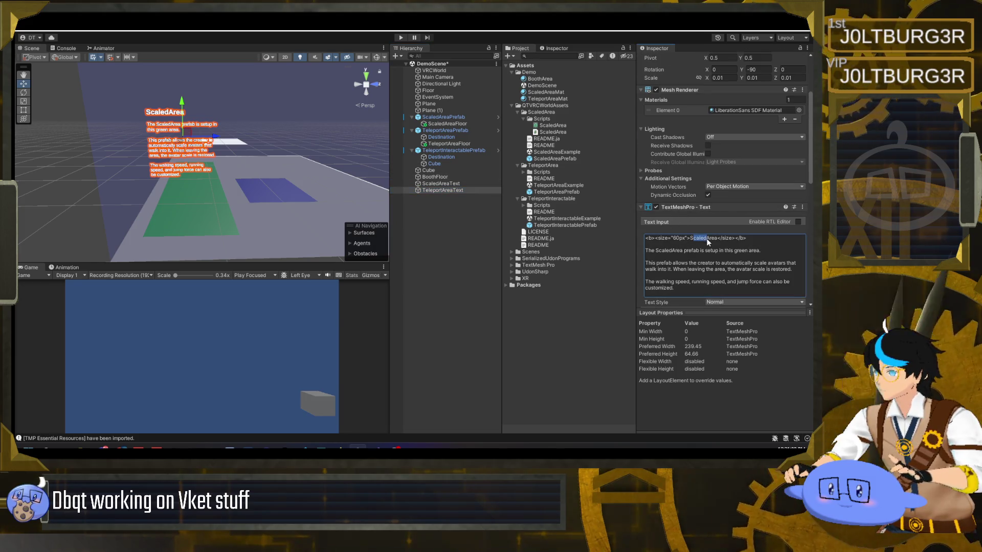
type("Telepor")
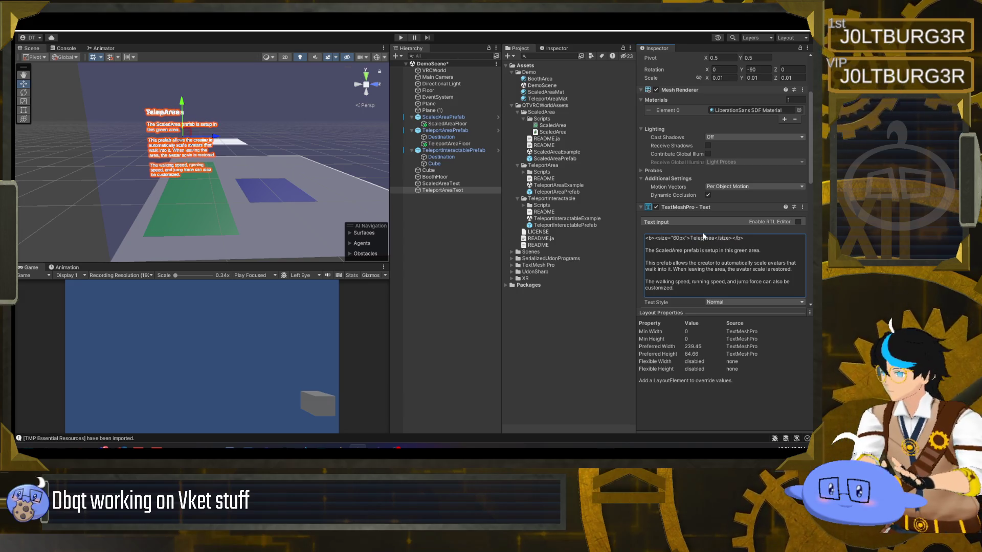
type("t")
mouse_move(216, 137)
left_mouse_down()
mouse_move(331, 133)
mouse_move(317, 127)
mouse_move(374, 143)
left_mouse_up()
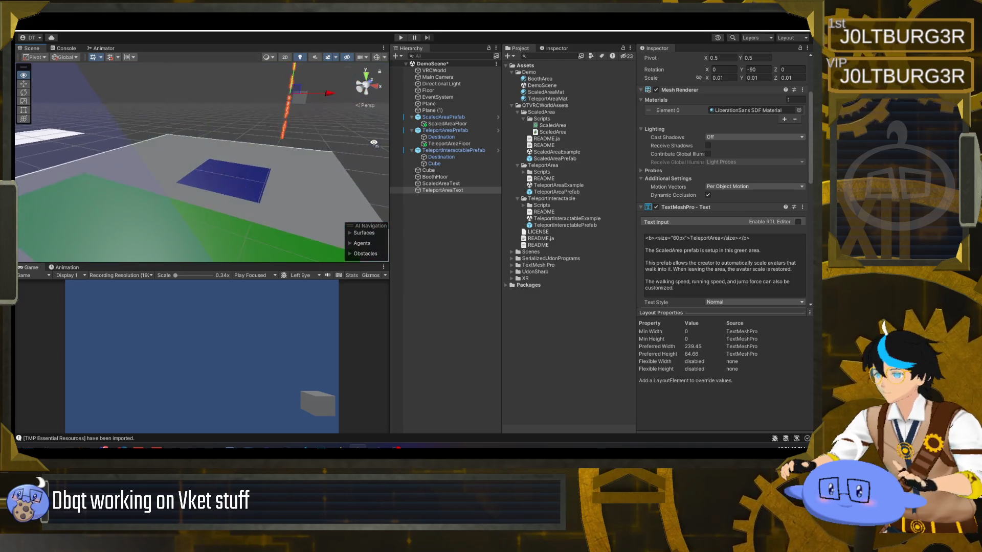
key("f")
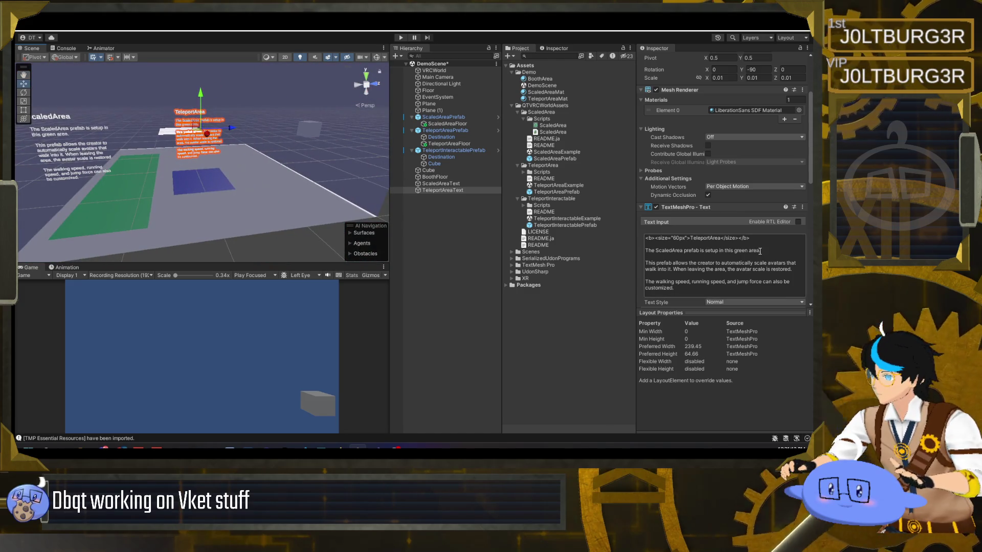
Rewrite the description: blue area, teleports avatars to a spot and orientation, walking-speed paragraph removed.
type("blue")
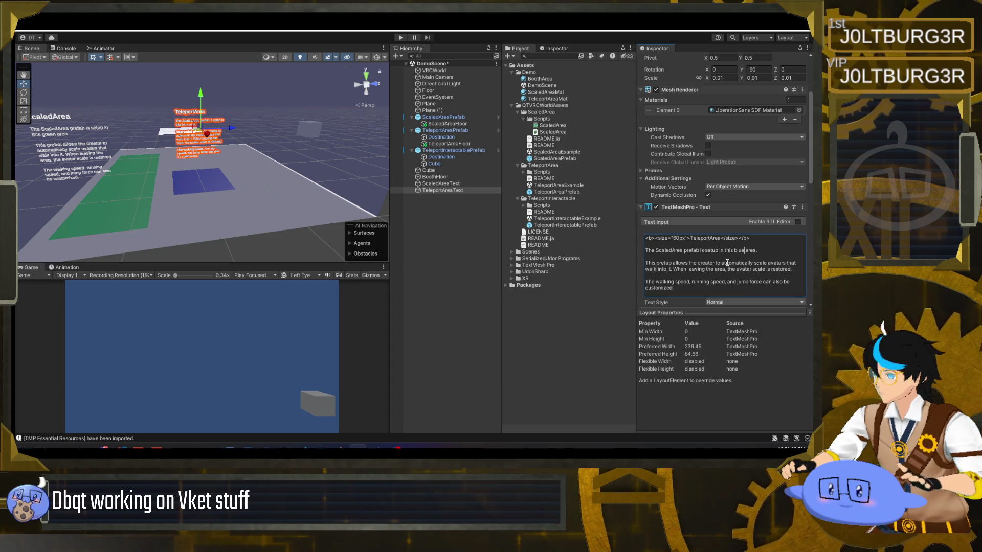
left_click_drag(721, 263, 795, 270)
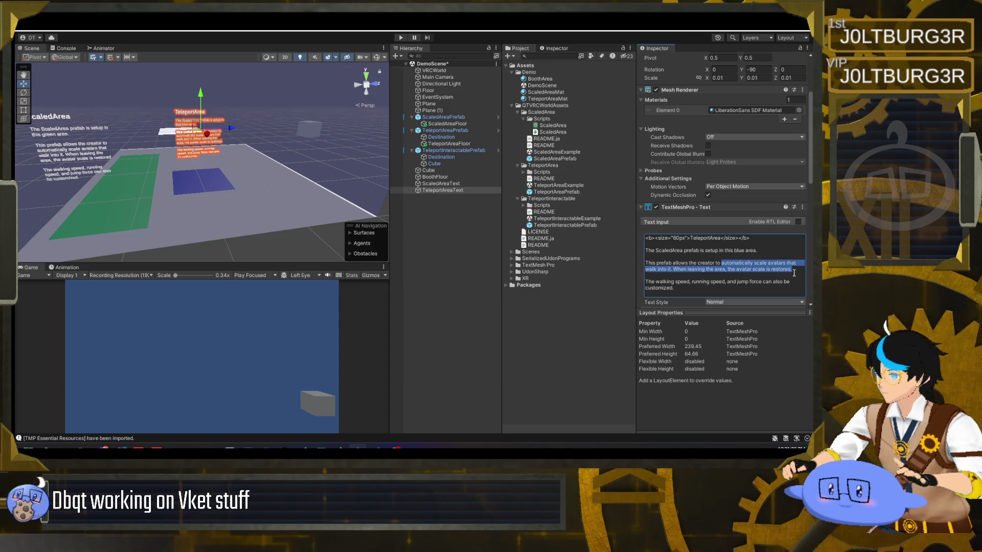
type("set a sp")
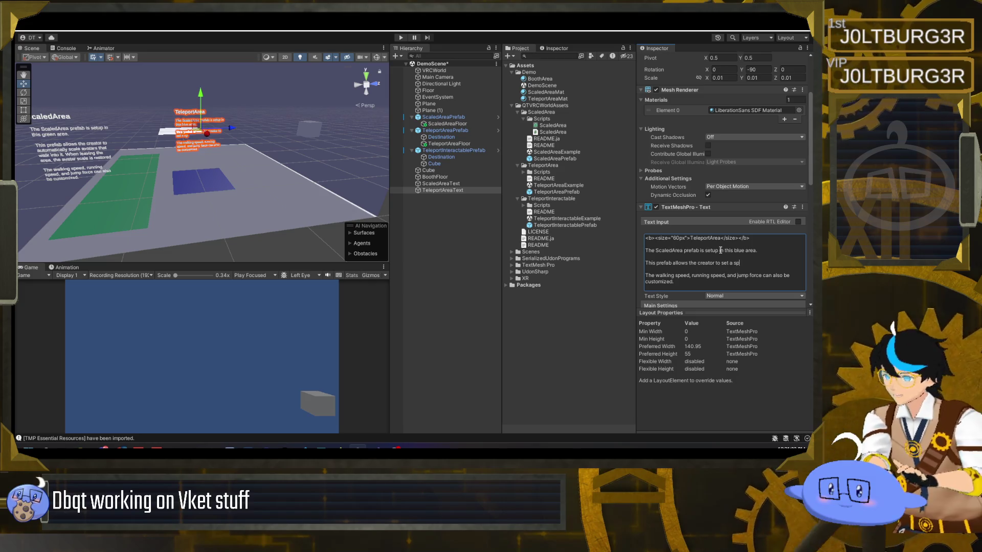
type("ace that will teleport ")
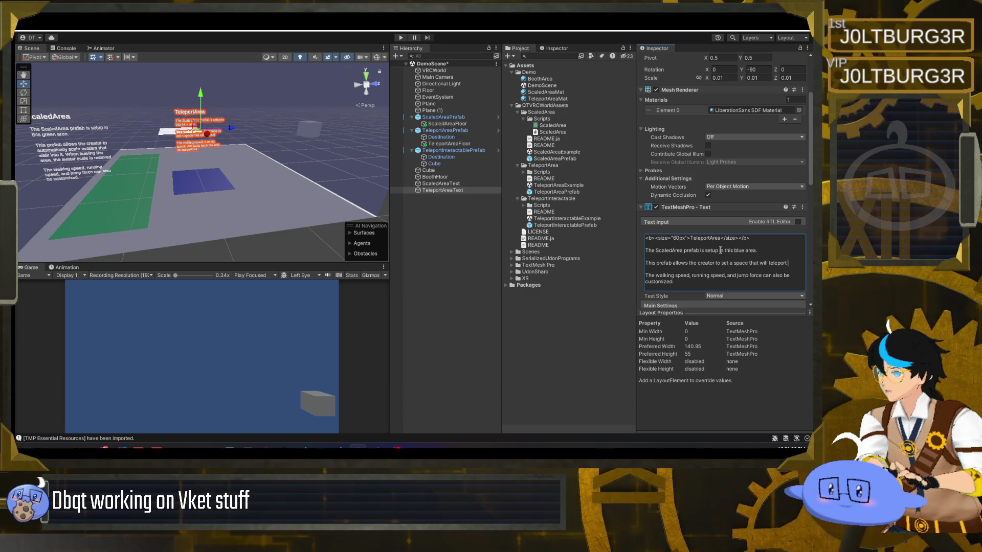
type("avatars ")
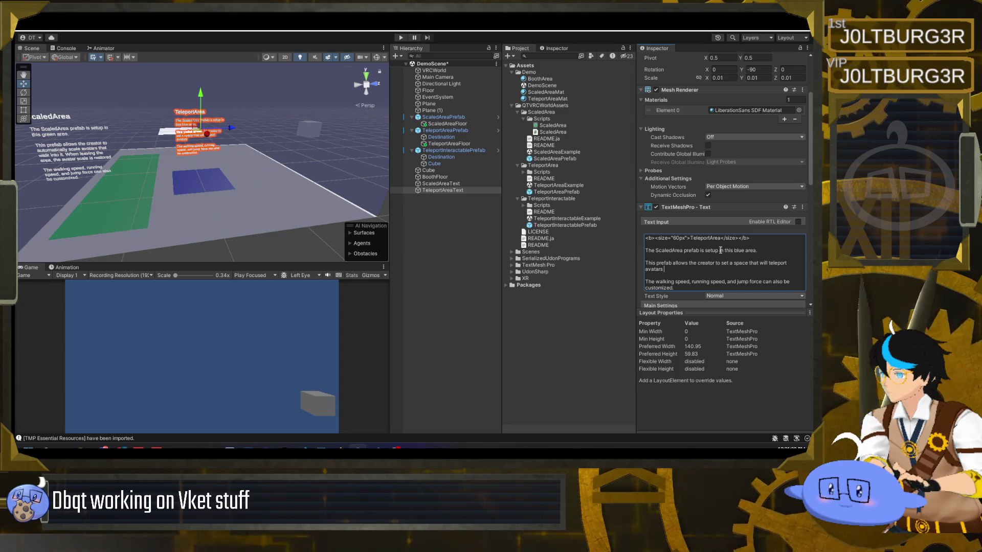
type("going into it")
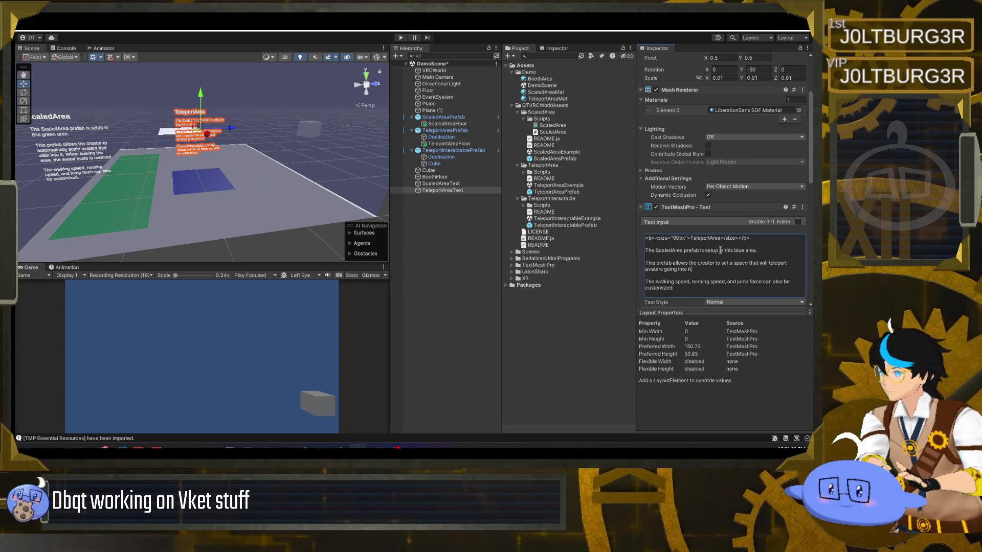
key("BackSpace")
key("BackSpace")
key("BackSpace")
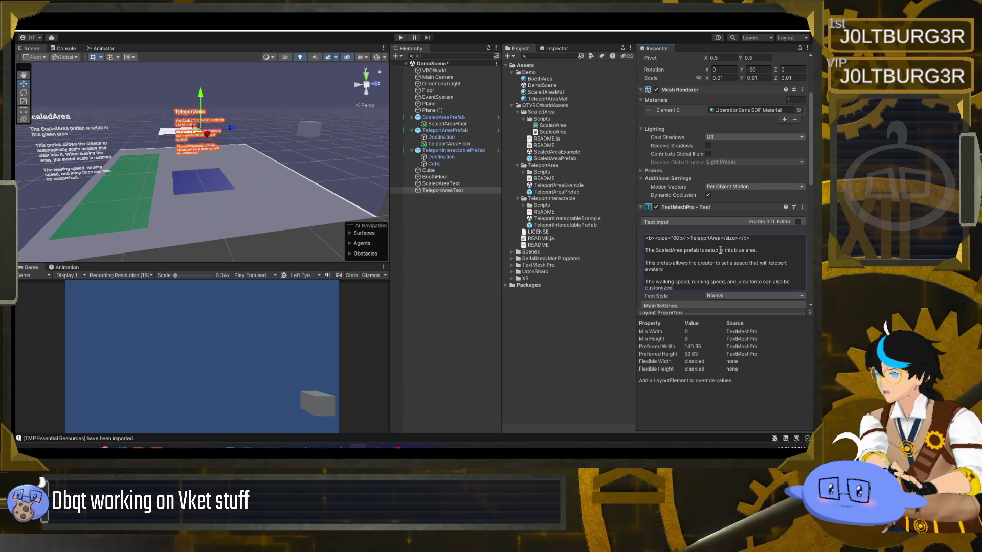
type("toa specific location")
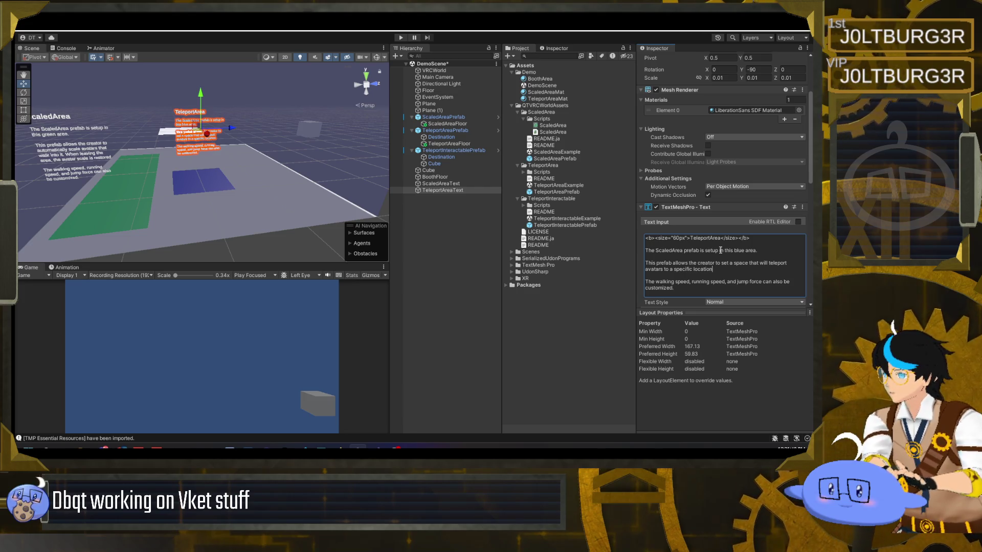
type("otation.")
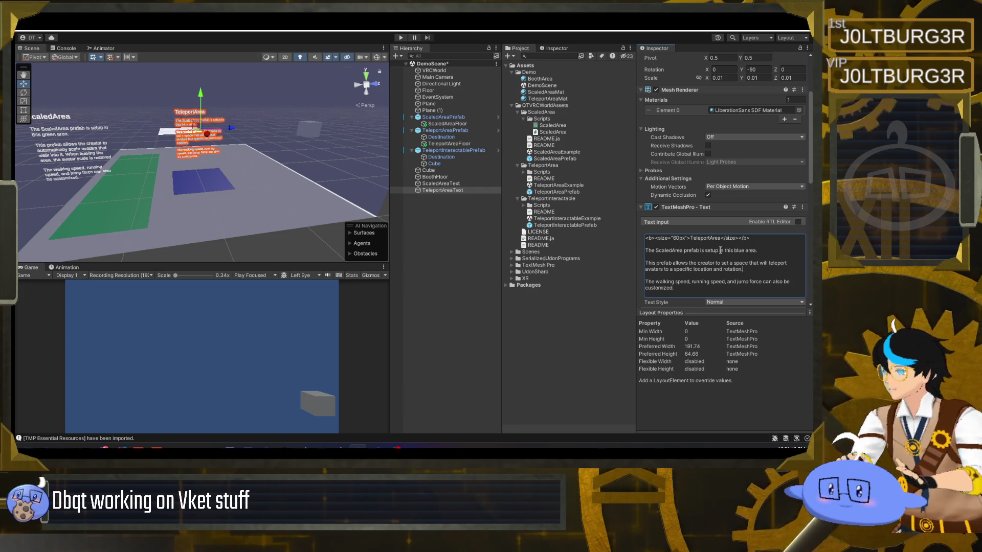
left_click_drag(721, 285, 723, 270)
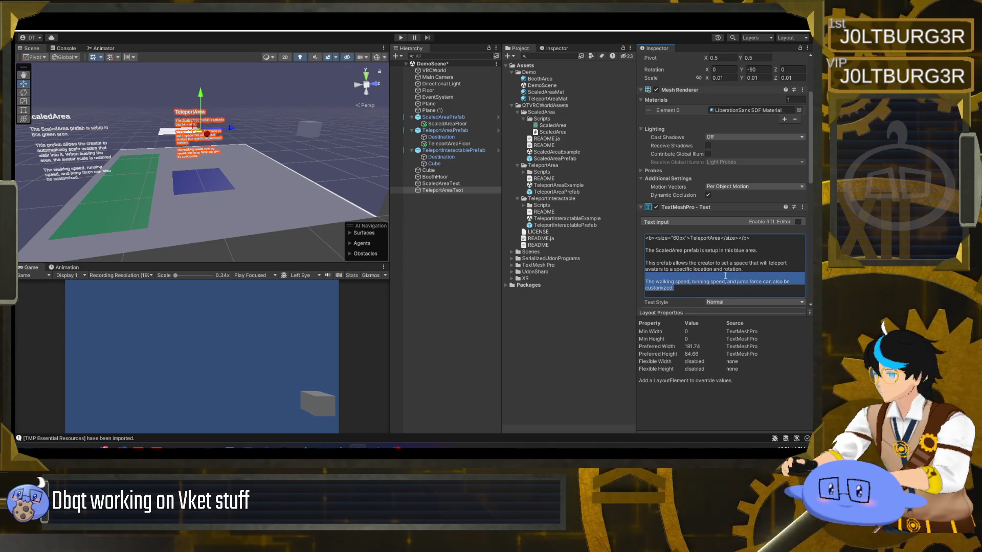
type("oreientation.")
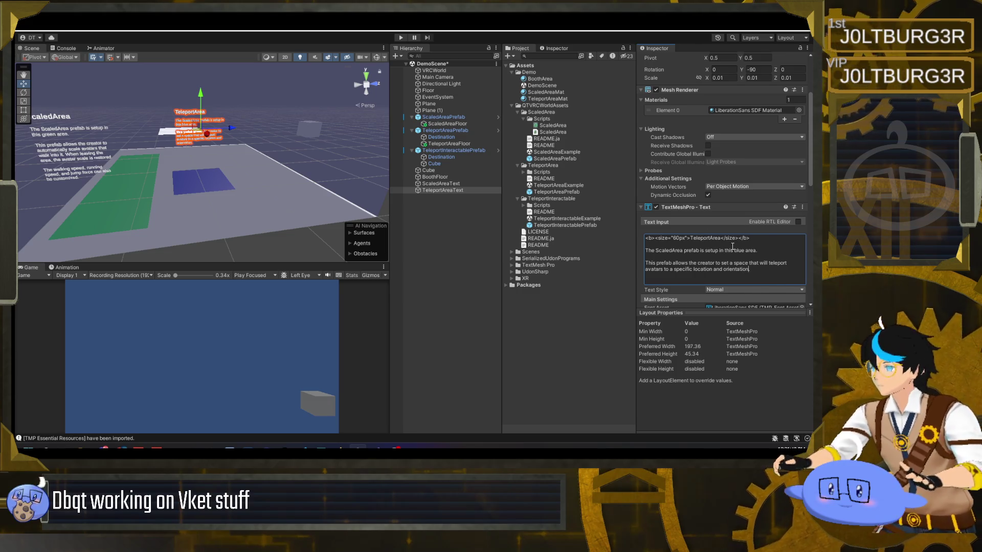
Replace ScaledArea with TeleportArea in the description sentence.
scroll(748, 249, "down", 2)
double_click(710, 216)
key("ctrl+c")
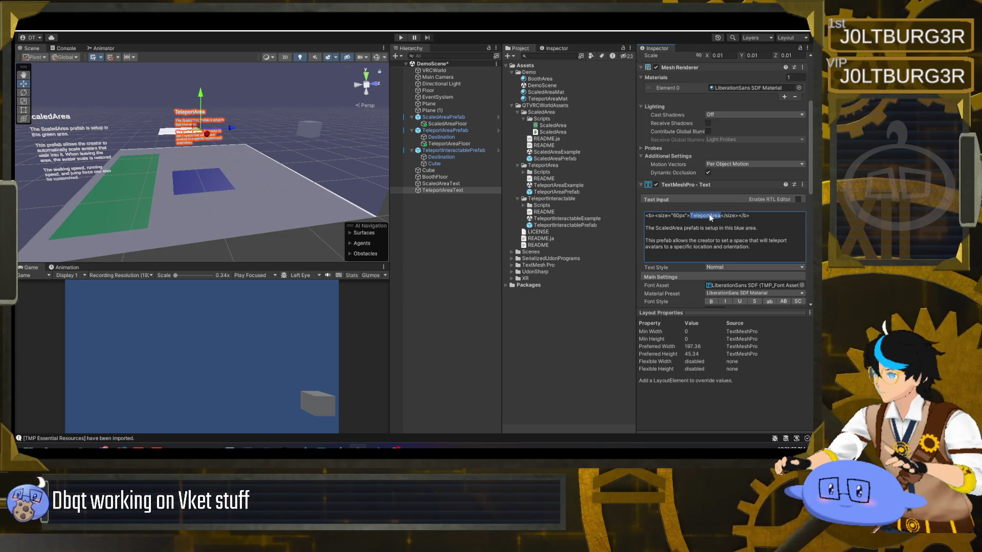
double_click(676, 229)
key("ctrl+v")
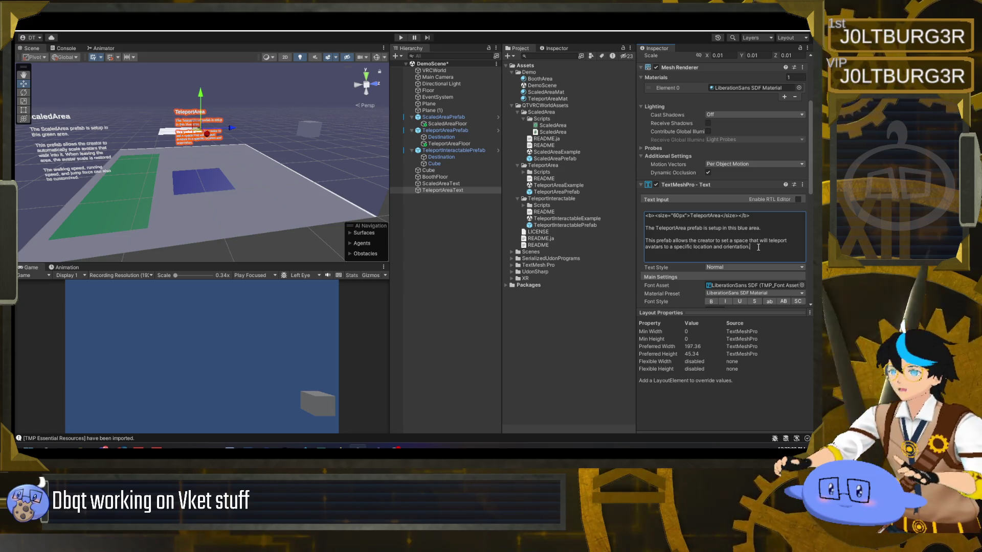
left_click(461, 190)
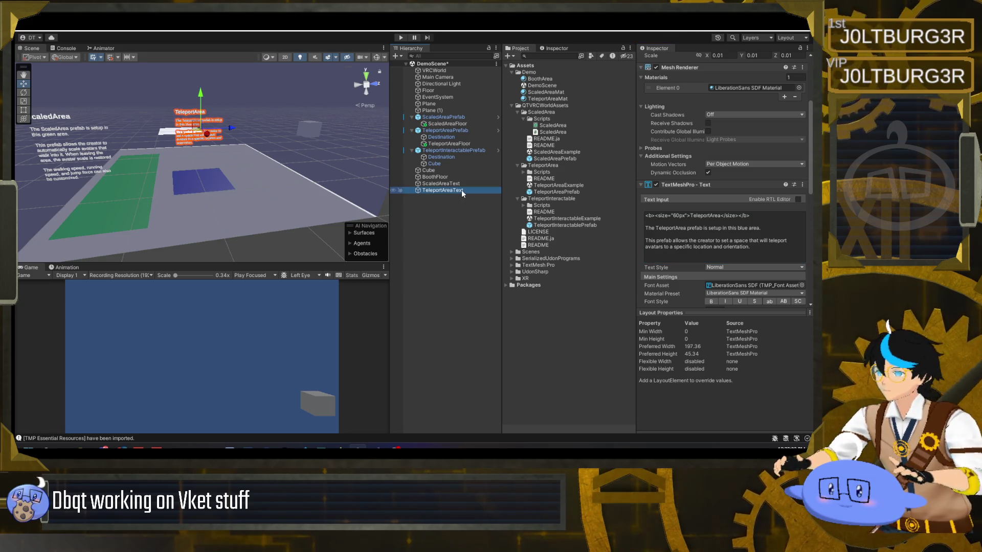
Duplicate TeleportAreaText and name the copy TeleportInteractableText.
key("ctrl+d")
left_click(449, 197)
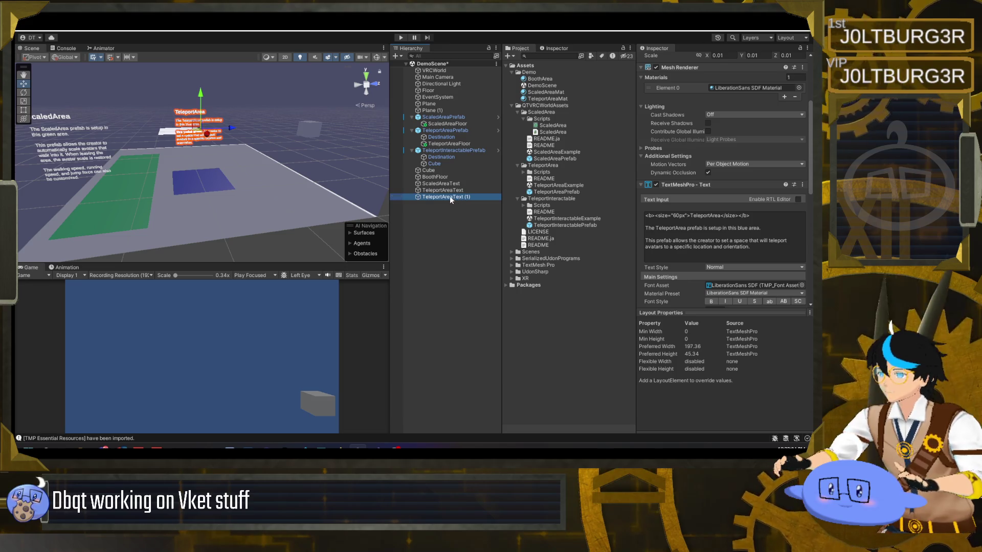
double_click(442, 199)
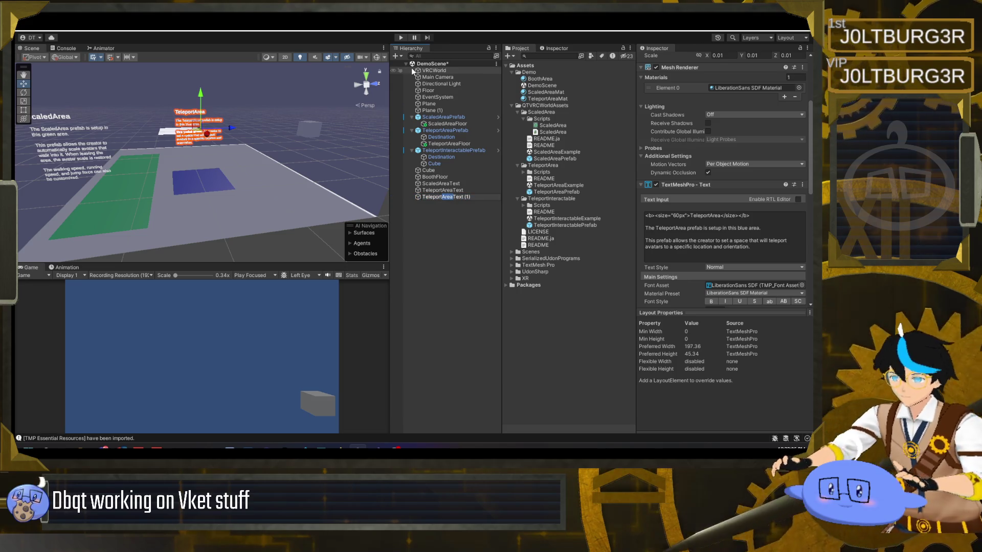
type("Interactable")
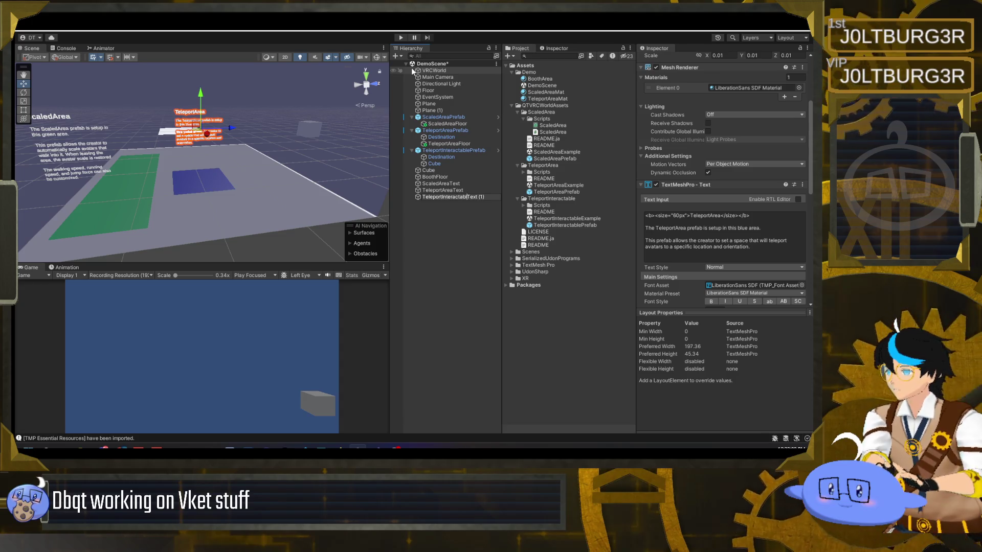
key("End")
key("BackSpace")
key("BackSpace")
key("BackSpace")
key("Return")
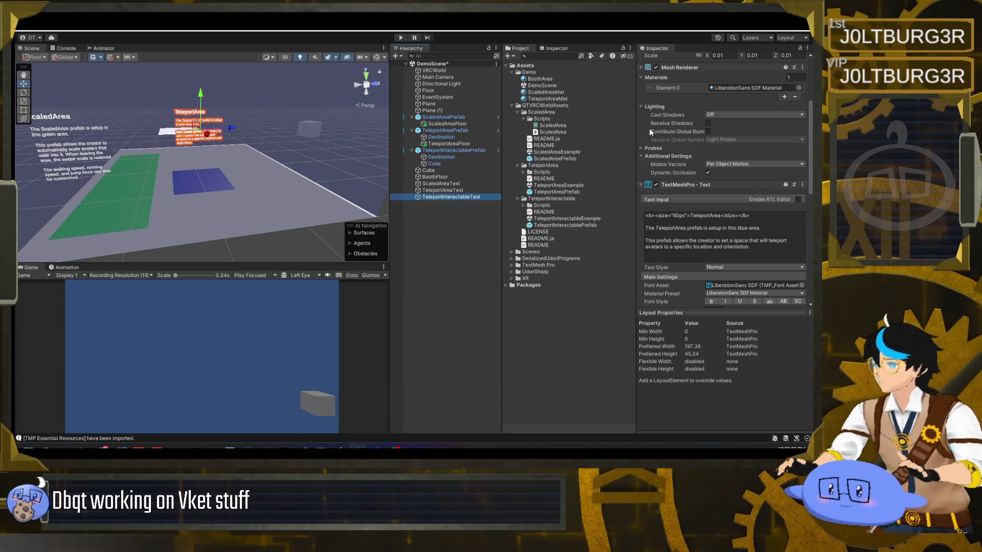
Select all of the new label's text in the Text Input box.
left_click(758, 247)
left_click(758, 247)
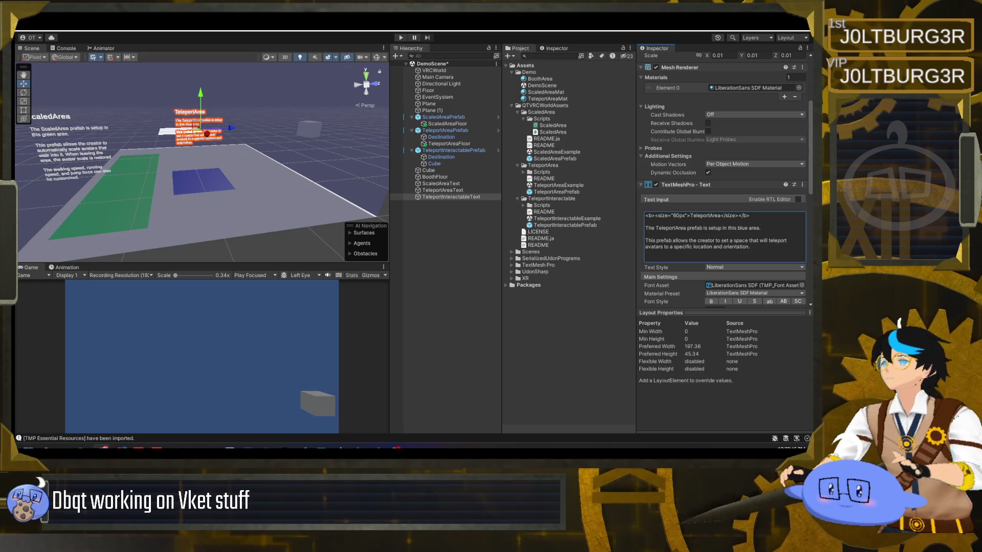
key("ctrl+a")
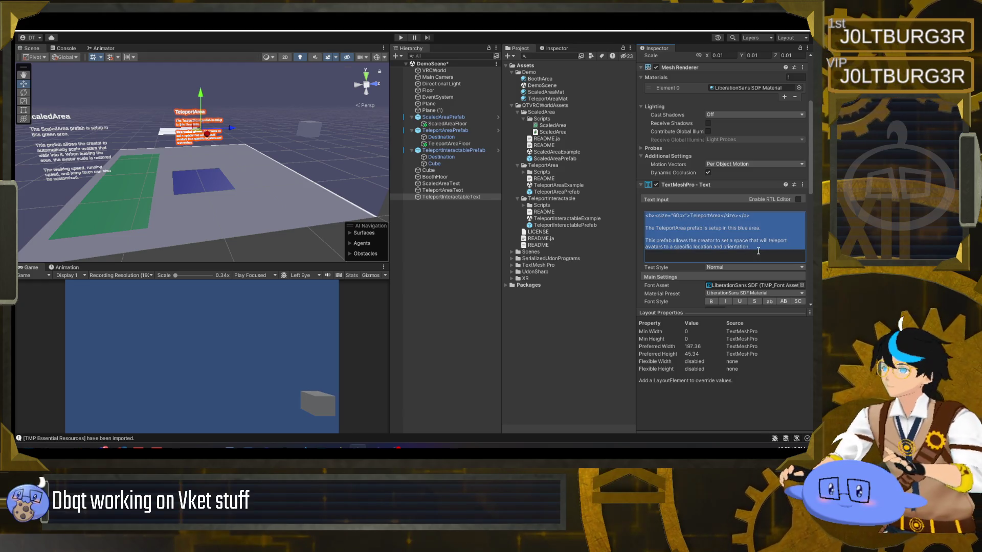